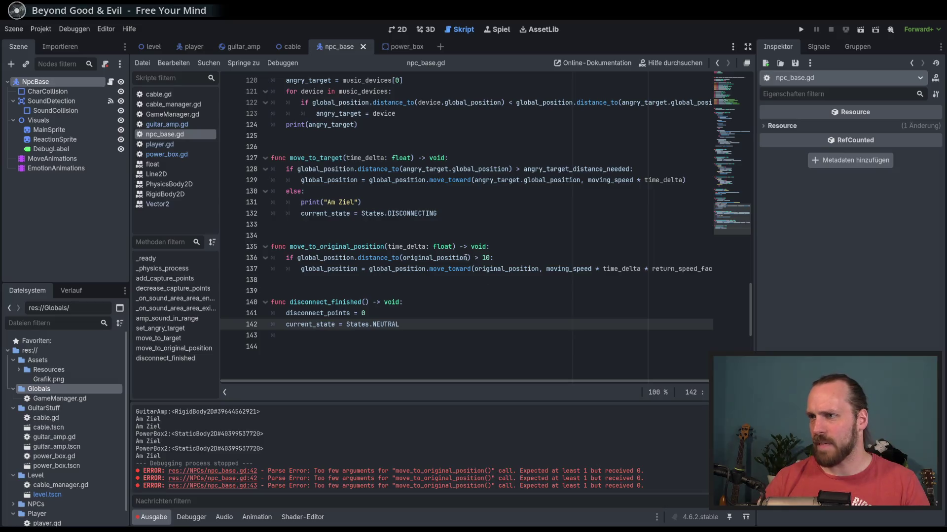
# Add an else branch with pass after the move_toward line in move_to_original_position.
pyautogui.click(384, 268)
pyautogui.press('End')
pyautogui.press('Return')
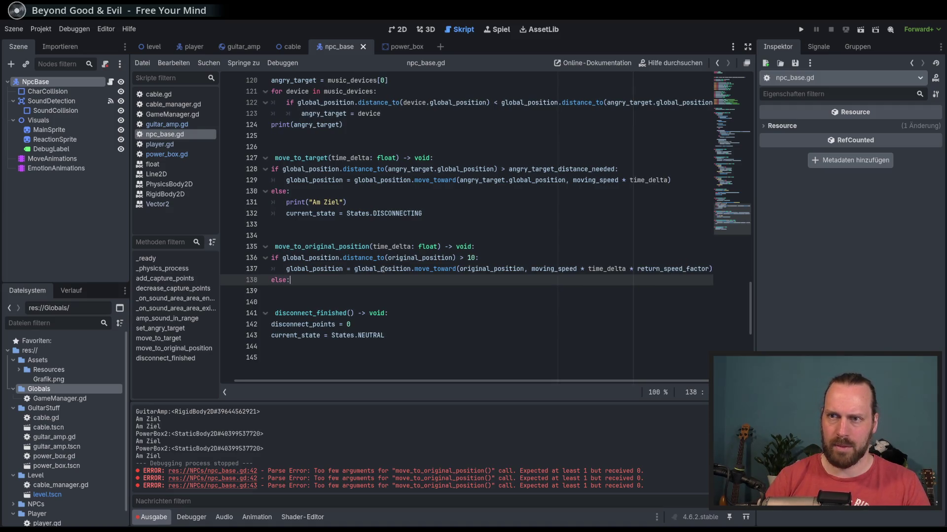
pyautogui.press('Return')
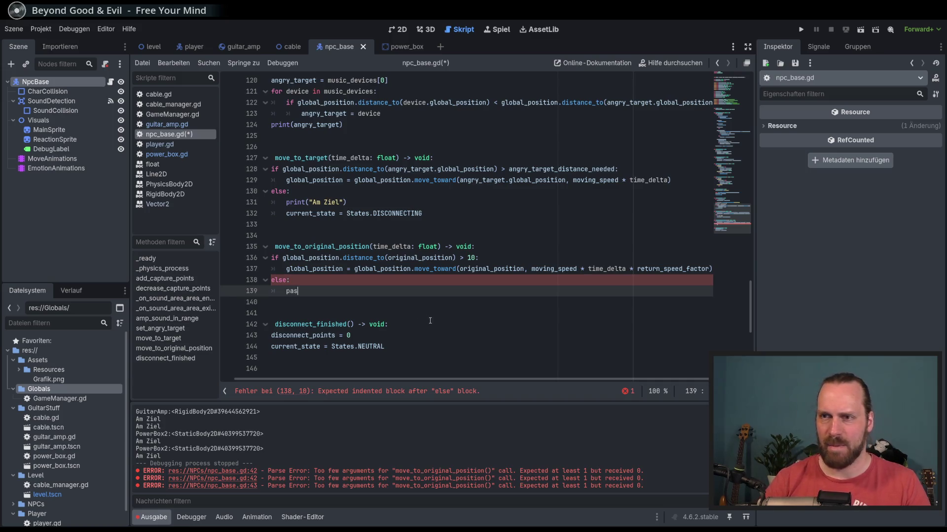
# Start a new States. line below the NEUTRAL branch in _physics_process.
pyautogui.scroll(20, 429, 321)
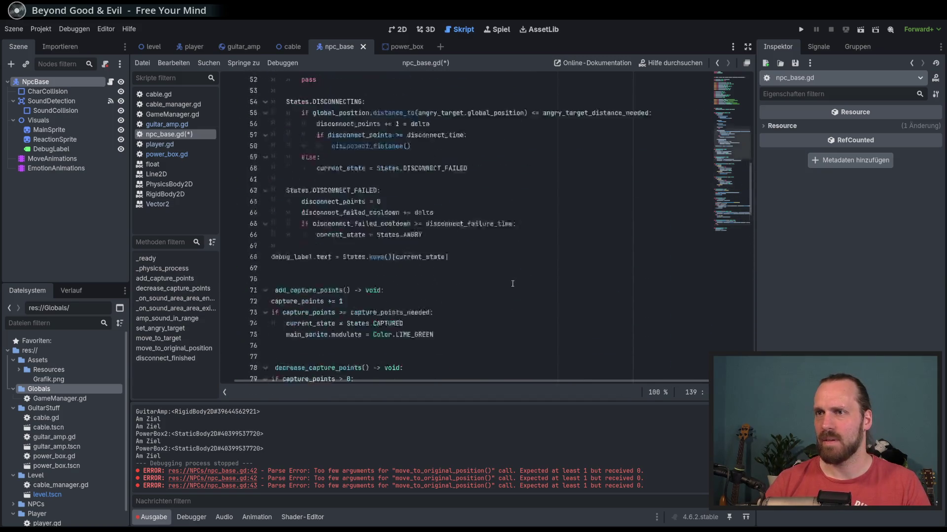
pyautogui.scroll(-5, 375, 249)
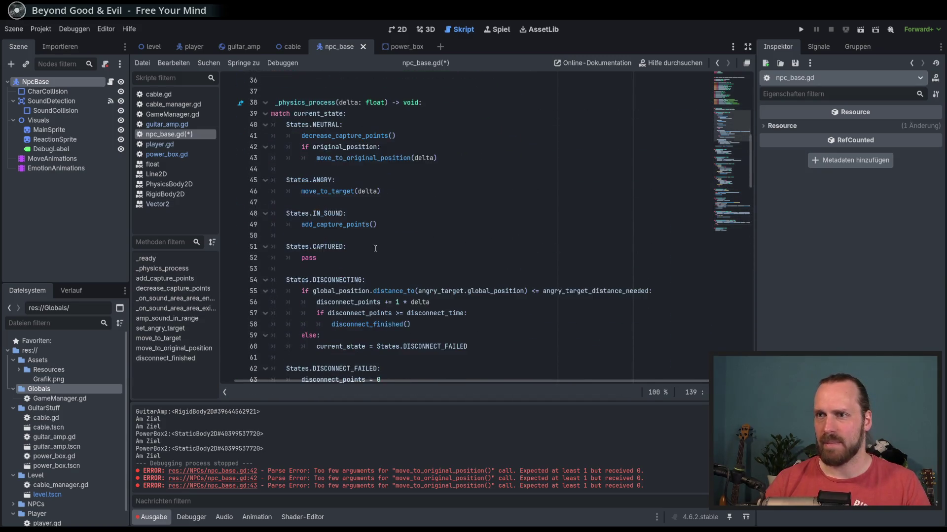
pyautogui.click(338, 173)
pyautogui.press('Return')
pyautogui.press('Return')
pyautogui.press('Return')
pyautogui.click(351, 183)
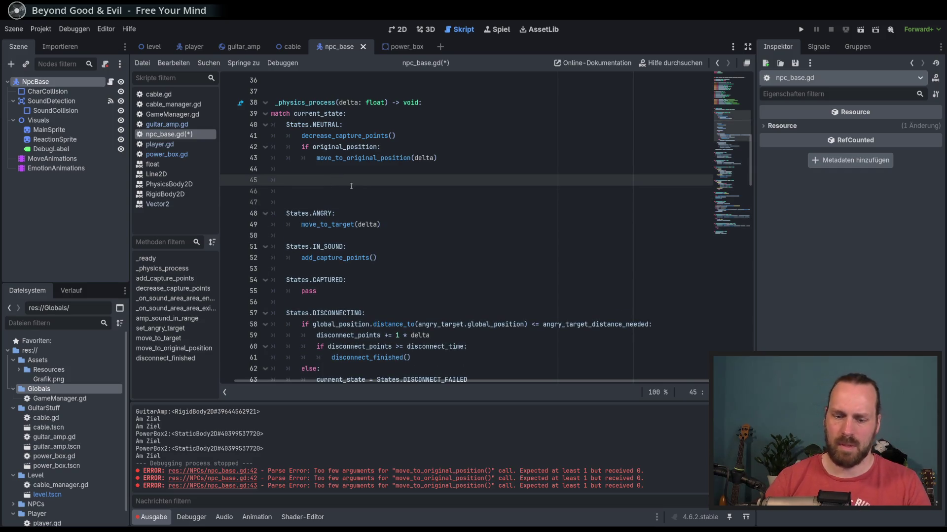
pyautogui.press('Delete')
pyautogui.write('ates.')
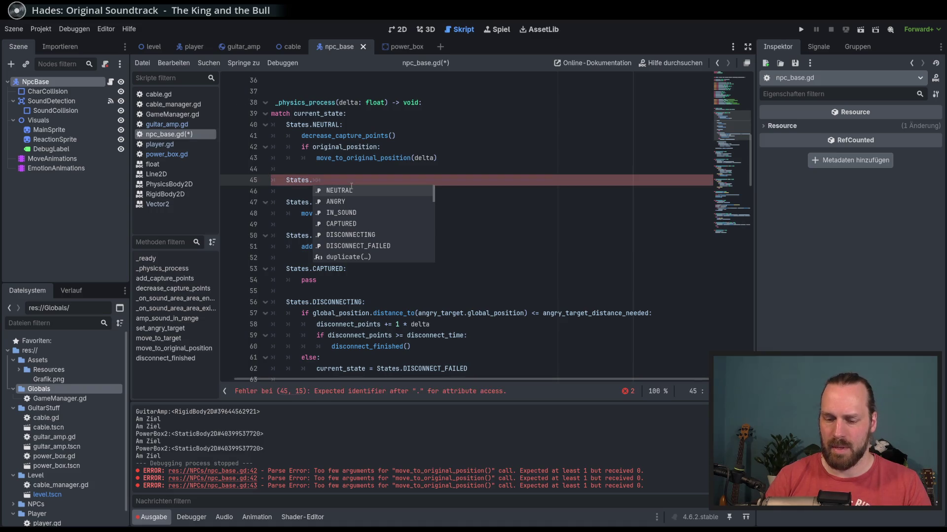
# Insert RETURNING between NEUTRAL and ANGRY in the States enum on line 6.
pyautogui.press('Escape')
pyautogui.scroll(12, 353, 192)
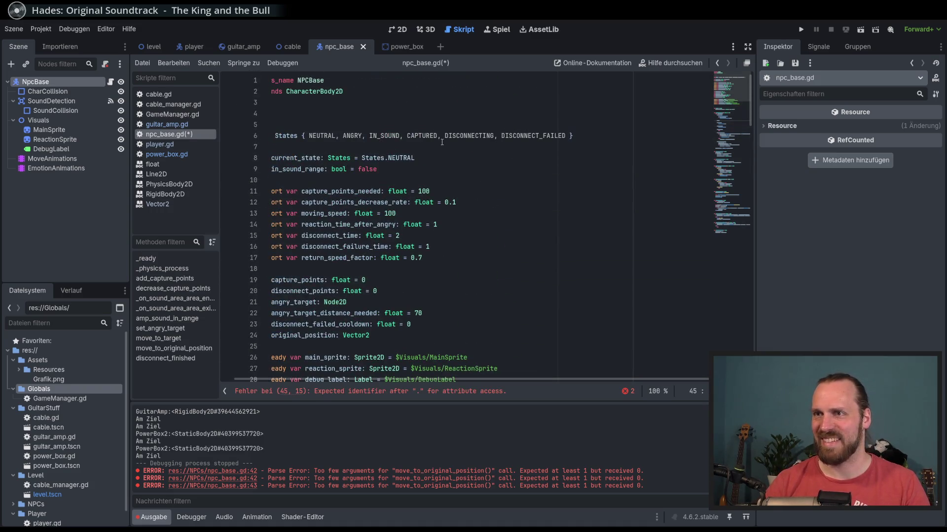
pyautogui.click(340, 136)
pyautogui.write('RETURN')
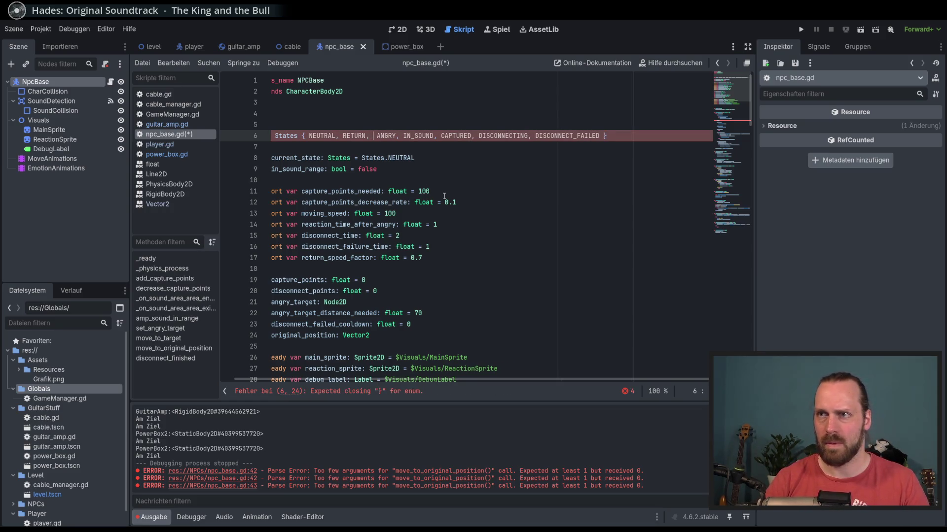
pyautogui.press('BackSpace')
pyautogui.write('ING;')
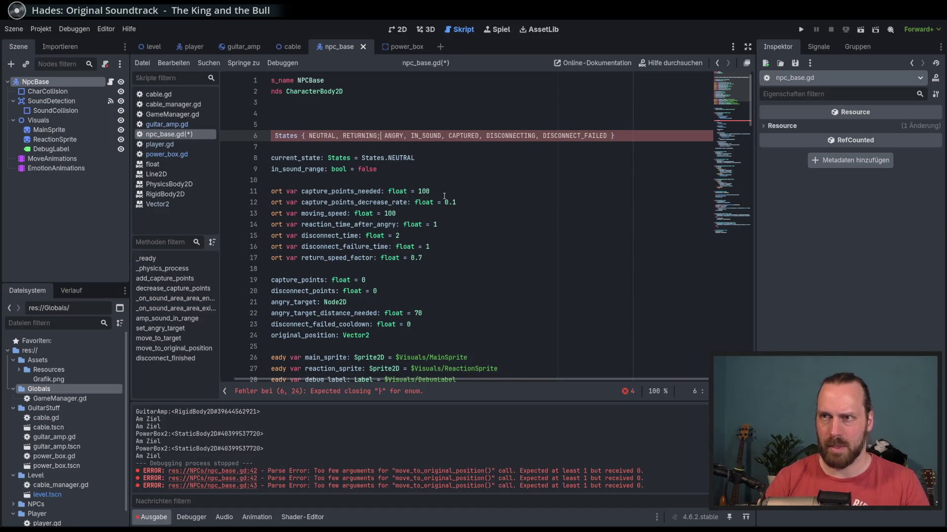
pyautogui.scroll(-5, 443, 196)
pyautogui.scroll(5, 466, 265)
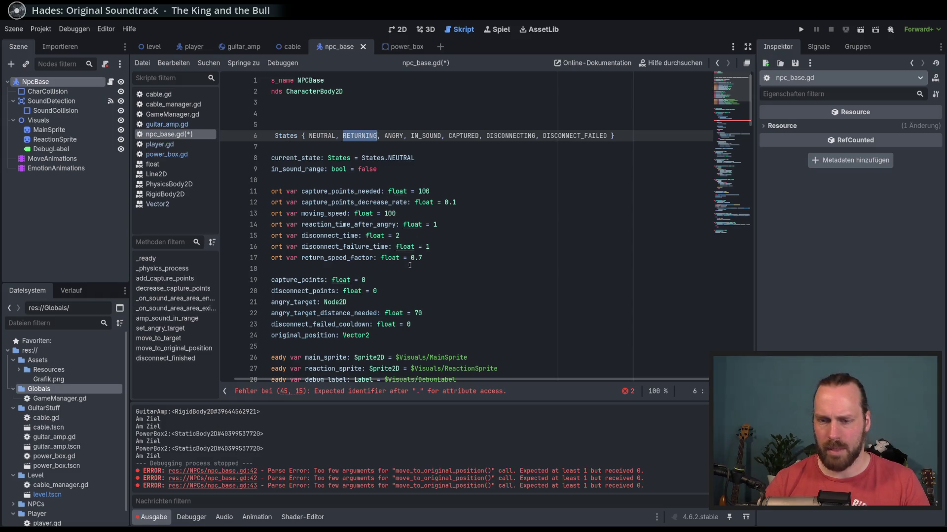
pyautogui.scroll(-10, 410, 260)
# Finish line 45 as a States.RETURNING: match branch.
pyautogui.click(342, 203)
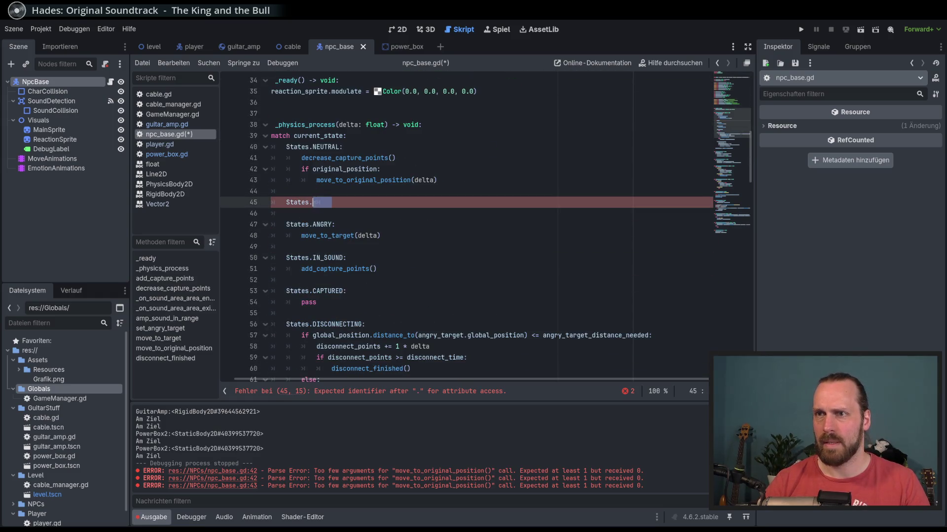
pyautogui.write(':')
pyautogui.press('Return')
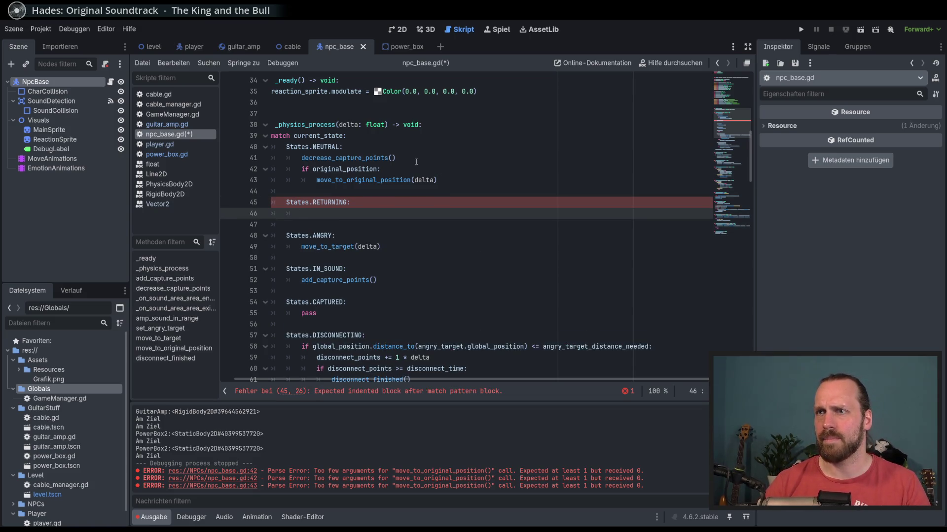
# Move the if original_position lines from NEUTRAL into RETURNING, fixing indentation and removing the blank line.
pyautogui.moveTo(447, 180)
pyautogui.mouseDown()
pyautogui.moveTo(301, 169)
pyautogui.moveTo(306, 214)
pyautogui.mouseUp()
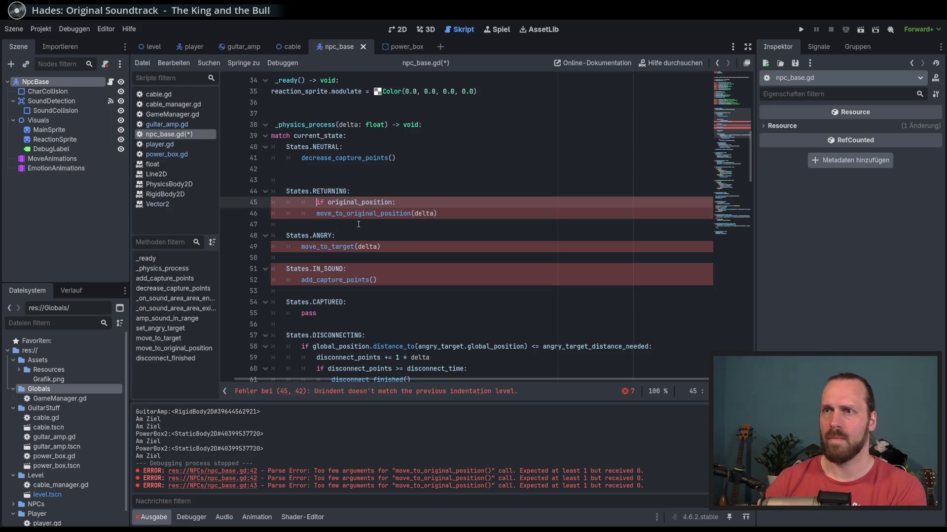
pyautogui.press('BackSpace')
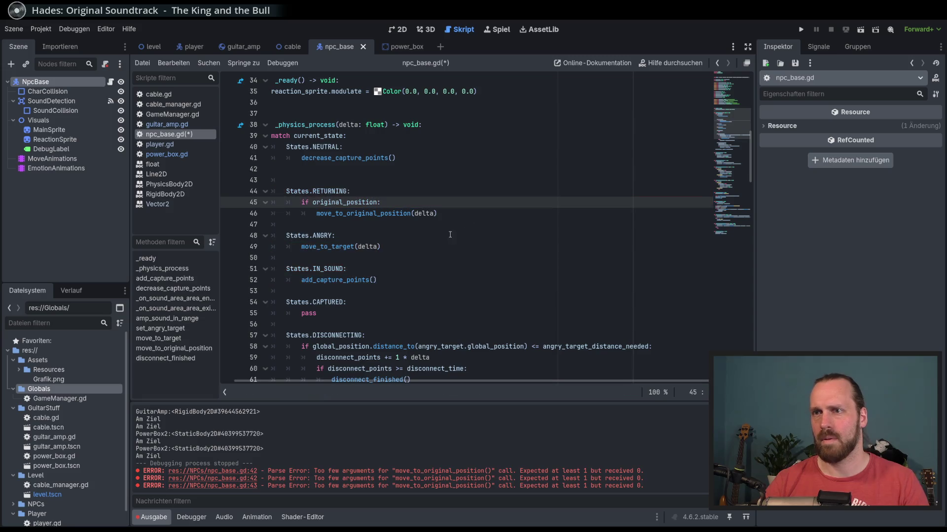
pyautogui.click(469, 213)
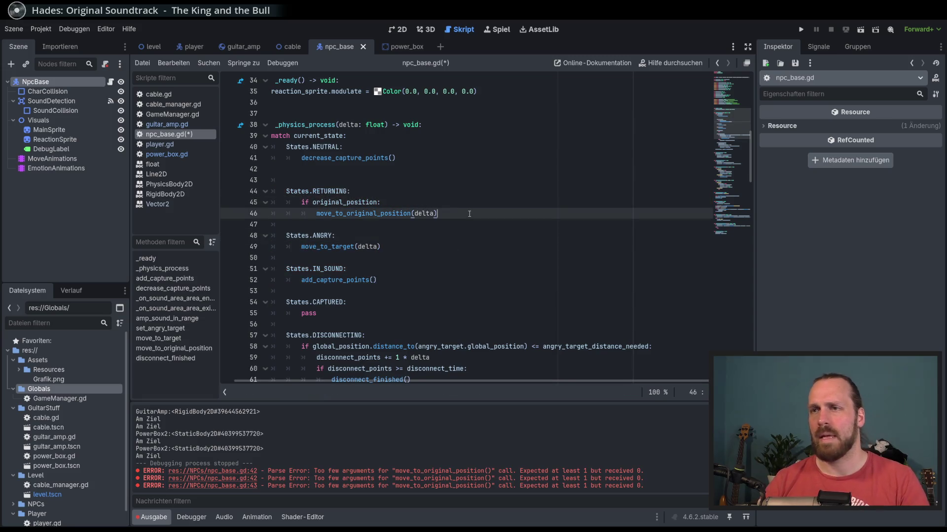
pyautogui.click(343, 180)
pyautogui.press('BackSpace')
pyautogui.press('BackSpace')
pyautogui.click(375, 180)
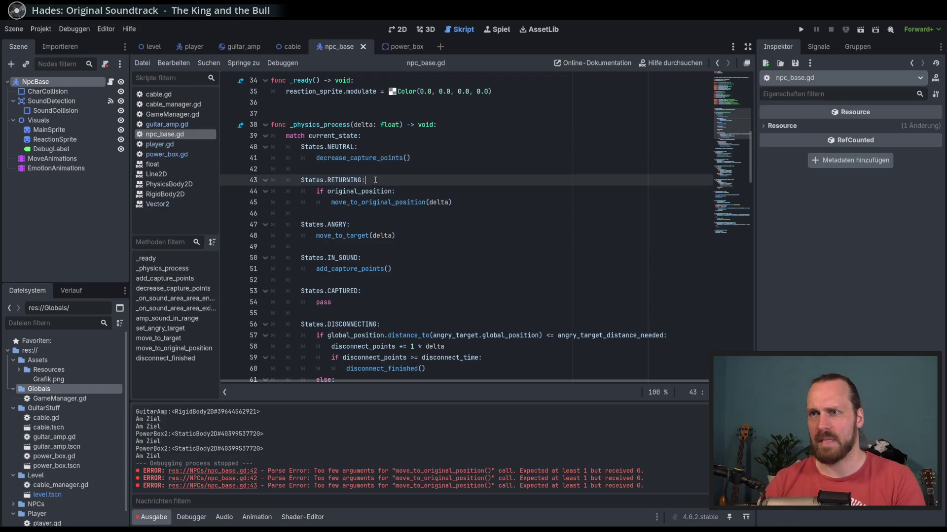
pyautogui.click(351, 191)
pyautogui.scroll(-15, 727, 170)
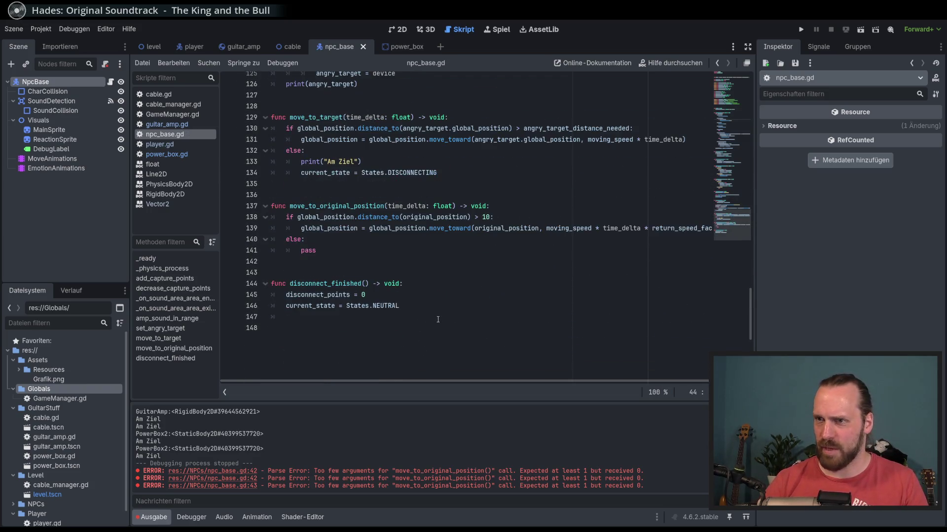
pyautogui.scroll(1, 438, 320)
# Replace pass in move_to_original_position's else branch with current_state = States.NEUTRAL.
pyautogui.click(316, 284)
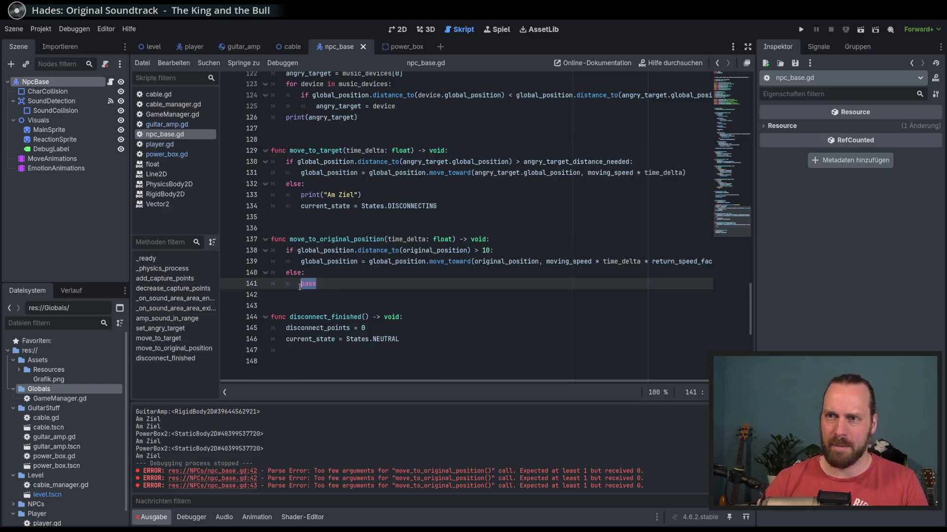
pyautogui.write('cu')
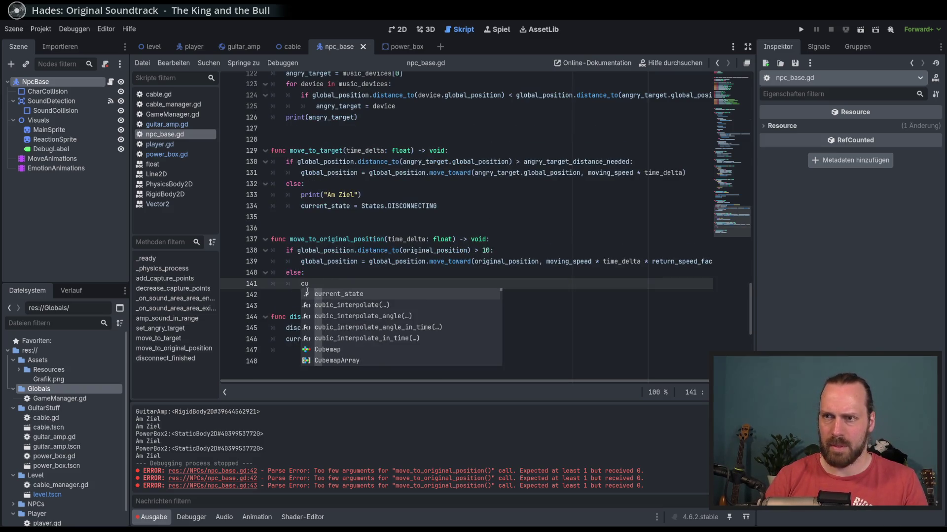
pyautogui.press('Return')
pyautogui.write('Sta')
pyautogui.press('Return')
pyautogui.write('.')
pyautogui.press('Return')
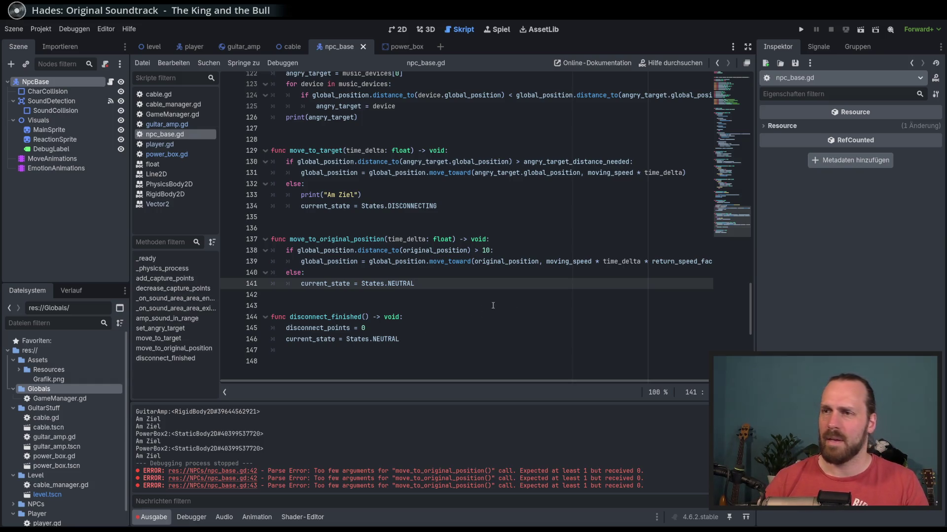
# Review the RETURNING branch in the match block, then run the game with F5.
pyautogui.click(728, 115)
pyautogui.scroll(-1, 729, 118)
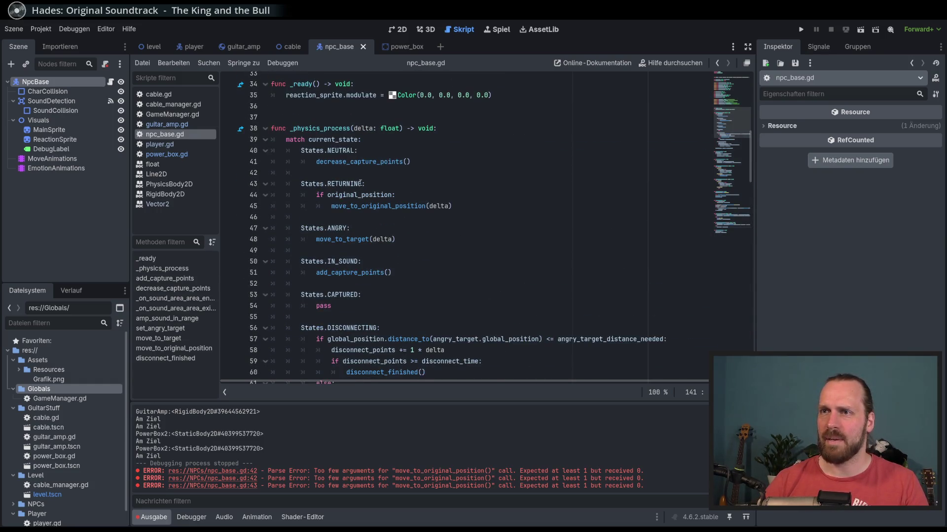
pyautogui.moveTo(347, 183)
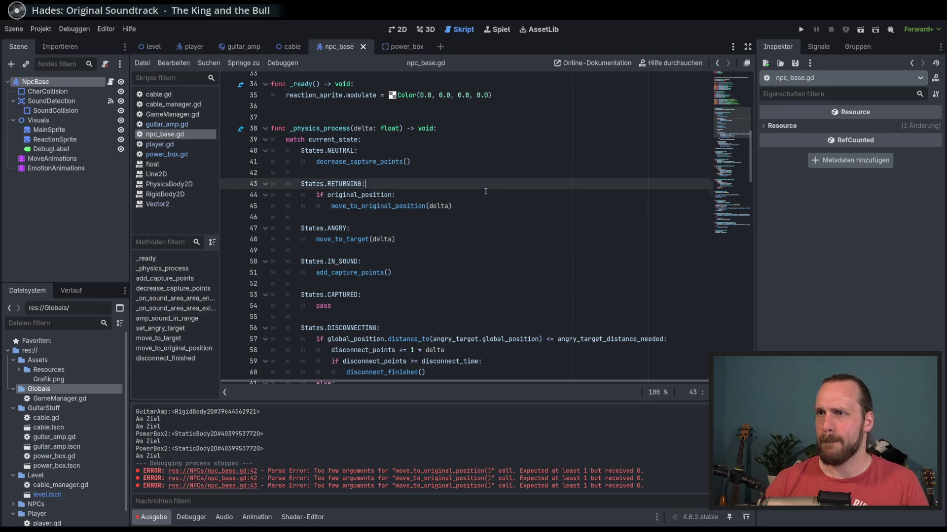
pyautogui.click(499, 209)
pyautogui.scroll(-20, 469, 225)
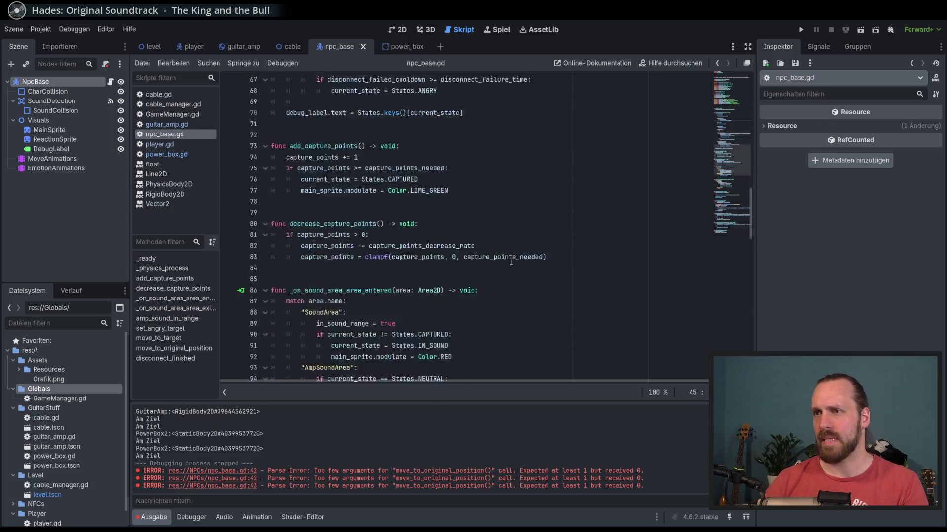
pyautogui.press('F5')
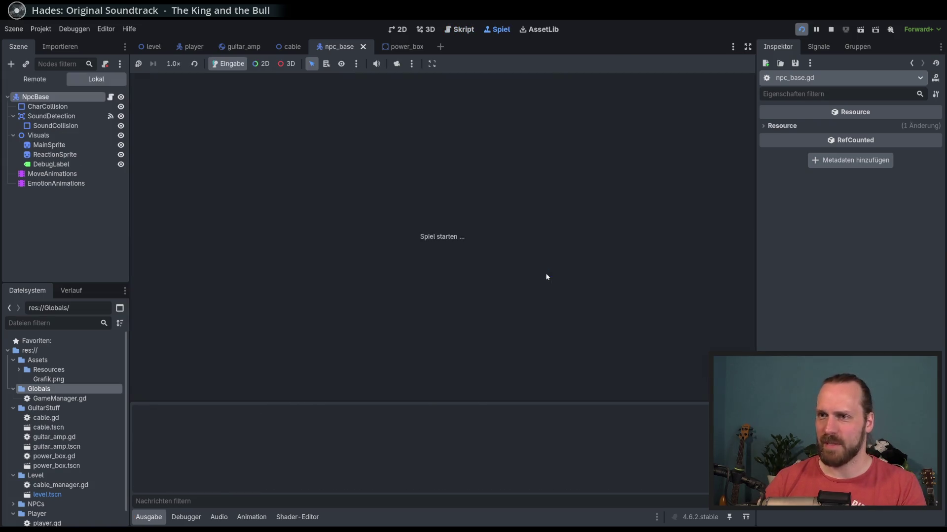
# Walk the guitarist and amp around the power boxes, then stop with F8 and scroll to the script's end.
pyautogui.press('Right')
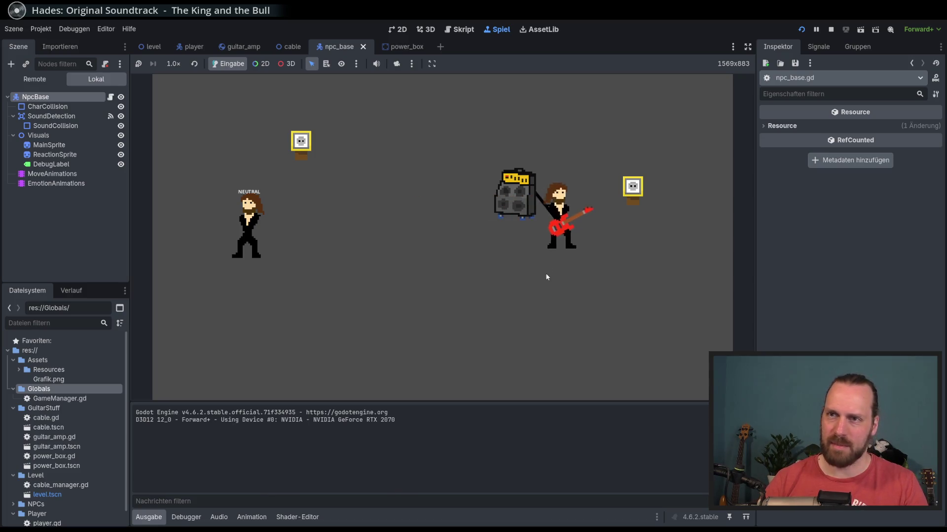
pyautogui.press('Left')
pyautogui.press('Up')
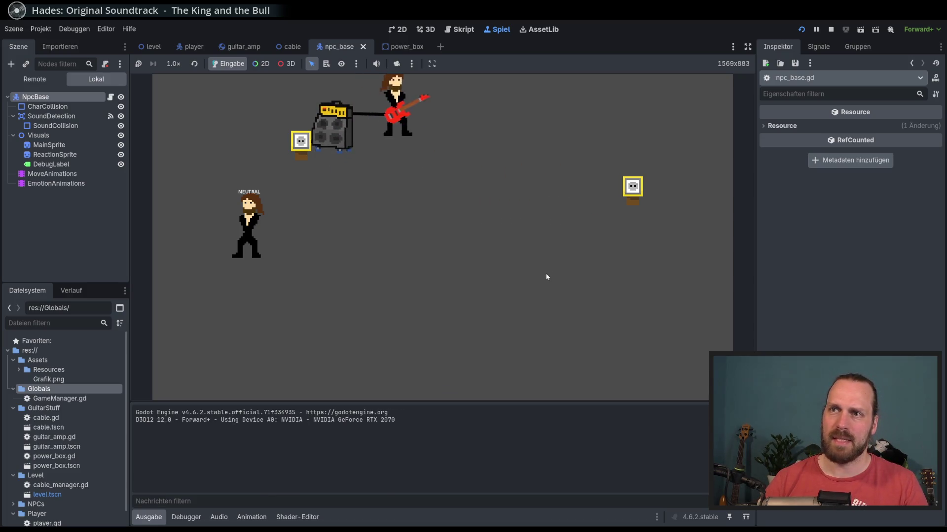
pyautogui.press('Down')
pyautogui.press('Right')
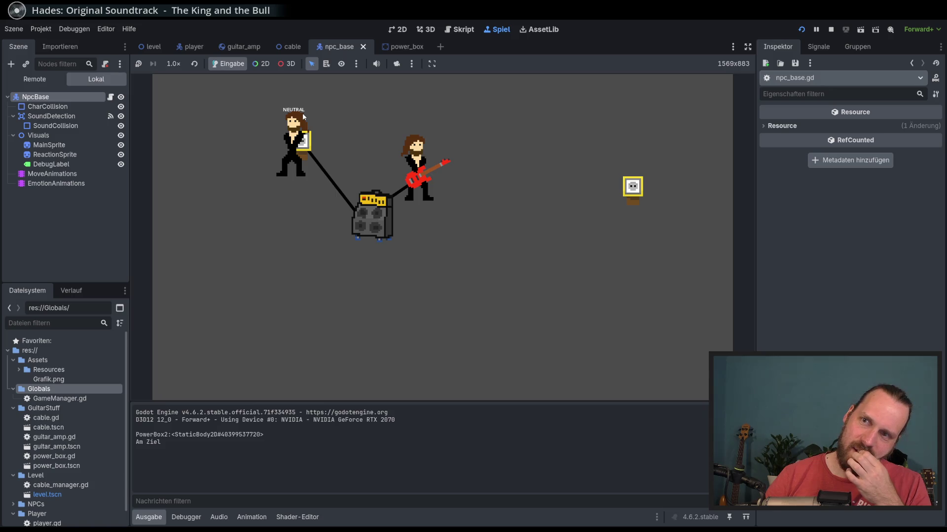
pyautogui.press('F8')
pyautogui.scroll(-7, 456, 290)
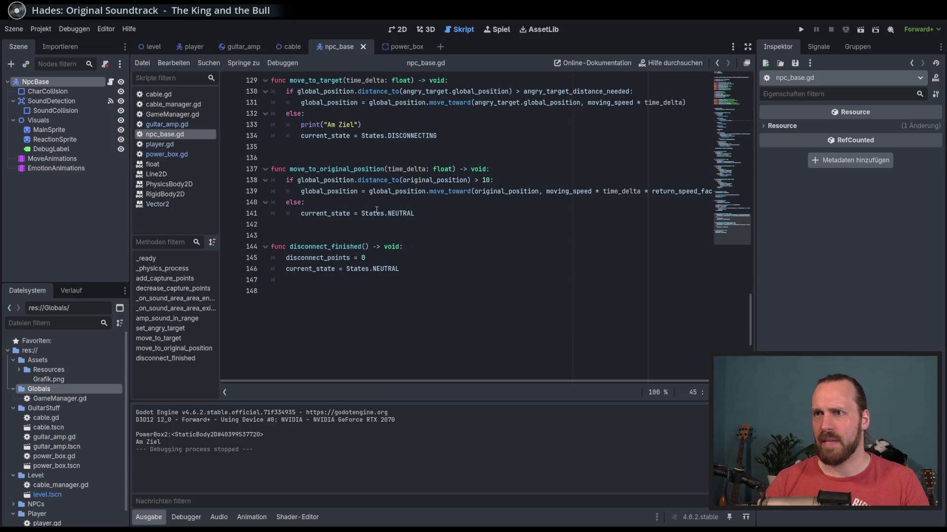
# Change disconnect_finished to set States.RETURNING instead of NEUTRAL and relaunch the game.
pyautogui.click(404, 268)
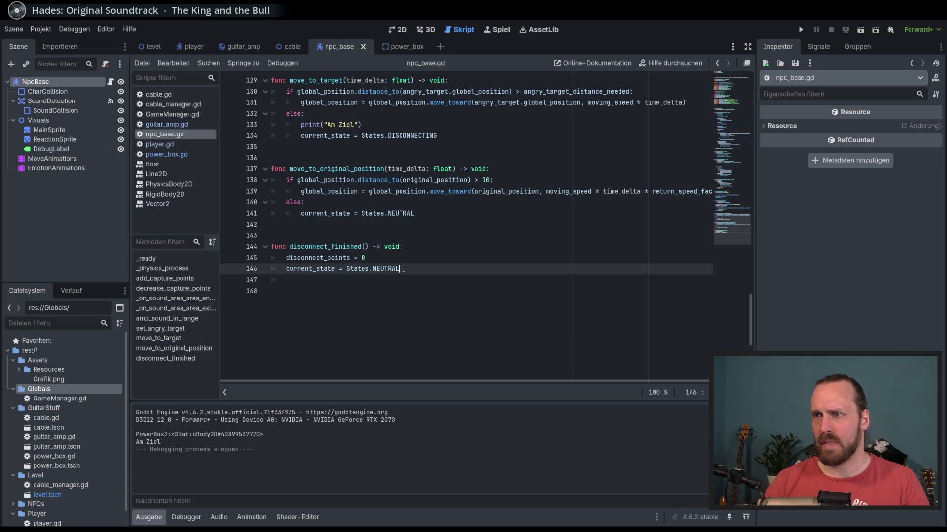
pyautogui.write('R')
pyautogui.press('Return')
pyautogui.press('F5')
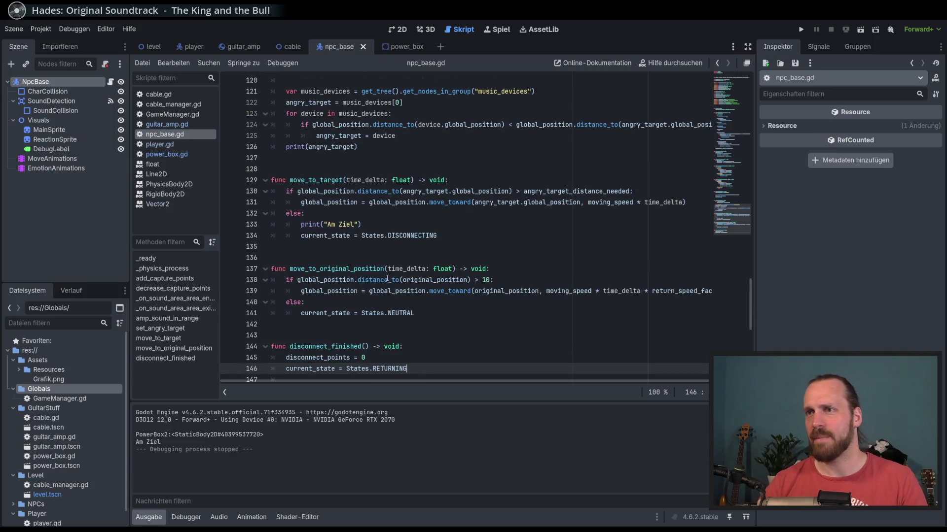
pyautogui.press('Right')
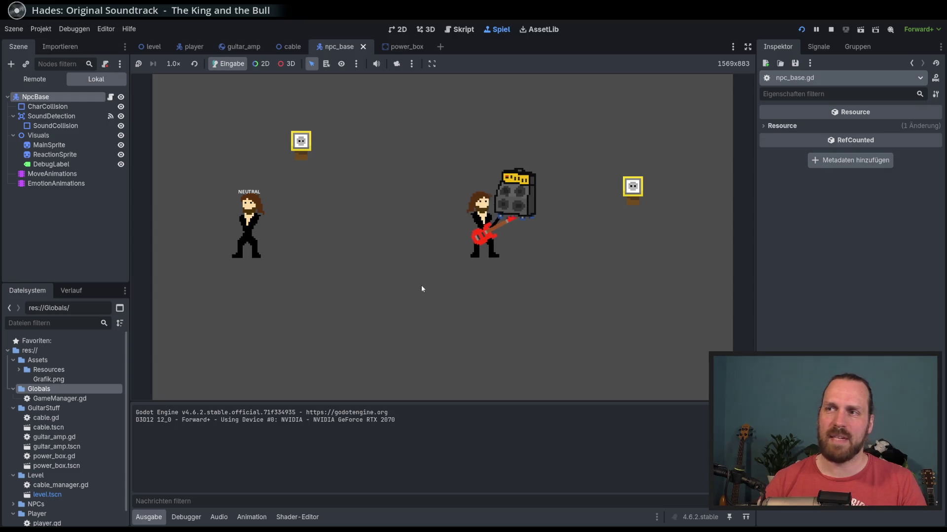
# Walk the guitarist and amp toward the NPC to provoke it, then step onto it.
pyautogui.press('Left')
pyautogui.press('Up')
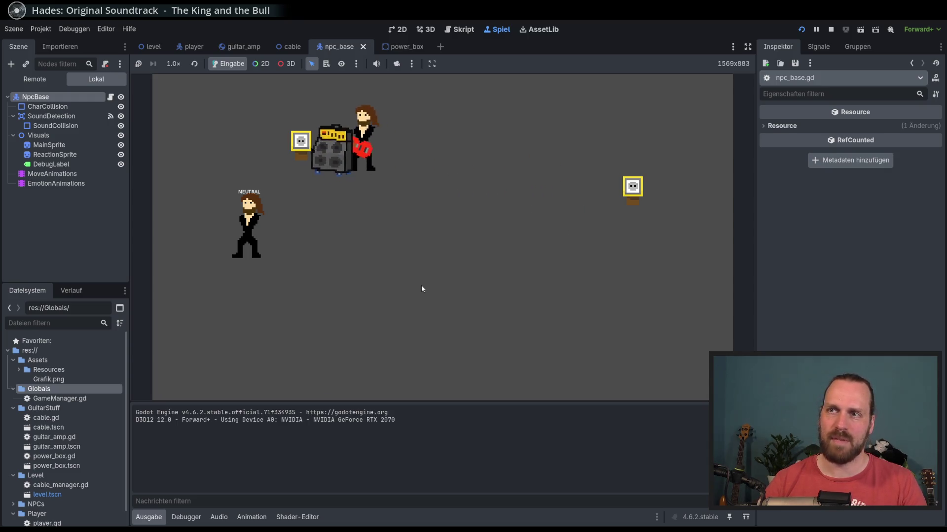
pyautogui.press('Left')
pyautogui.press('Down')
pyautogui.press('Right')
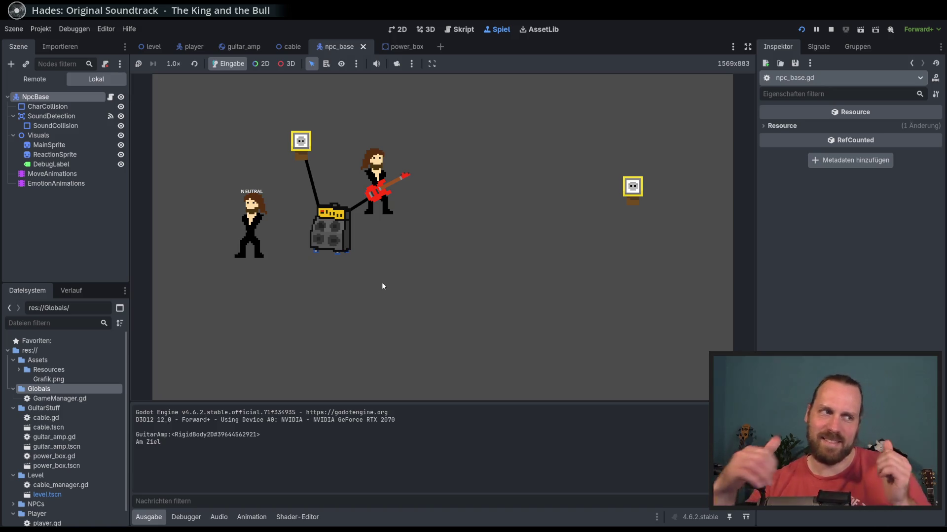
pyautogui.press('Left')
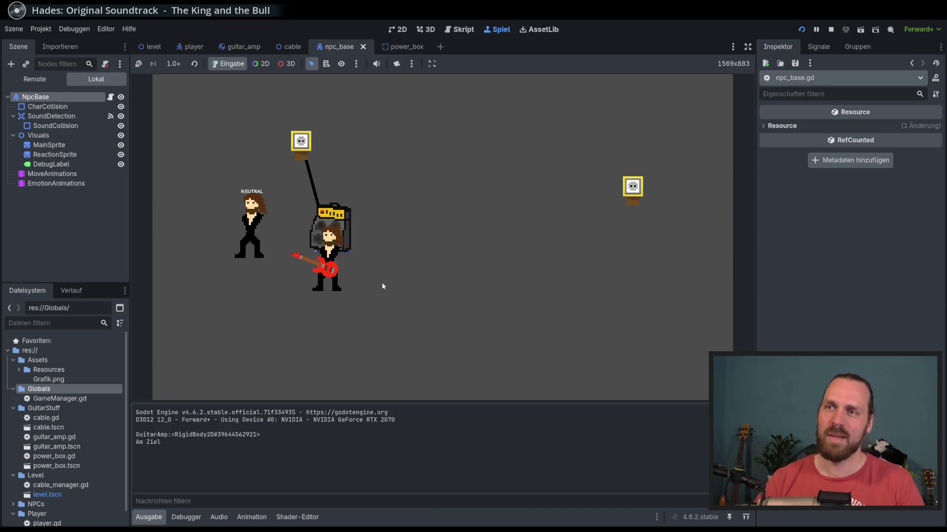
pyautogui.press('Right')
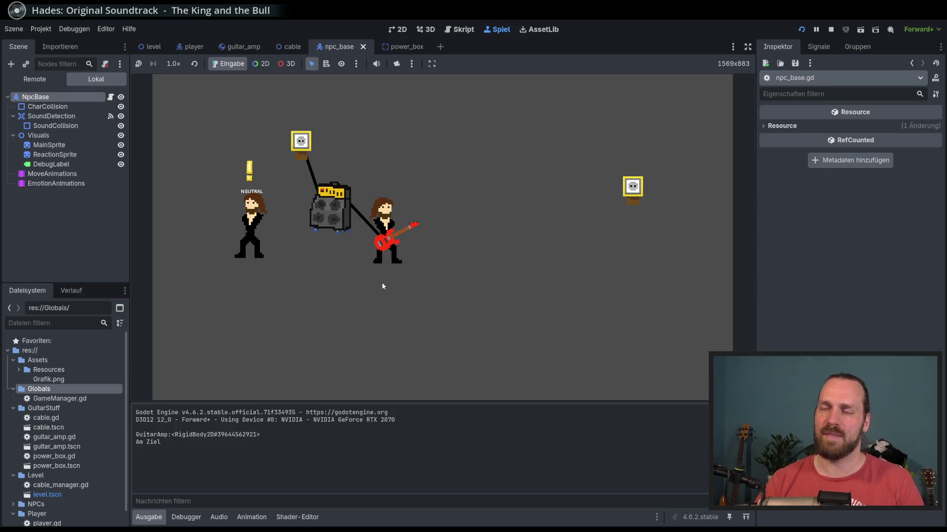
pyautogui.press('Left')
pyautogui.press('Up')
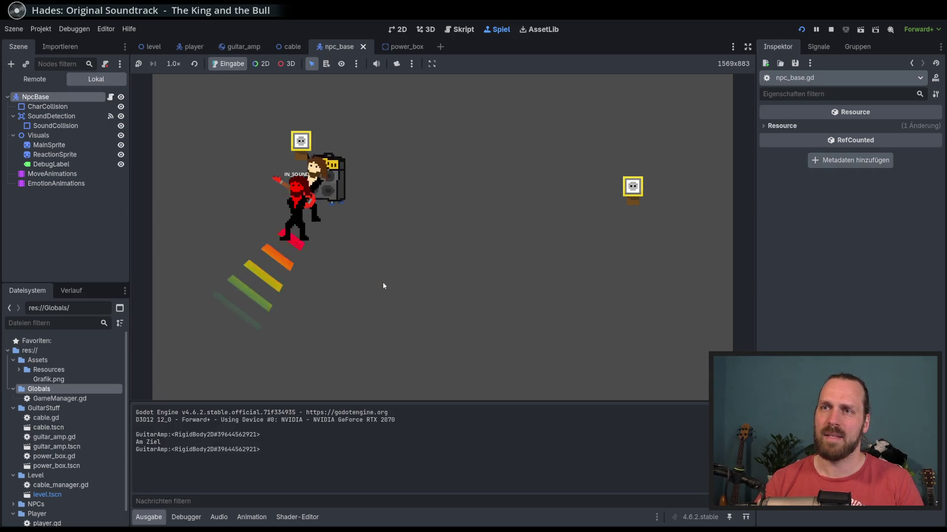
# Pull the amp up and right so the NPC hears it, then restart with F5.
pyautogui.press('Right')
pyautogui.press('Left')
pyautogui.press('Up')
pyautogui.press('Right')
pyautogui.press('Up')
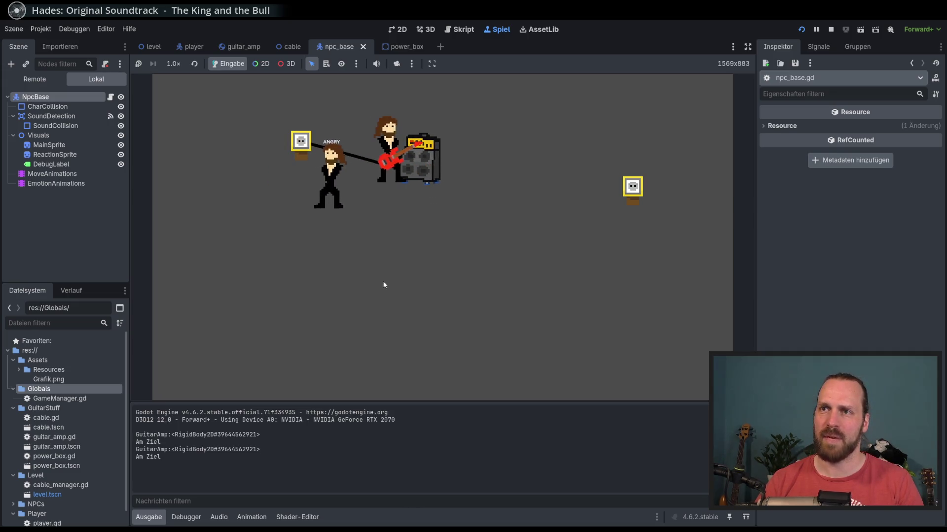
pyautogui.press('Right')
pyautogui.press('Down')
pyautogui.press('F5')
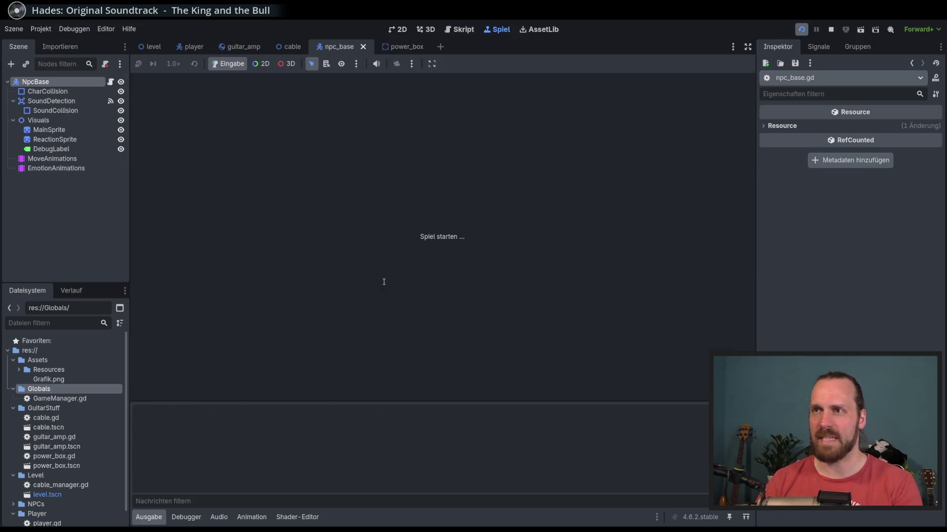
# Pull the amp around near the NPC and lead it past to the right while the NPC chases.
pyautogui.press('Right')
pyautogui.press('Down')
pyautogui.press('Up')
pyautogui.press('Left')
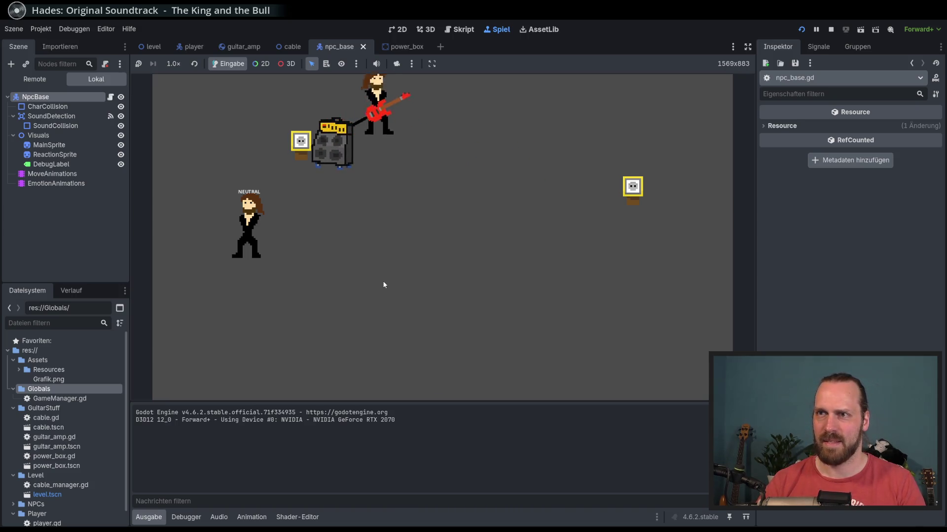
pyautogui.press('Down')
pyautogui.press('Right')
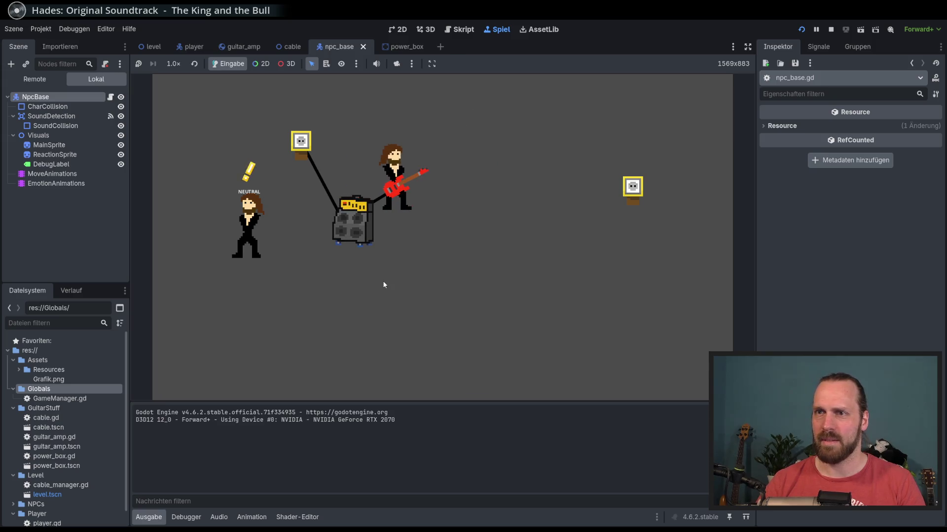
pyautogui.press('Down')
pyautogui.press('Left')
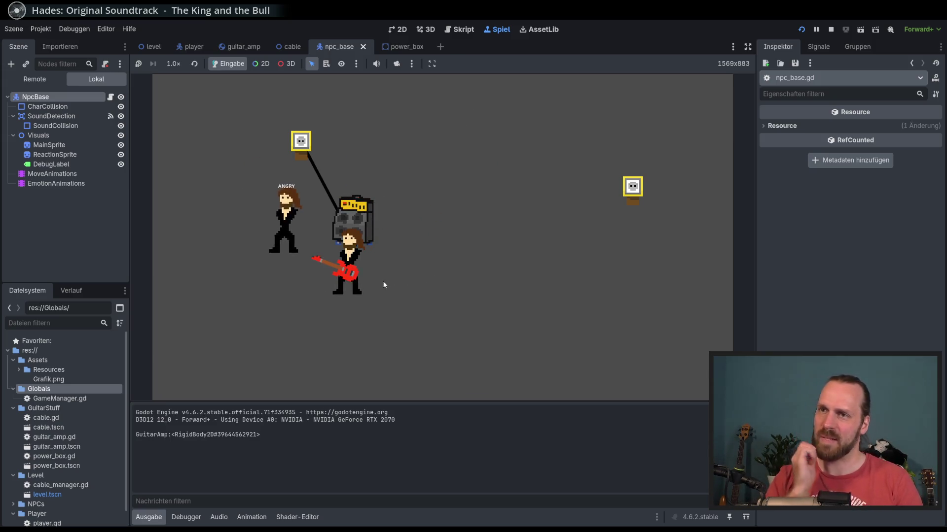
pyautogui.press('Up')
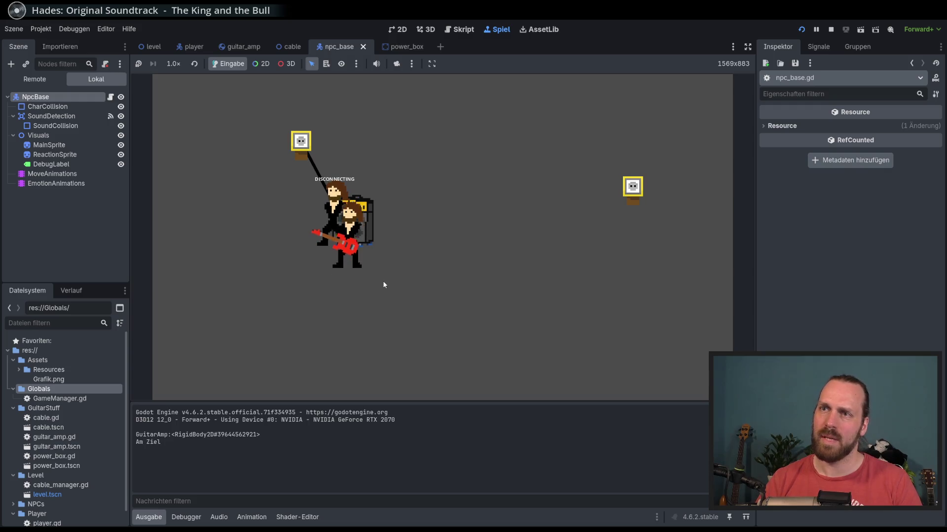
pyautogui.press('Right')
pyautogui.press('Right')
pyautogui.press('Up')
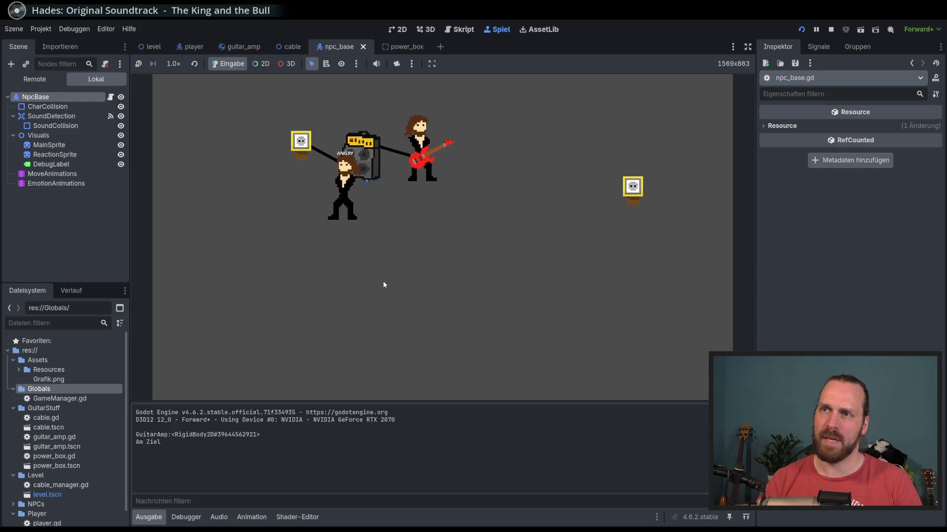
pyautogui.press('Left')
pyautogui.press('Down')
pyautogui.press('Right')
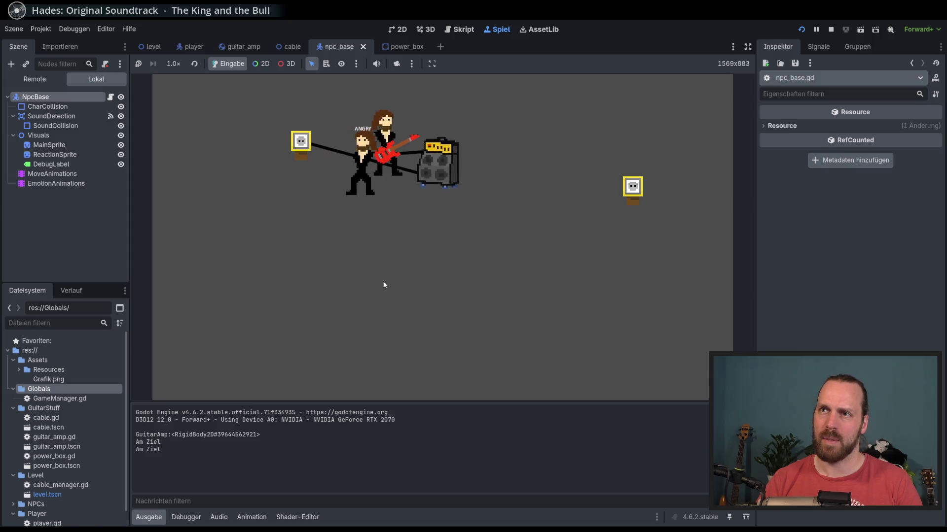
pyautogui.press('Right')
pyautogui.press('Up')
pyautogui.press('Left')
pyautogui.press('Down')
pyautogui.press('Right')
# Circle the amp and drag it left and up until the cable unplugs.
pyautogui.press('Down')
pyautogui.press('Left')
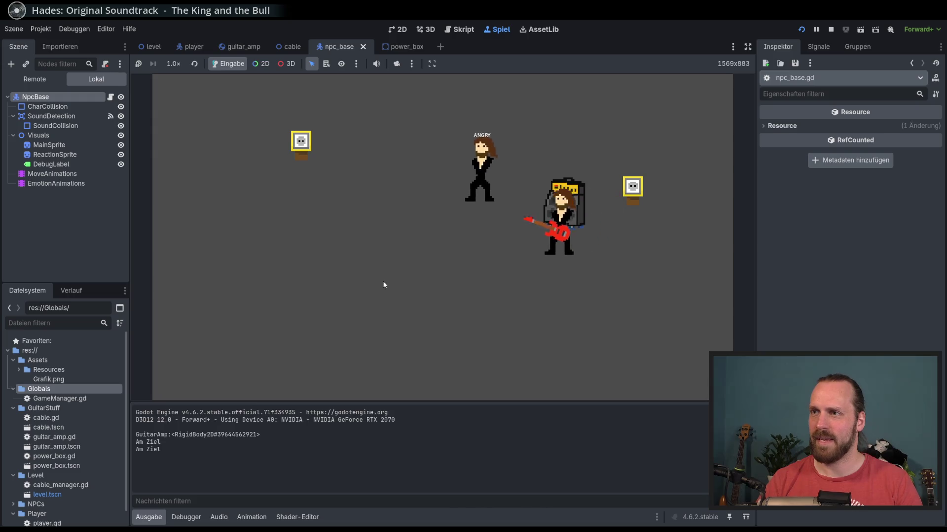
pyautogui.press('Up')
pyautogui.press('Up')
pyautogui.press('Right')
pyautogui.press('Down')
pyautogui.press('Down')
pyautogui.press('Right')
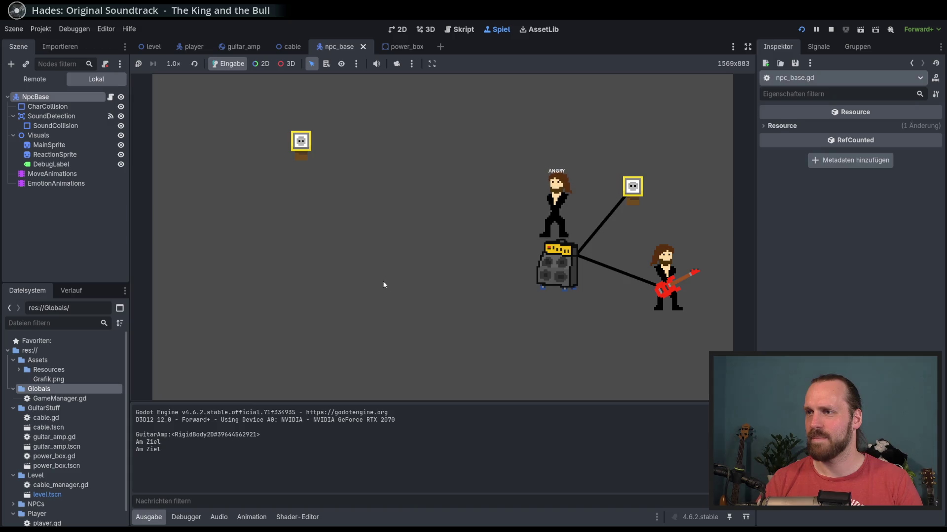
pyautogui.press('Left')
pyautogui.press('Up')
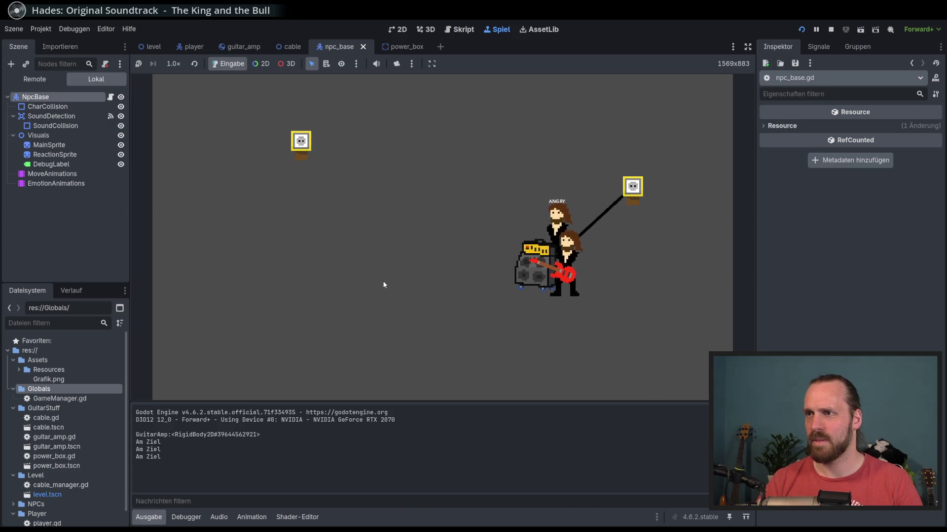
pyautogui.press('Left')
pyautogui.press('Up')
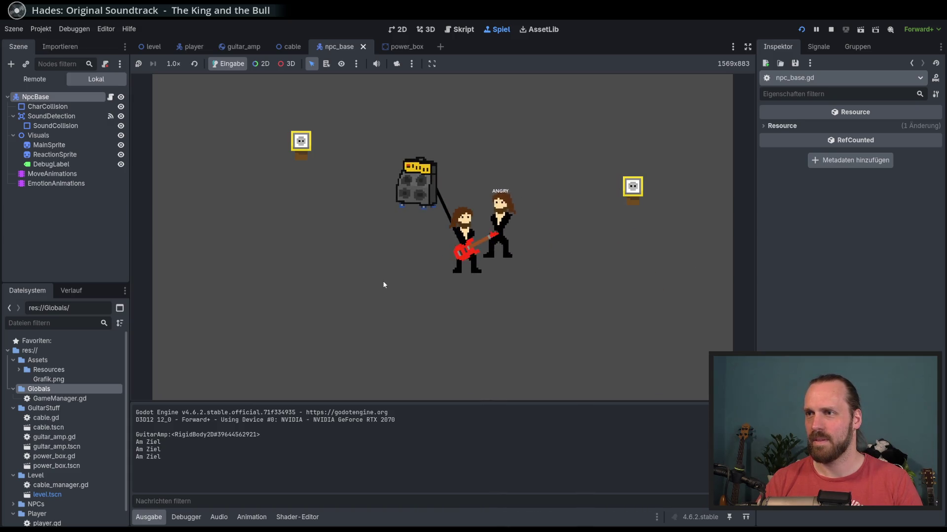
# Play sound waves at the chasing NPC with space until it shows CAPTURED.
pyautogui.press('Up')
pyautogui.press('Left')
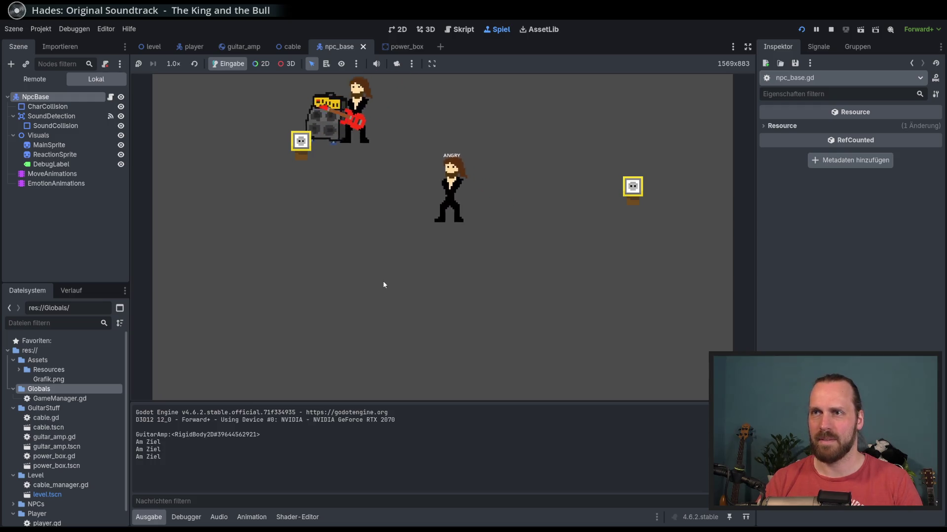
pyautogui.press('space')
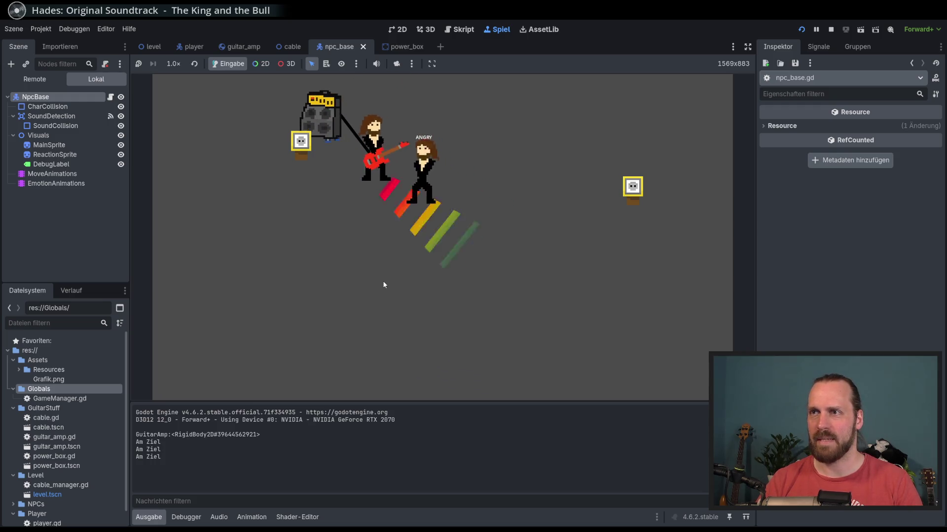
pyautogui.press('Left')
pyautogui.press('Right')
pyautogui.press('space')
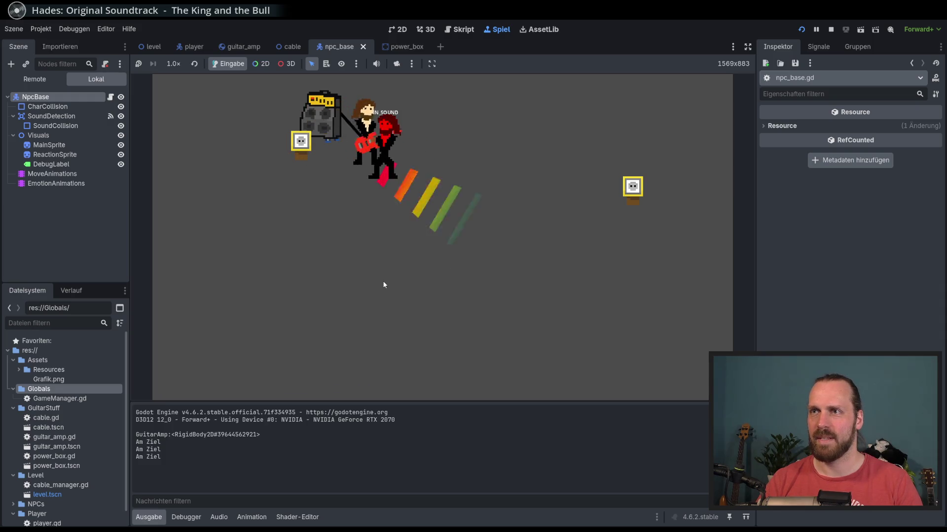
pyautogui.press('Left')
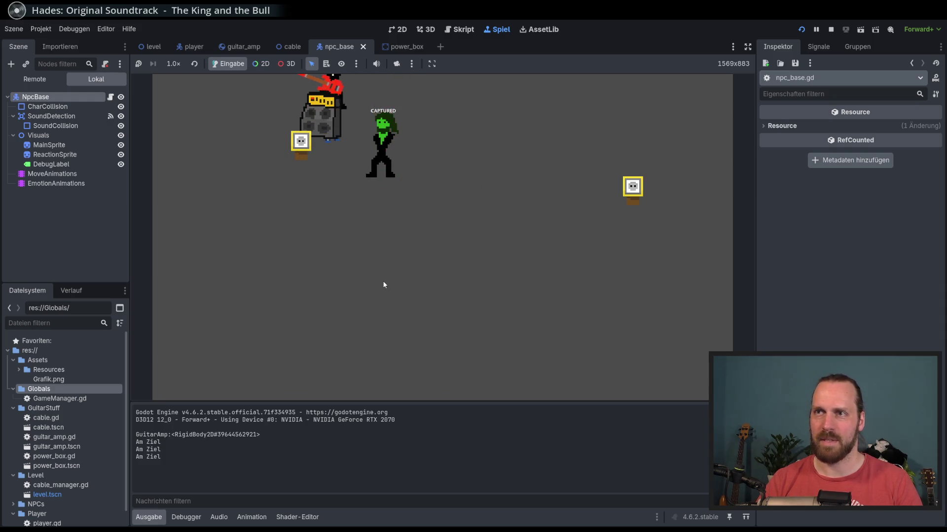
pyautogui.press('Right')
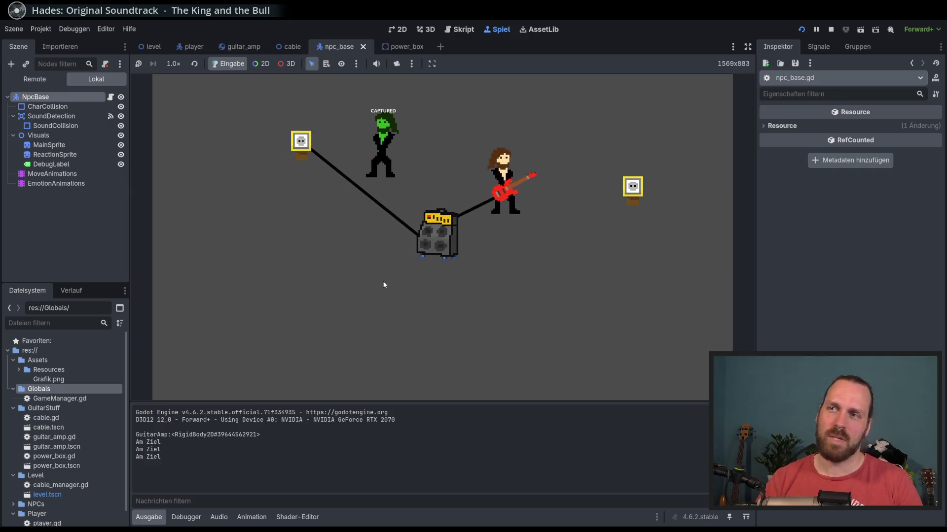
pyautogui.press('Left')
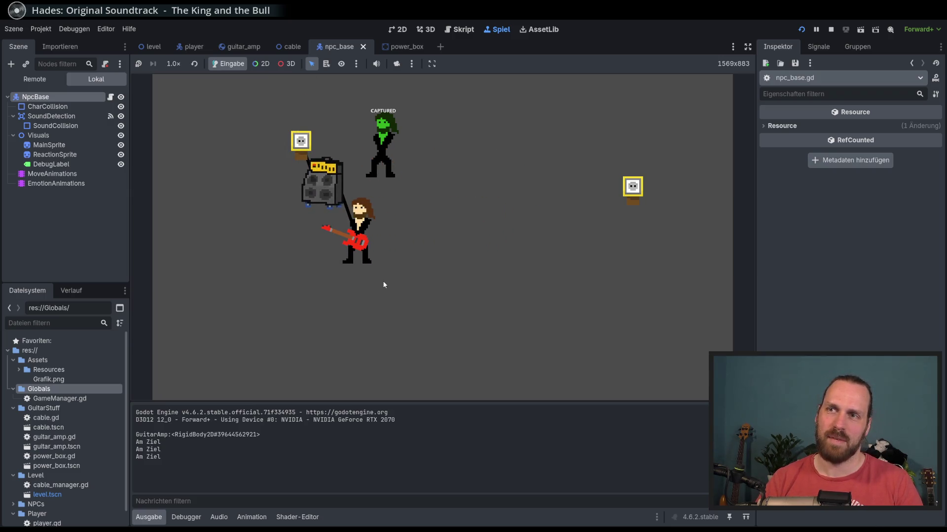
# Stop and relaunch the game, then pull the amp toward the upper-left power box until the debugger breaks.
pyautogui.press('F8')
pyautogui.press('F5')
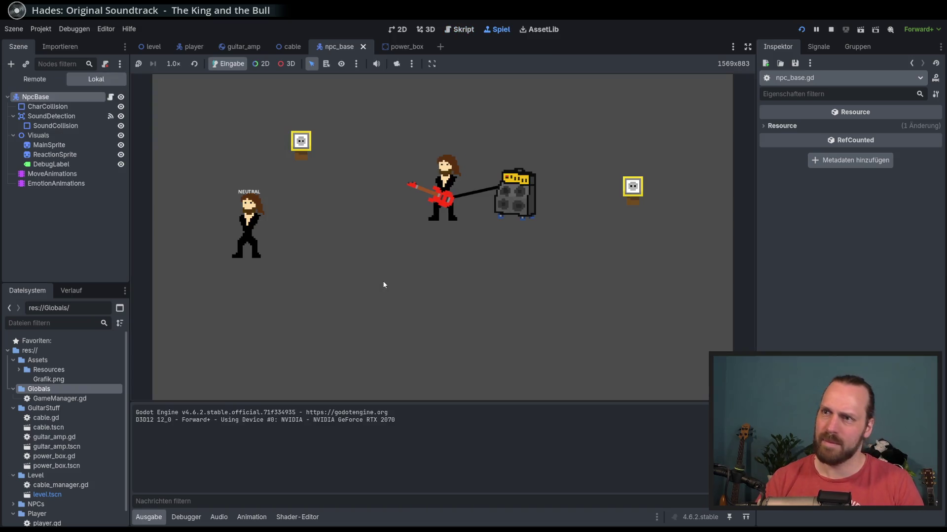
pyautogui.press('Right')
pyautogui.press('Left')
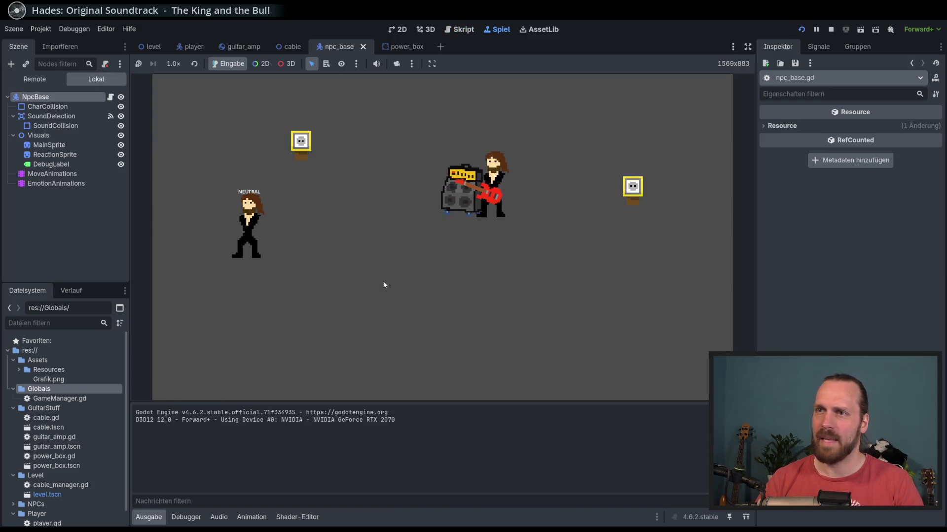
pyautogui.press('Up')
pyautogui.press('Left')
pyautogui.press('Down')
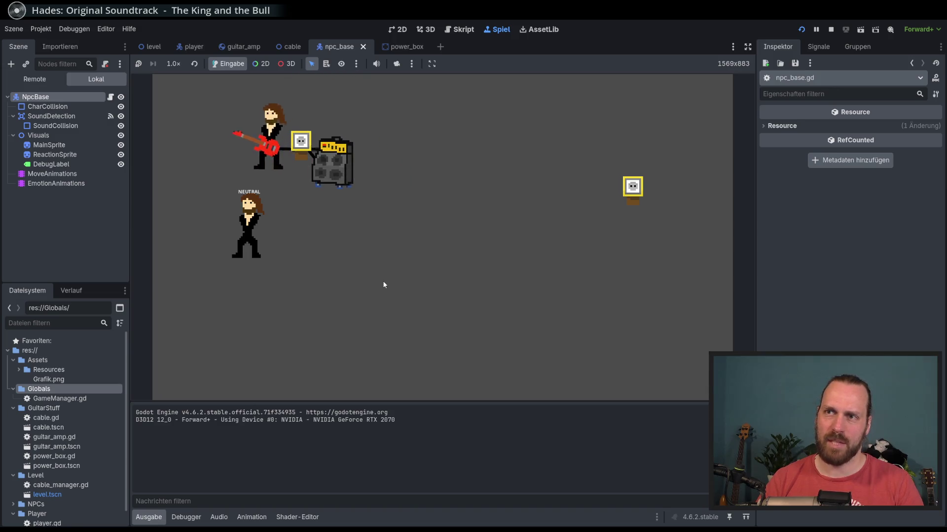
pyautogui.press('Right')
pyautogui.press('Down')
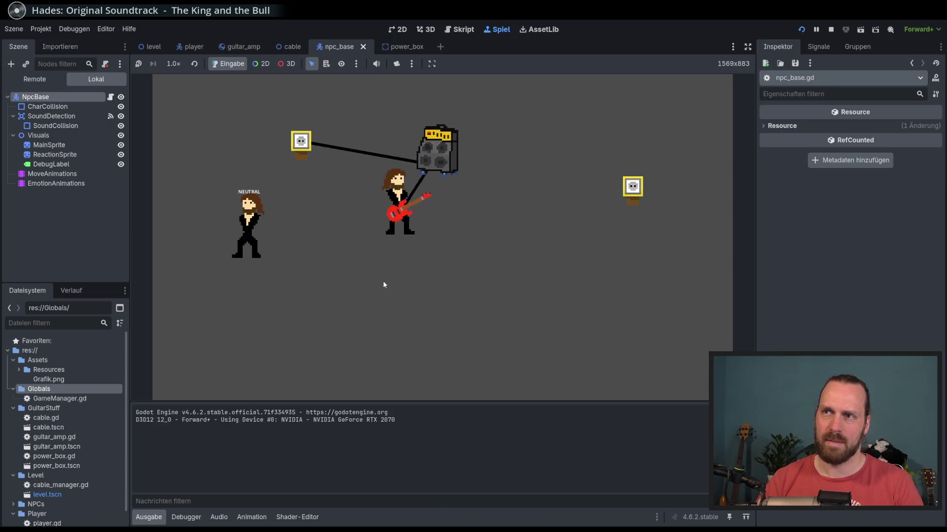
pyautogui.write('a')
pyautogui.write('d')
# Remove the stray 'd' on line 130 of move_to_target, stop debugging and relaunch with F5.
pyautogui.press('Escape')
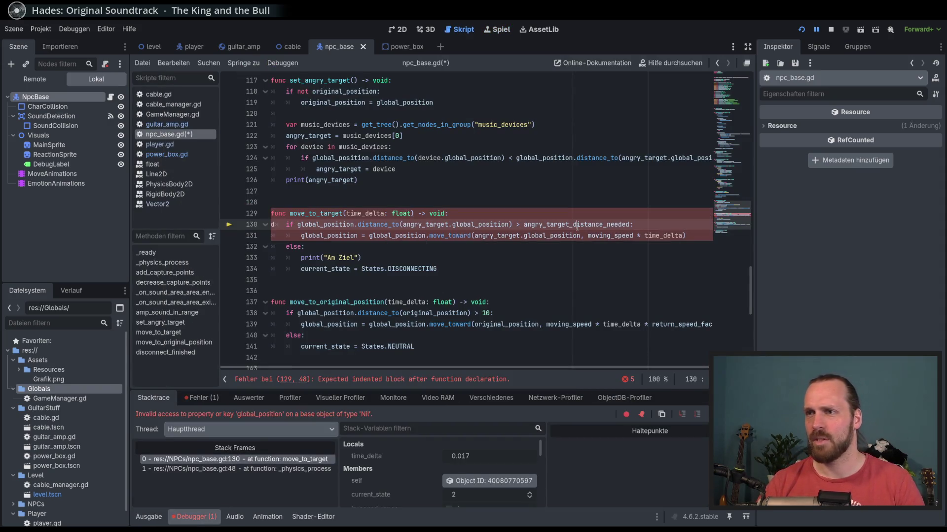
pyautogui.moveTo(577, 227)
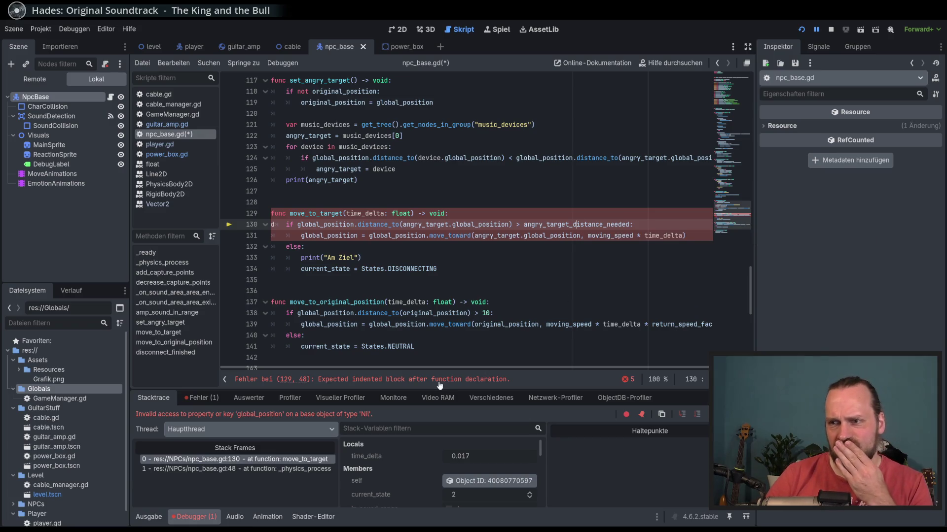
pyautogui.press('Up')
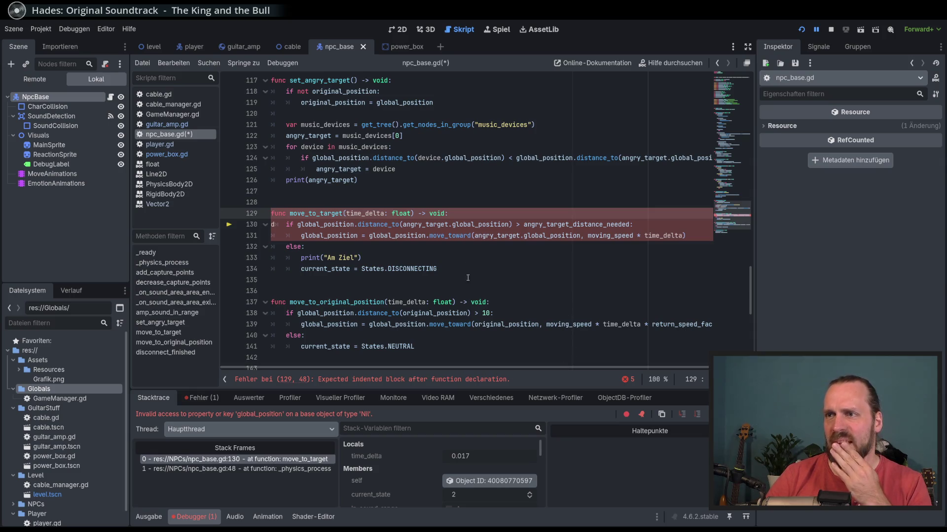
pyautogui.click(454, 224)
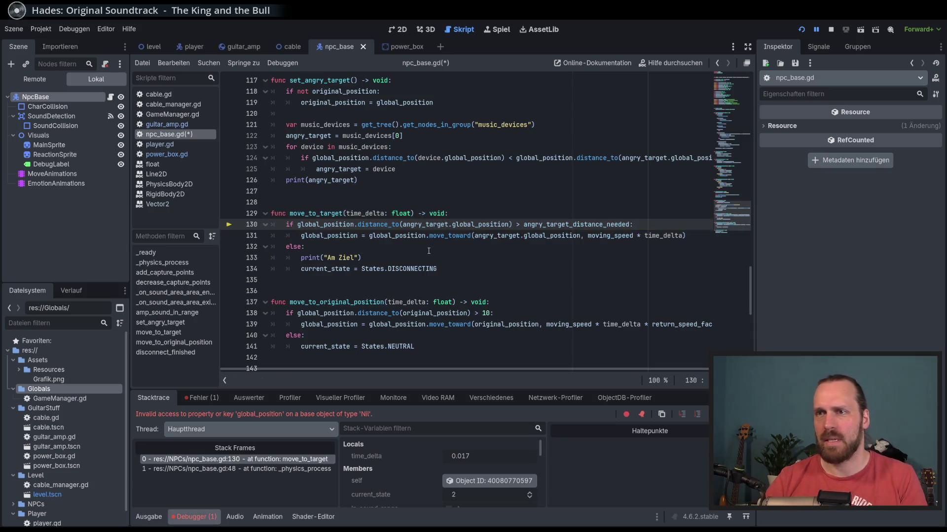
pyautogui.click(470, 245)
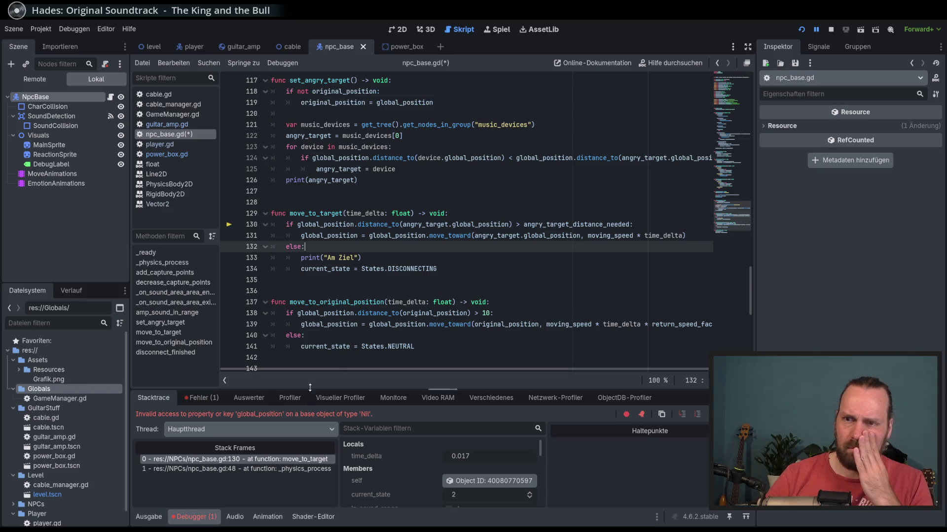
pyautogui.click(428, 258)
pyautogui.press('F8')
pyautogui.press('F5')
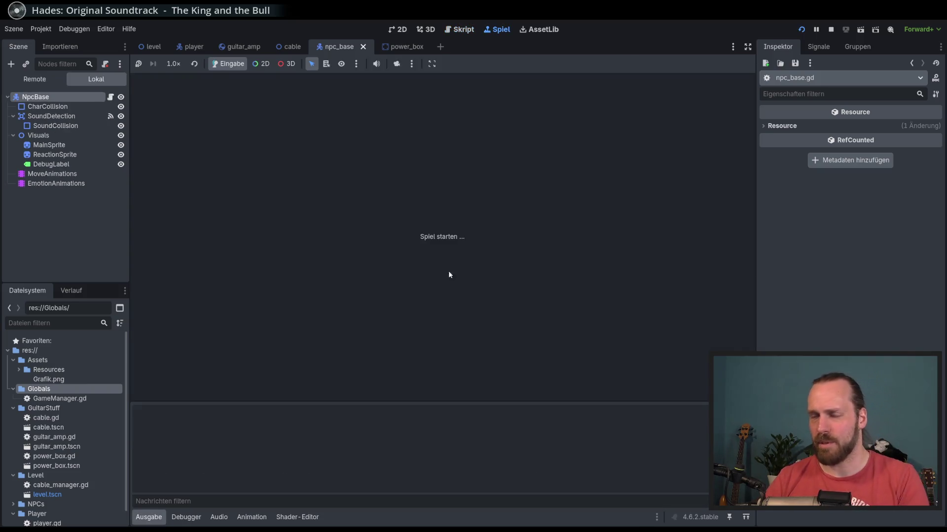
# Walk the guitarist around with the amp until the debugger halts at line 130 of move_to_target.
pyautogui.press('Up')
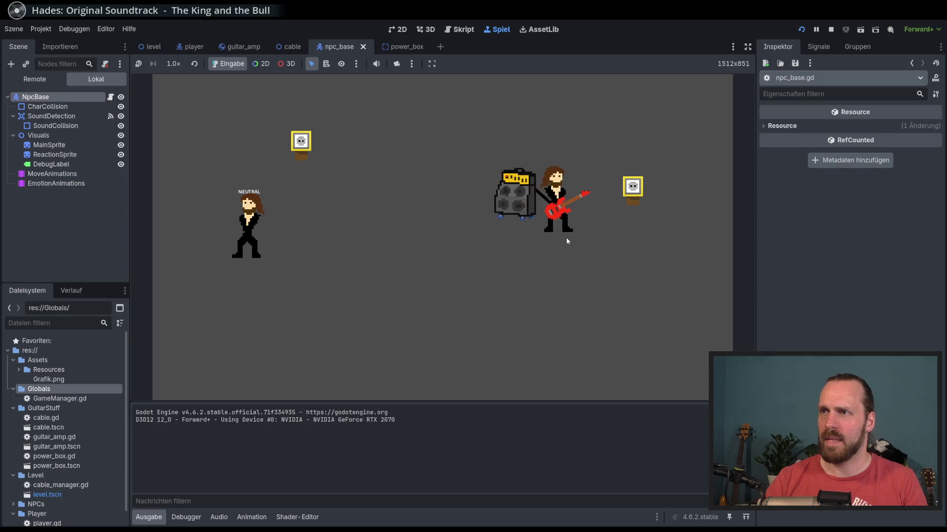
pyautogui.press('Left')
pyautogui.press('Down')
pyautogui.press('Left')
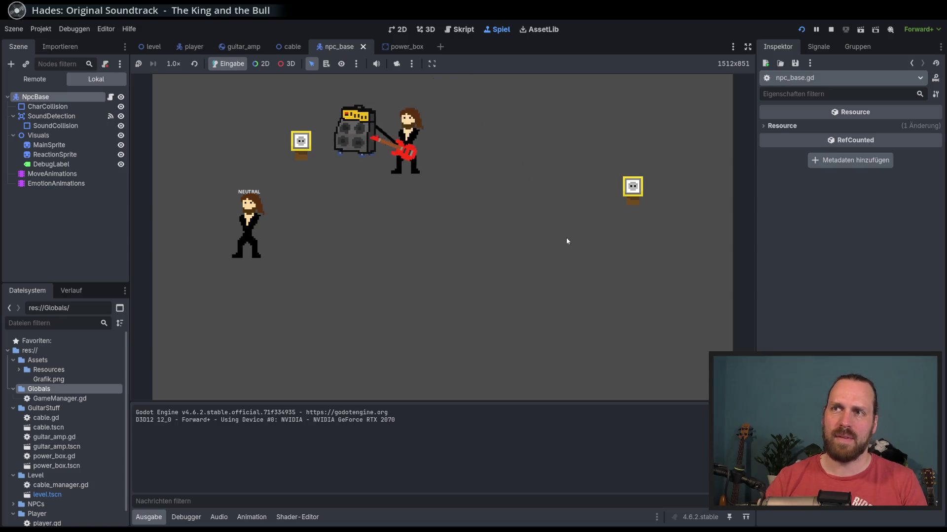
pyautogui.press('Up')
pyautogui.press('Right')
pyautogui.press('Left')
pyautogui.press('Left')
pyautogui.press('Right')
pyautogui.press('Down')
pyautogui.press('Left')
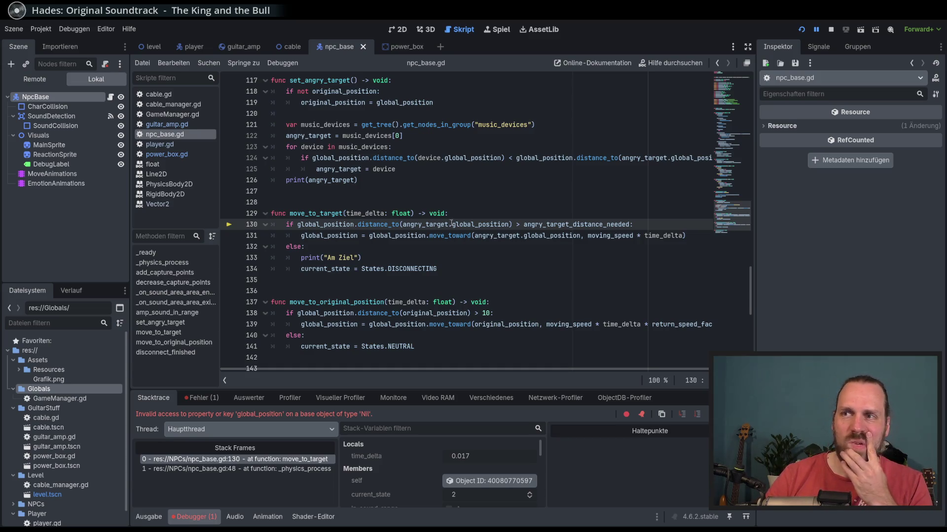
# Stop the crashed debug session and review amp_sound_in_range and set_angry_target in npc_base.gd.
pyautogui.press('F8')
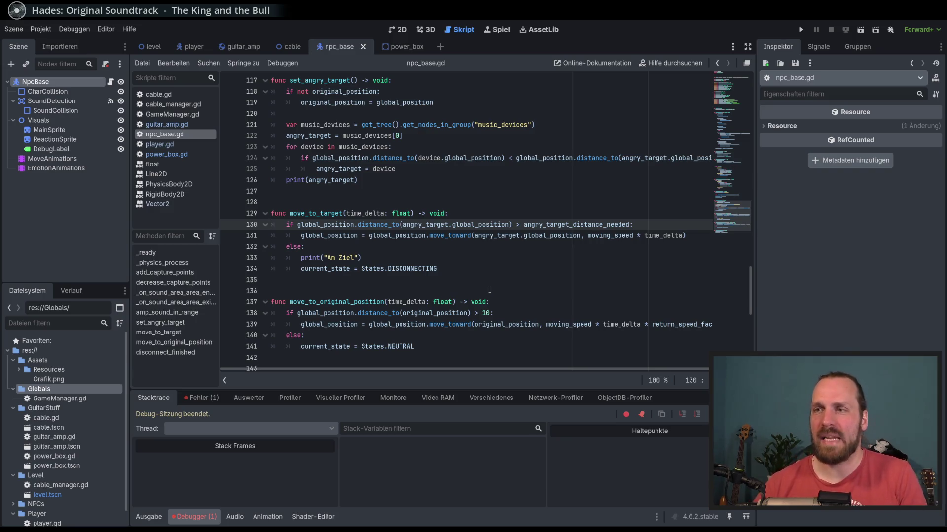
pyautogui.scroll(-2, 485, 289)
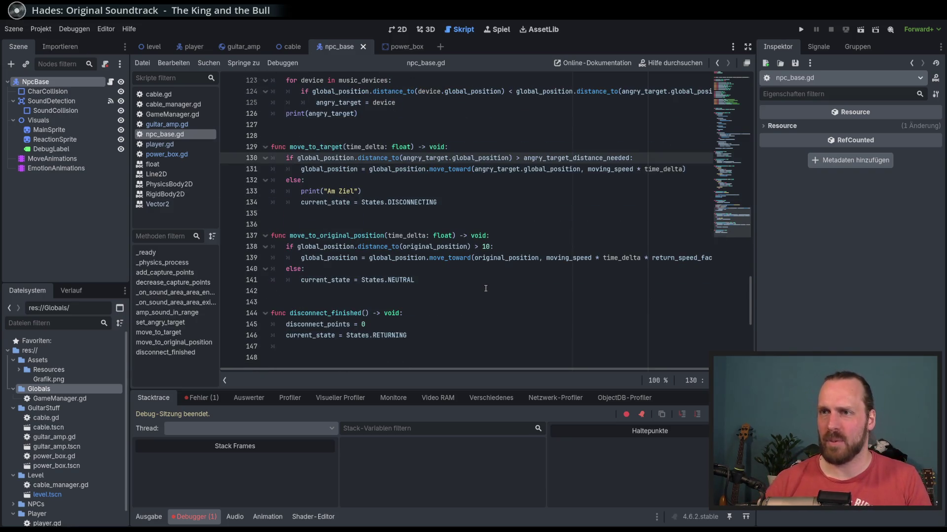
pyautogui.scroll(5, 486, 288)
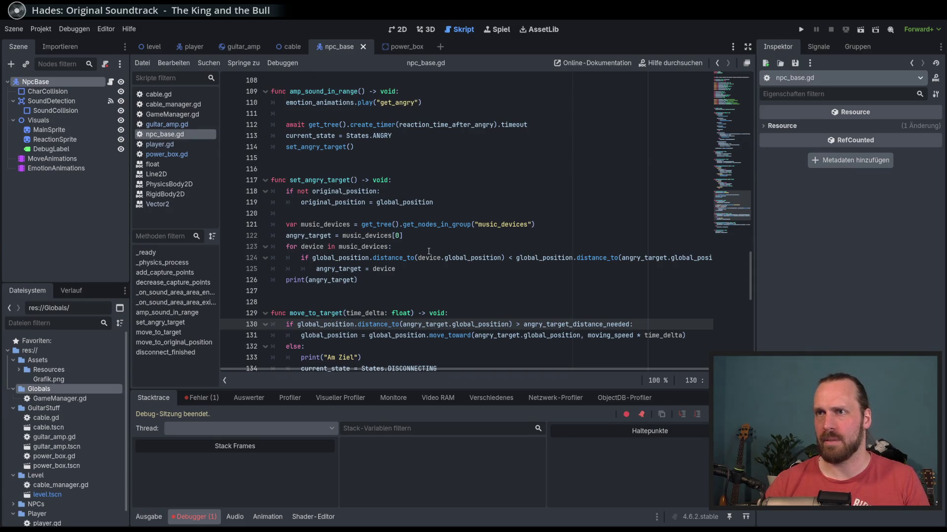
pyautogui.scroll(20, 428, 251)
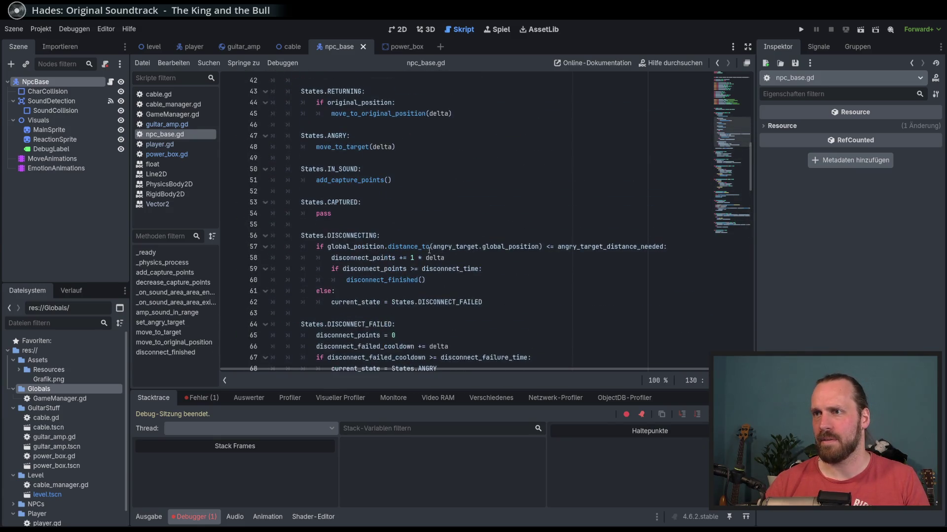
pyautogui.scroll(-16, 387, 221)
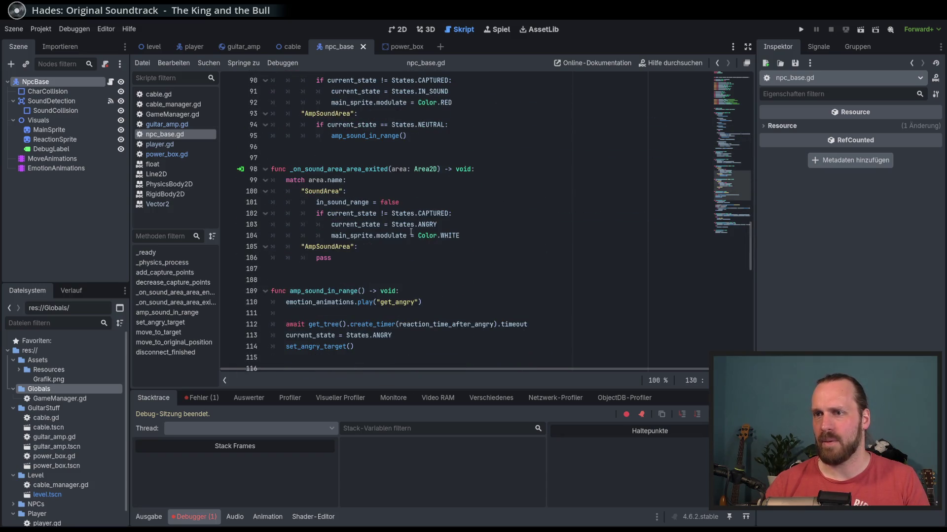
pyautogui.scroll(-3, 409, 248)
pyautogui.click(342, 191)
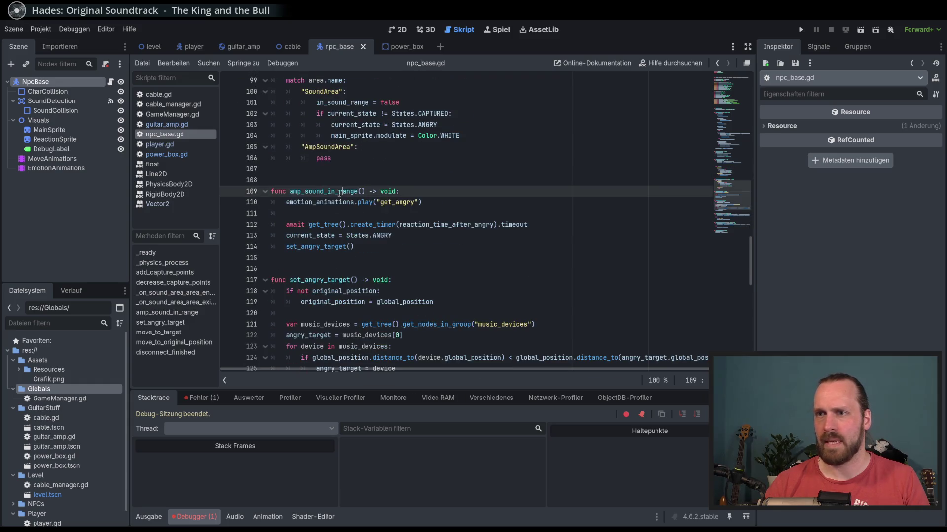
pyautogui.click(331, 278)
pyautogui.scroll(-8, 331, 278)
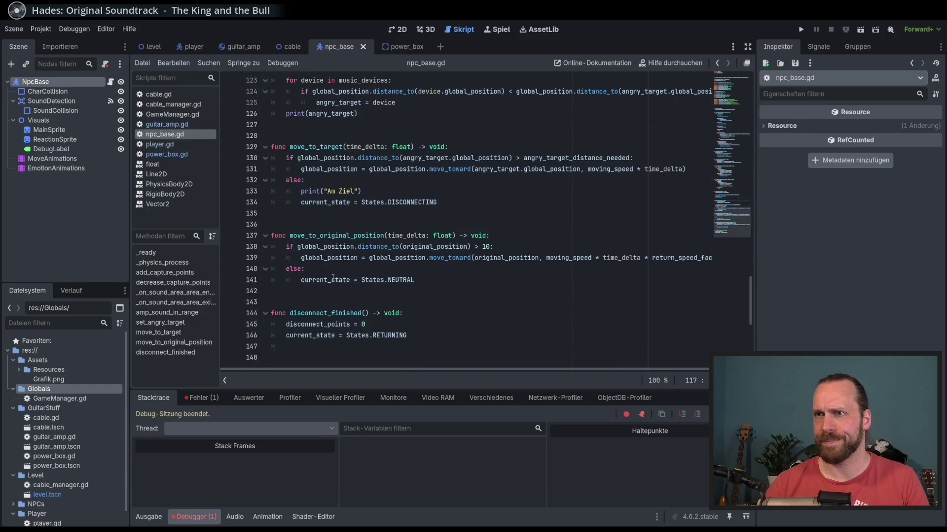
pyautogui.moveTo(729, 205)
pyautogui.mouseDown()
pyautogui.moveTo(728, 108)
pyautogui.moveTo(730, 133)
pyautogui.mouseUp()
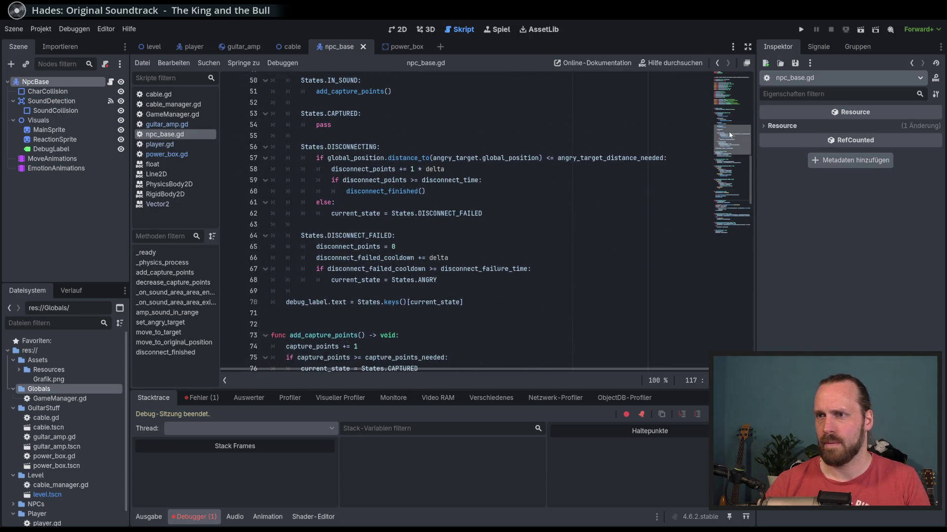
pyautogui.scroll(-10, 480, 222)
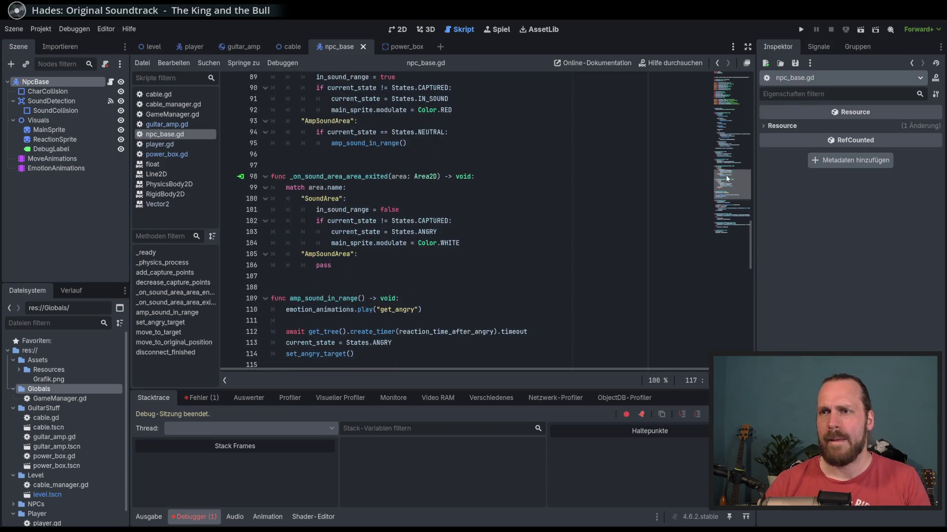
pyautogui.scroll(-5, 318, 236)
pyautogui.scroll(3, 360, 220)
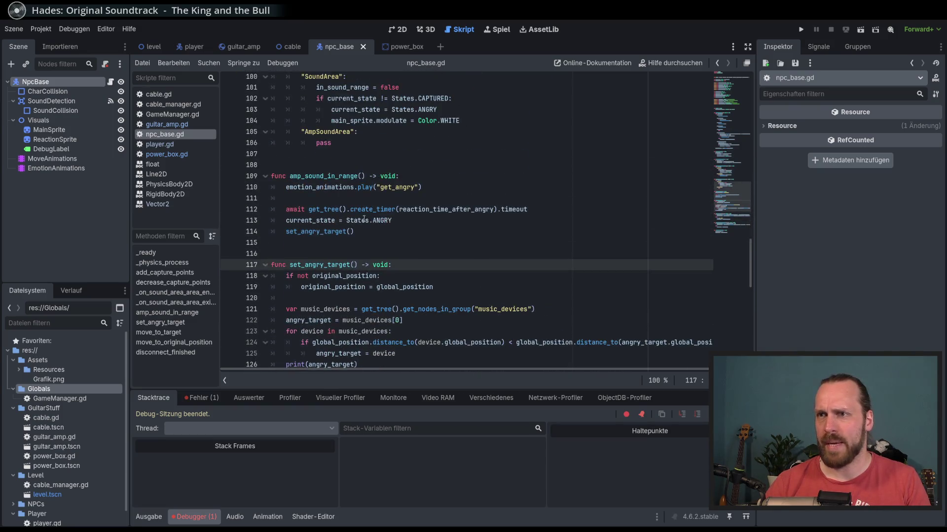
pyautogui.doubleClick(335, 178)
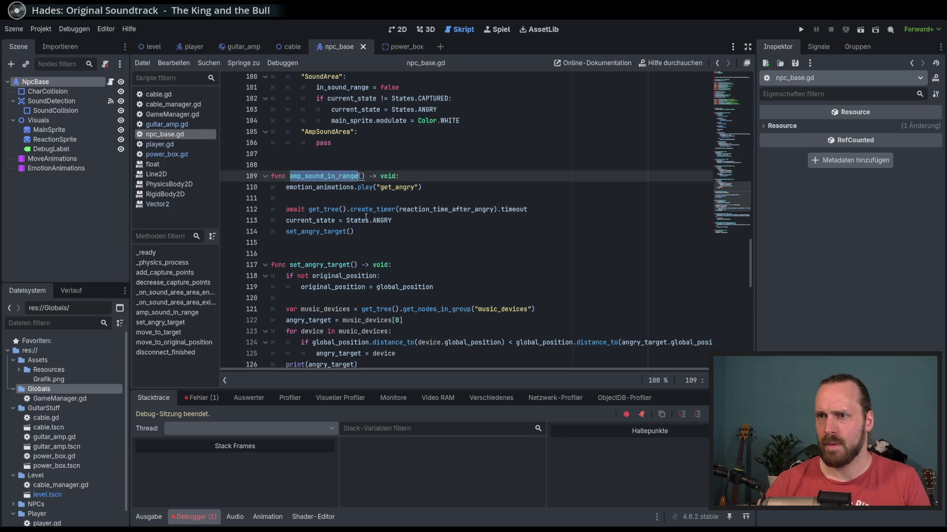
pyautogui.scroll(-3, 401, 230)
pyautogui.click(410, 253)
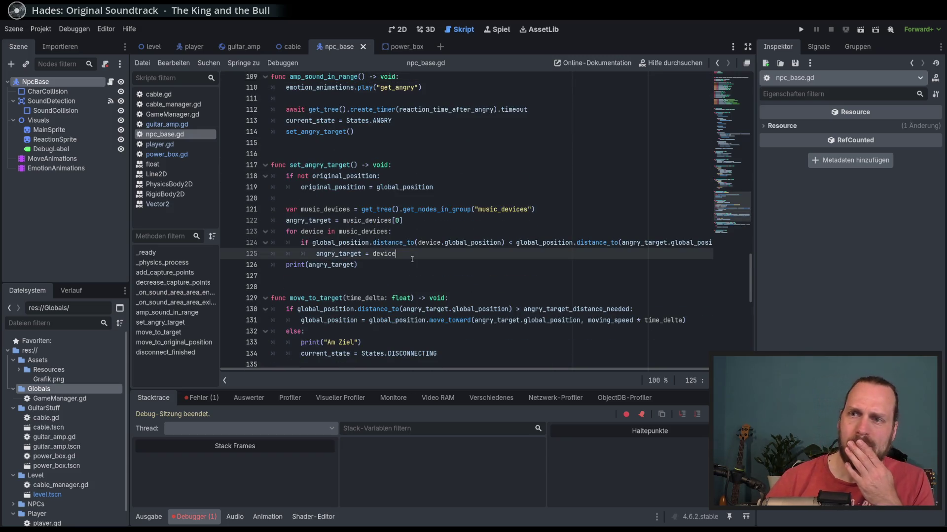
pyautogui.scroll(-3, 412, 260)
pyautogui.scroll(-2, 409, 260)
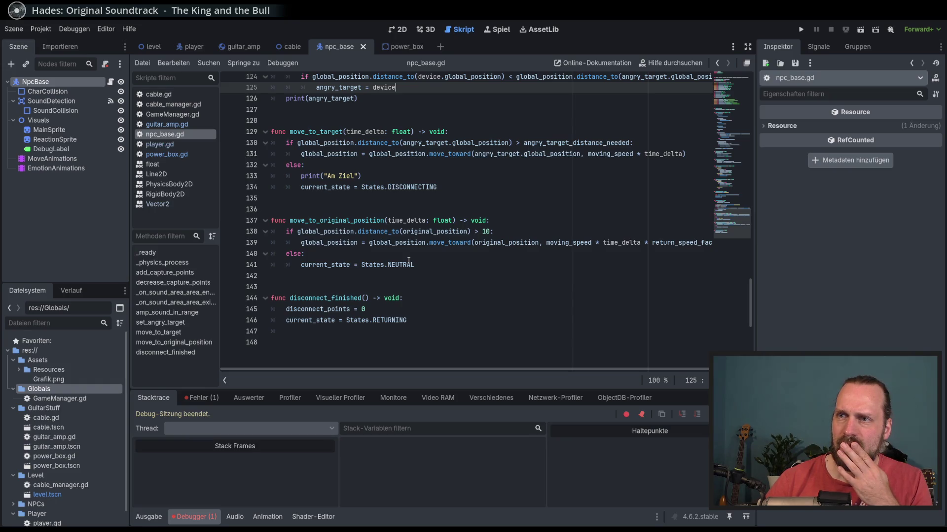
pyautogui.scroll(15, 409, 260)
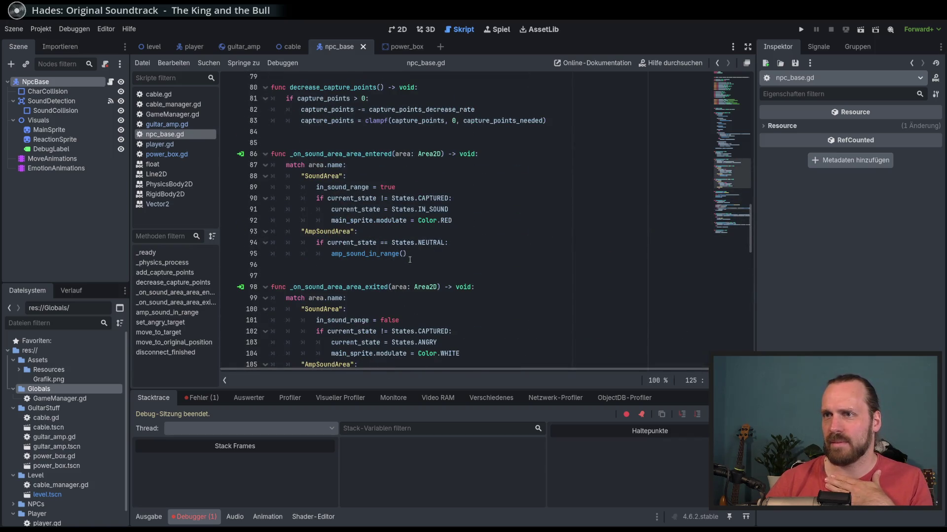
pyautogui.click(323, 176)
pyautogui.click(375, 209)
pyautogui.click(336, 164)
pyautogui.click(392, 199)
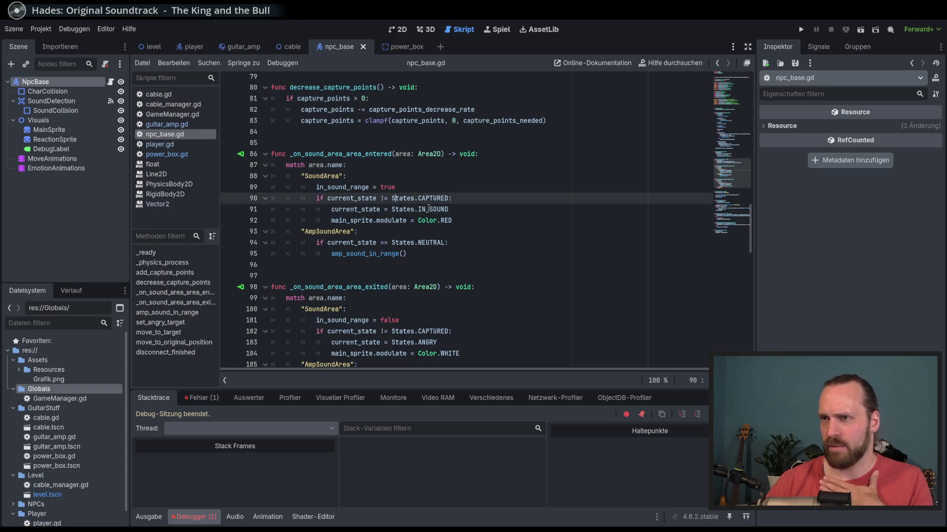
pyautogui.click(480, 222)
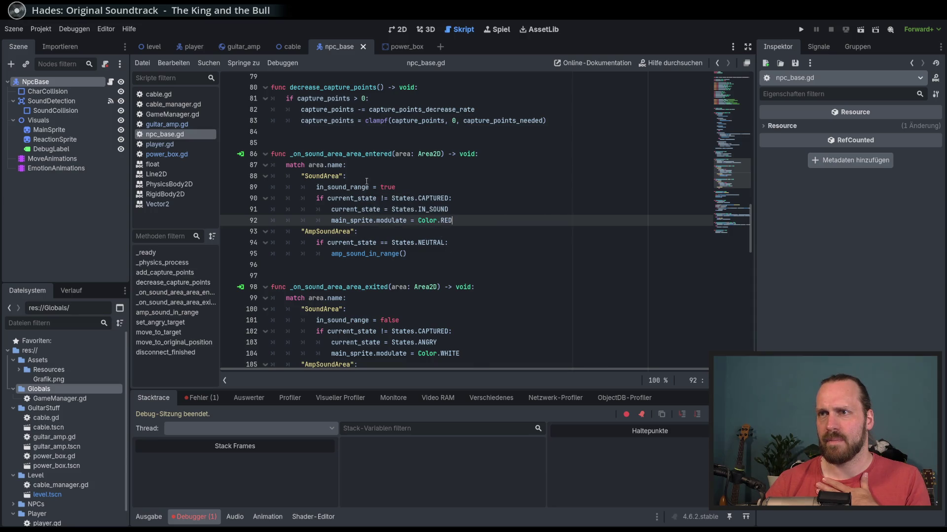
pyautogui.doubleClick(354, 153)
pyautogui.scroll(-4, 392, 165)
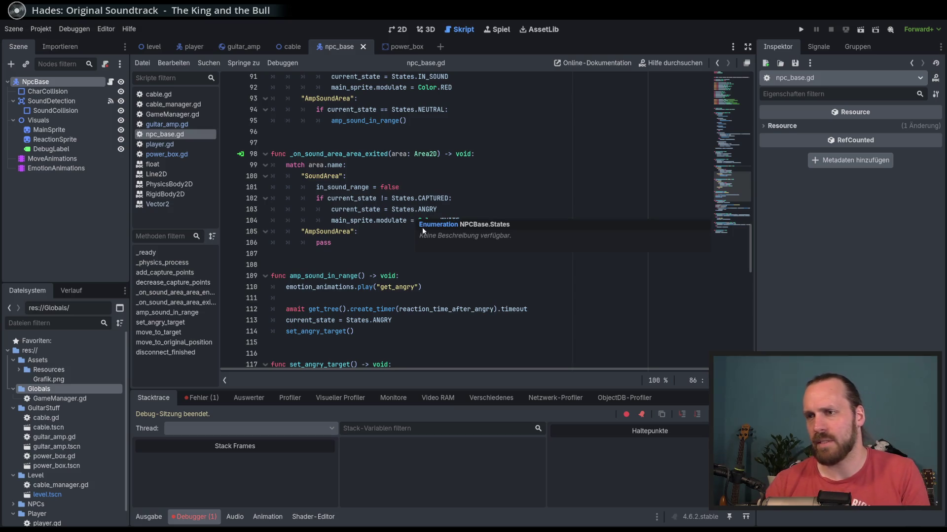
pyautogui.scroll(-2, 498, 282)
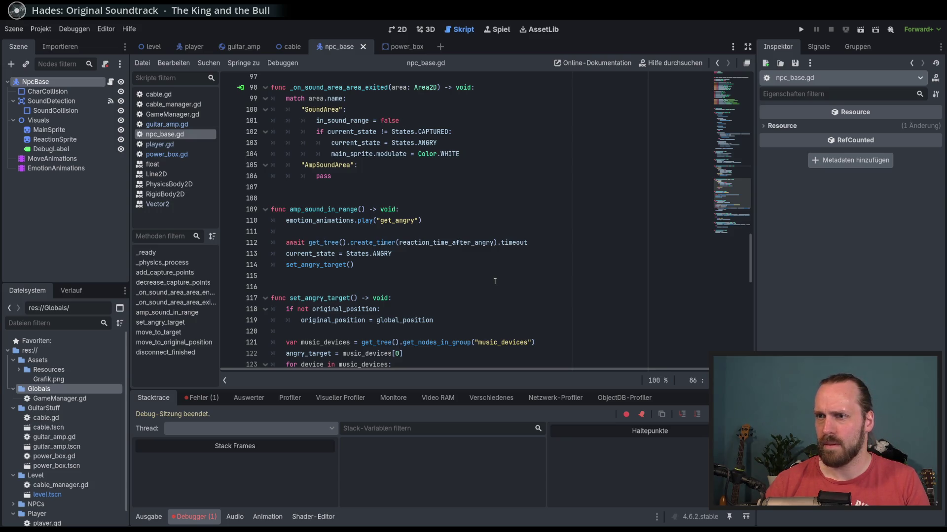
pyautogui.scroll(-3, 495, 282)
pyautogui.scroll(-3, 494, 281)
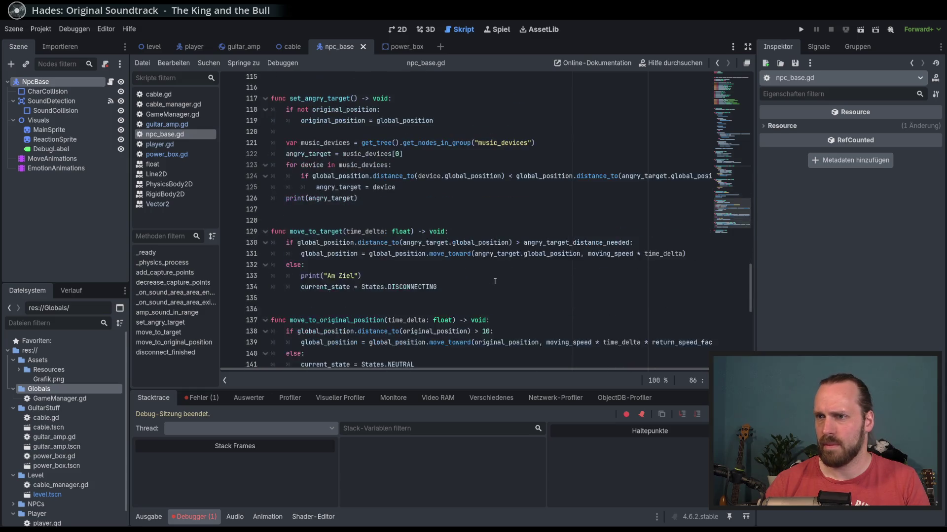
pyautogui.scroll(-5, 495, 281)
pyautogui.scroll(7, 494, 281)
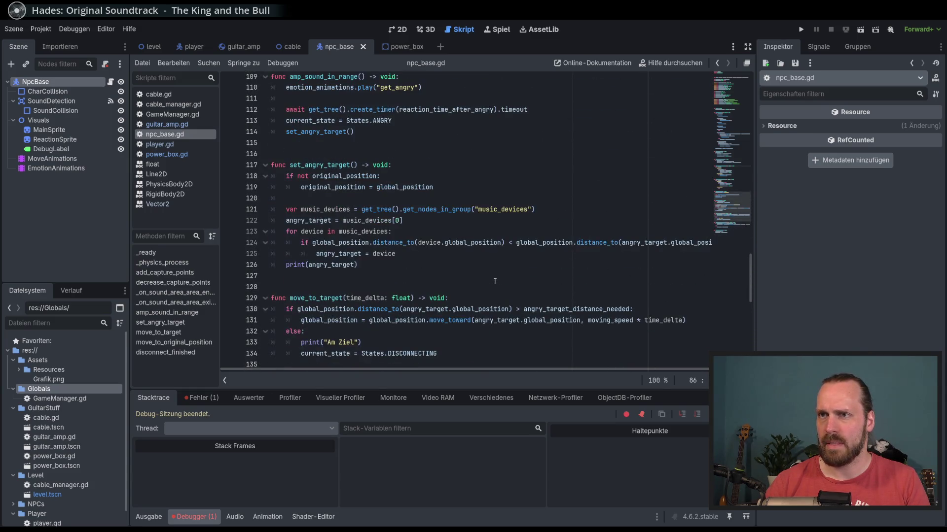
pyautogui.doubleClick(333, 165)
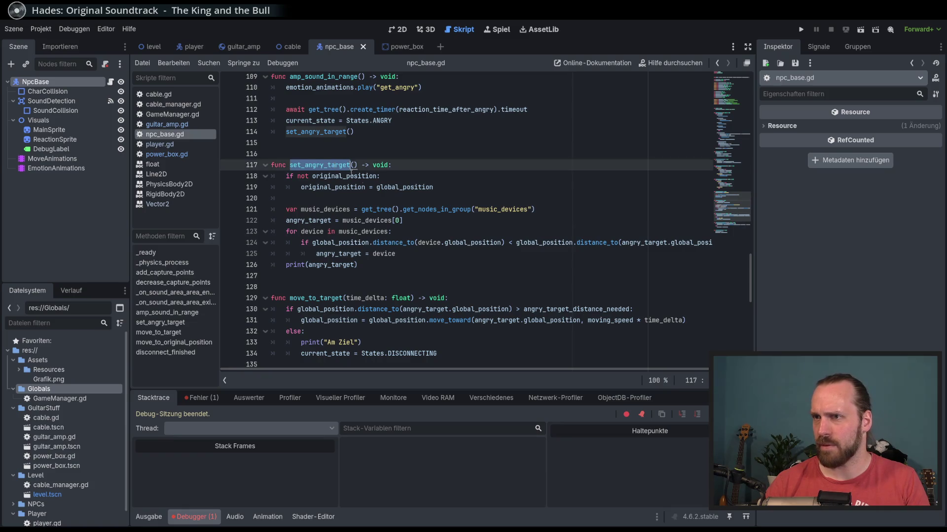
pyautogui.click(373, 210)
pyautogui.doubleClick(334, 164)
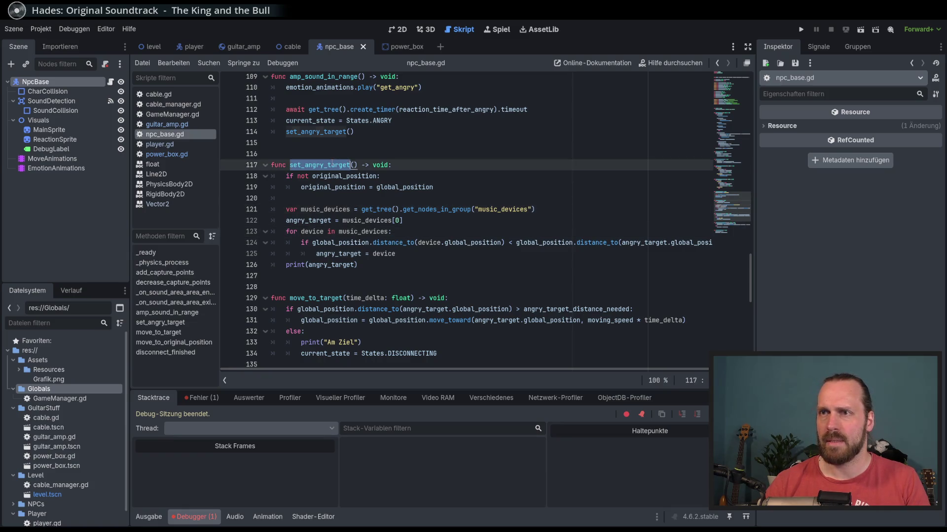
pyautogui.click(392, 220)
pyautogui.scroll(4, 337, 165)
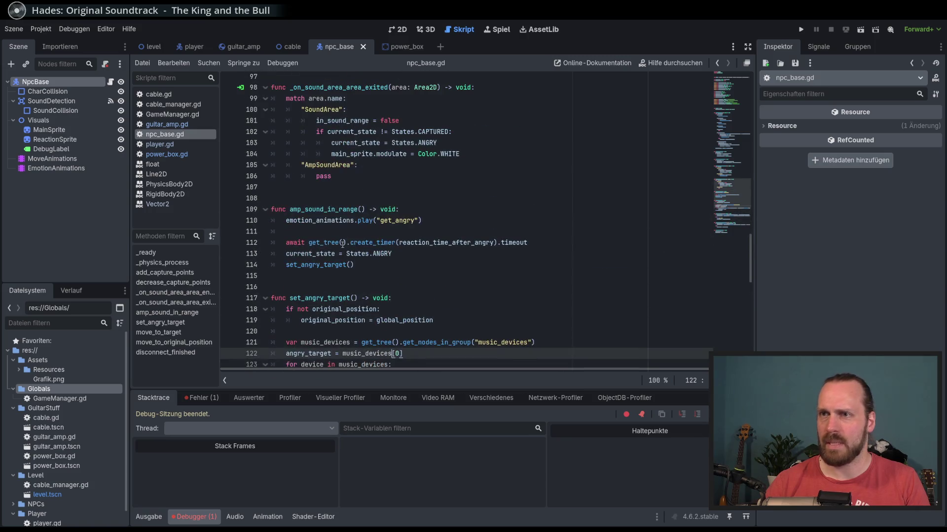
pyautogui.click(342, 261)
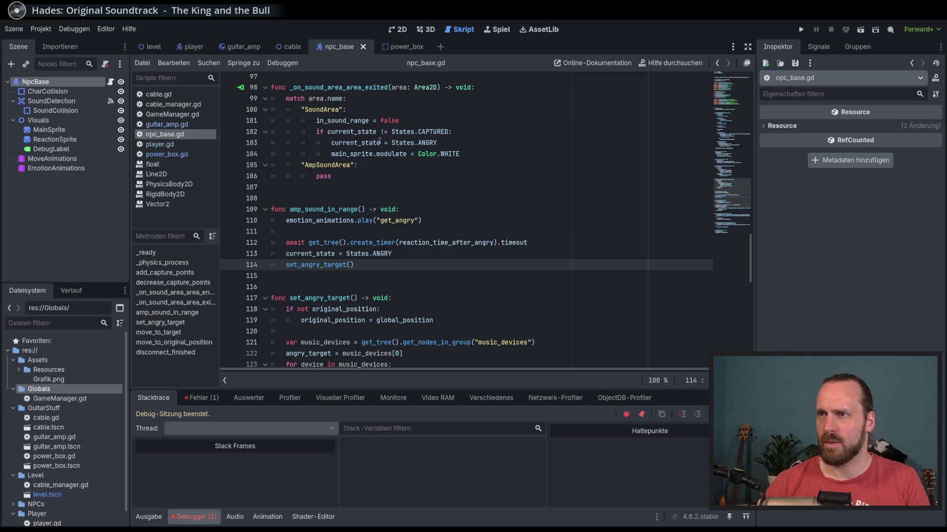
pyautogui.moveTo(405, 266); pyautogui.dragTo(408, 257)
pyautogui.hotkey('ctrl', 'c')
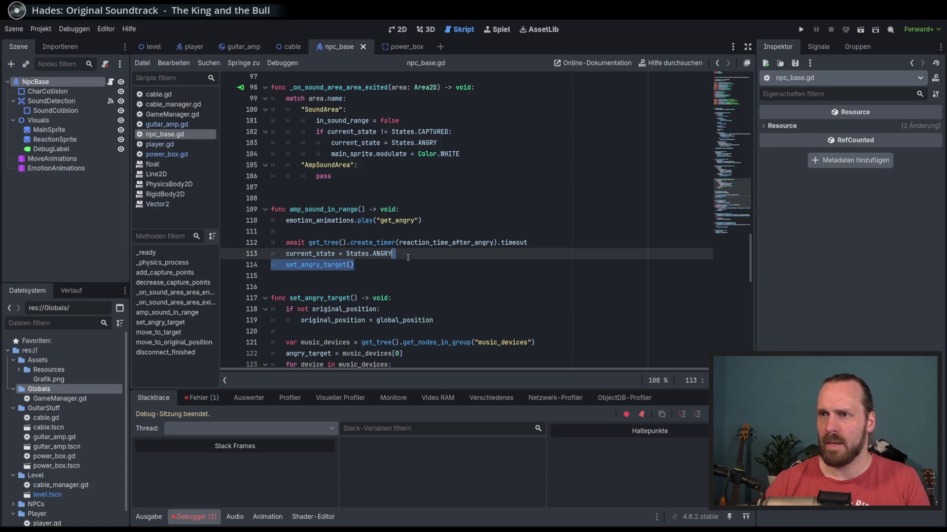
# Move set_angry_target() from line 114 to the first line of _on_sound_area_area_exited, then save and rerun.
pyautogui.press('Delete')
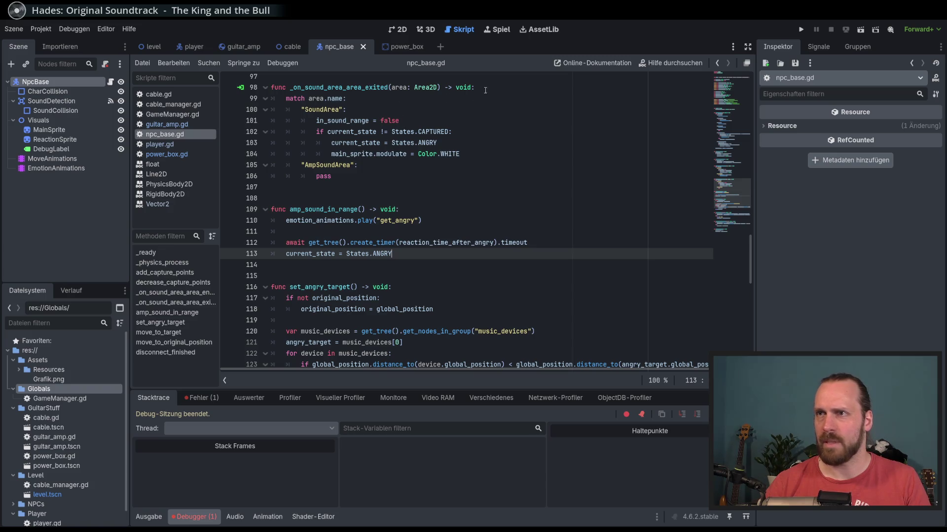
pyautogui.click(485, 89)
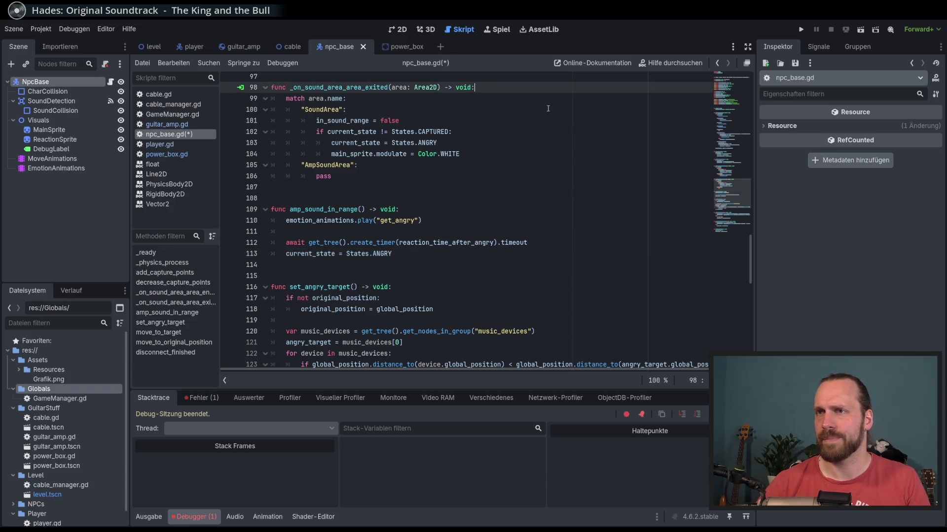
pyautogui.press('Return')
pyautogui.hotkey('ctrl', 'v')
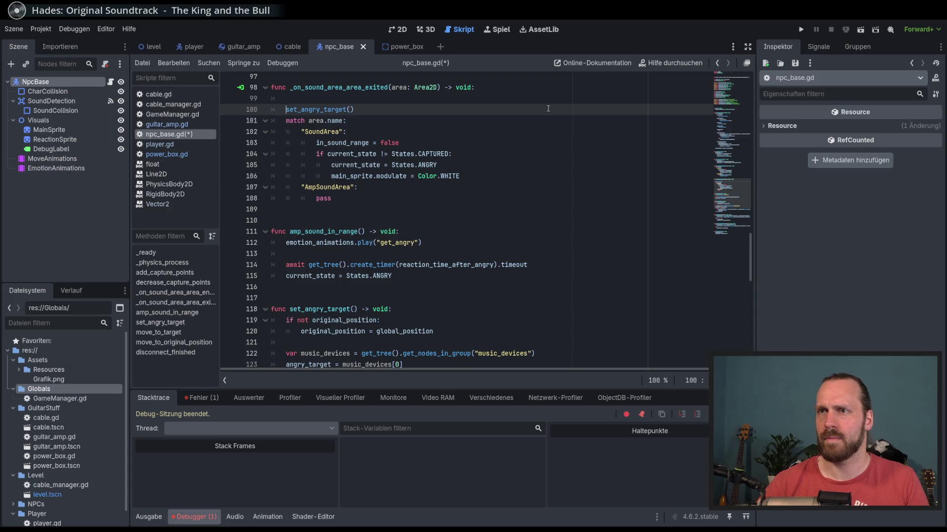
pyautogui.press('Home')
pyautogui.press('BackSpace')
pyautogui.press('BackSpace')
pyautogui.press('F5')
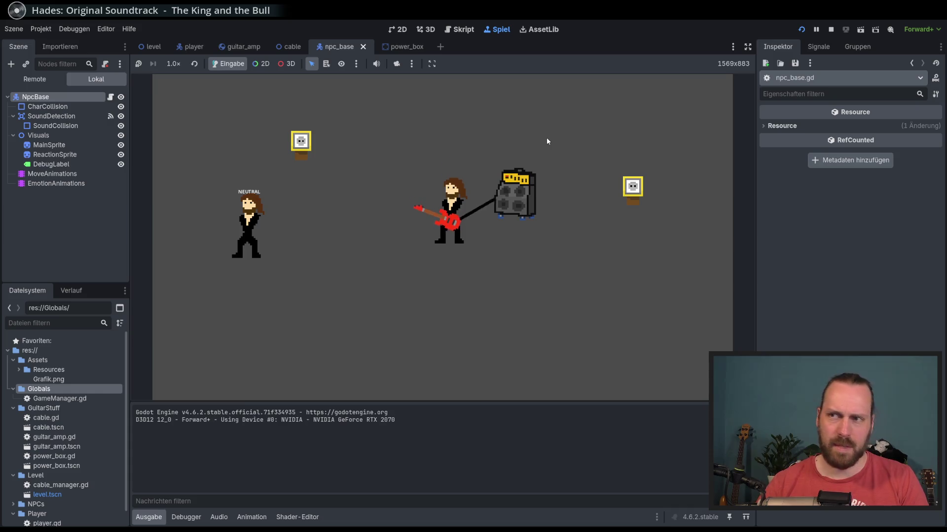
# Walk the guitar player around the amp and drag it down-right toward the NPC.
pyautogui.press('Down')
pyautogui.press('Right')
pyautogui.press('Up')
pyautogui.press('Left')
pyautogui.press('Up')
pyautogui.press('Down')
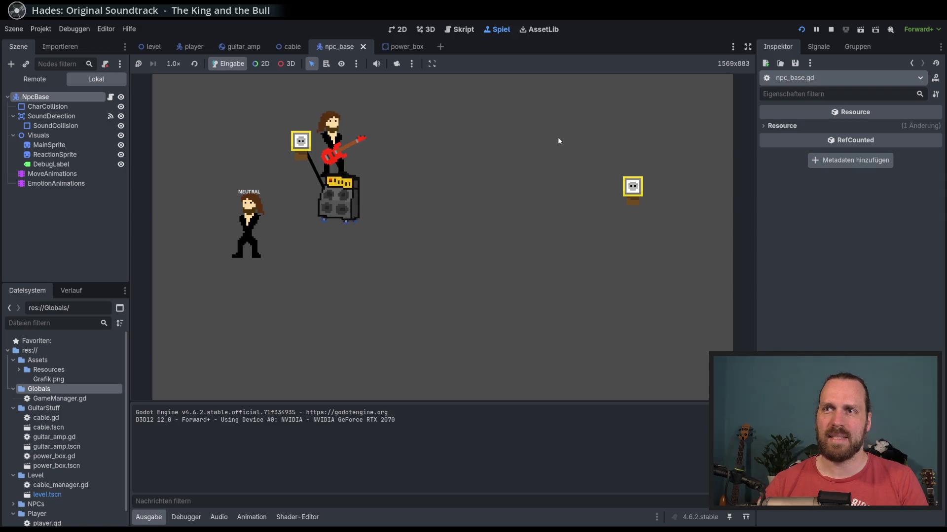
pyautogui.press('Right')
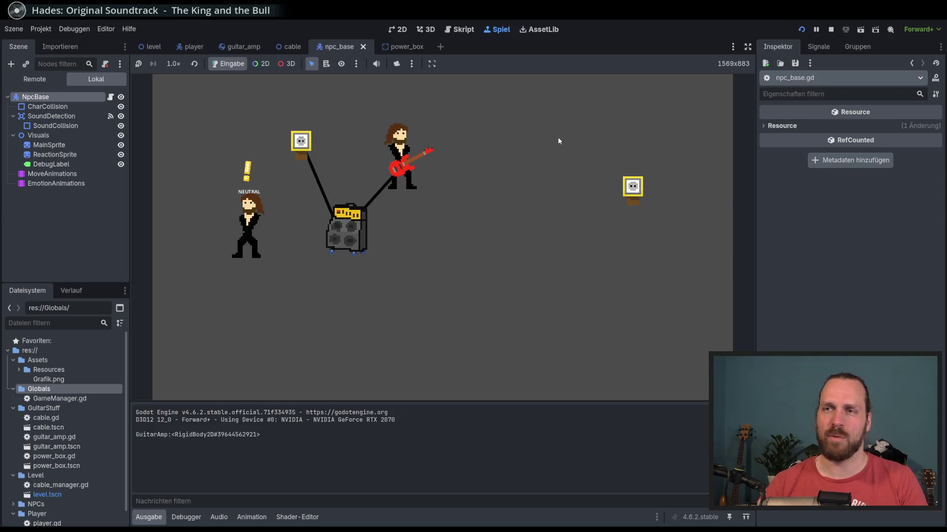
# Circle the NPC with the amp, pull it up-right, then stop the game.
pyautogui.press('Down')
pyautogui.press('Left')
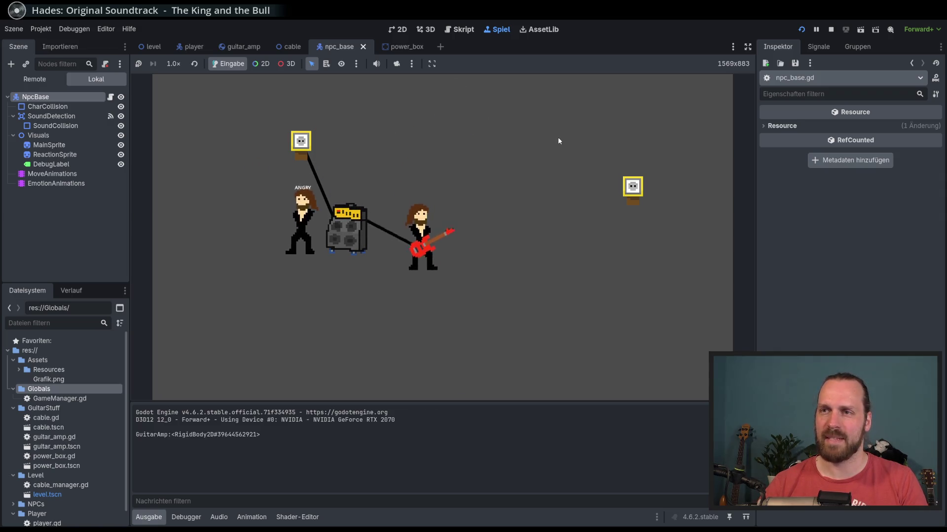
pyautogui.press('Up')
pyautogui.press('Right')
pyautogui.press('Left')
pyautogui.press('Left')
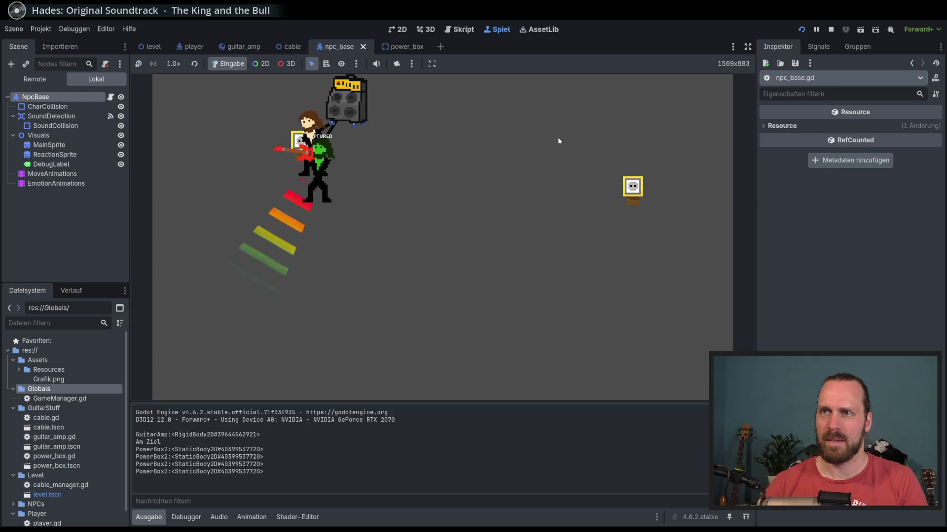
pyautogui.press('Up')
pyautogui.press('Right')
pyautogui.press('F5')
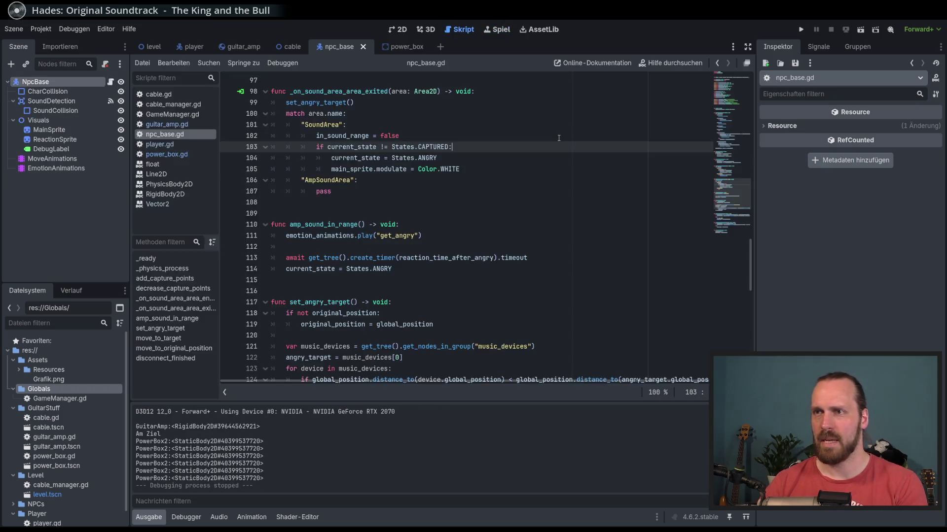
# Maneuver the guitar player beside the power box, pulling the amp to the left.
pyautogui.press('Right')
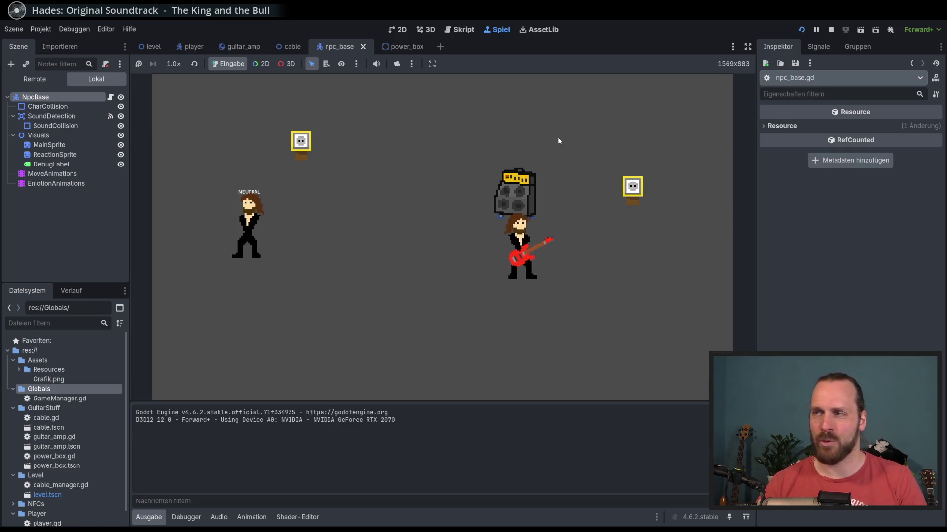
pyautogui.press('Up')
pyautogui.press('Down')
pyautogui.press('Left')
pyautogui.press('Up')
pyautogui.press('Right')
pyautogui.press('Down')
pyautogui.press('Left')
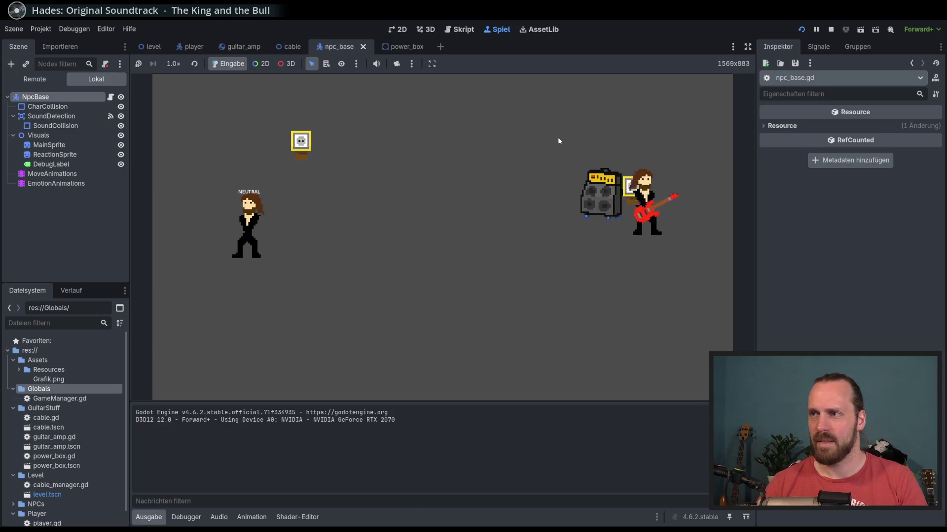
pyautogui.press('Down')
pyautogui.press('Left')
pyautogui.press('Up')
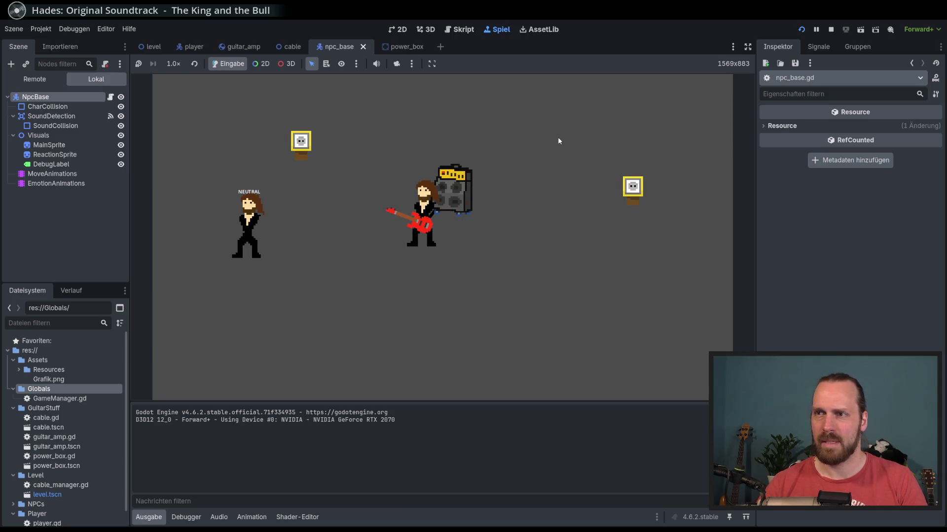
pyautogui.press('Up')
pyautogui.press('Right')
pyautogui.press('Down')
pyautogui.press('Left')
# Trail the cable and push the amp against the power box to connect its cable.
pyautogui.press('Left')
pyautogui.press('Down')
pyautogui.press('Up')
pyautogui.press('Left')
pyautogui.press('Down')
pyautogui.press('Right')
pyautogui.press('Up')
pyautogui.press('Right')
pyautogui.press('Up')
pyautogui.press('Down')
pyautogui.press('Left')
pyautogui.press('Down')
pyautogui.press('Left')
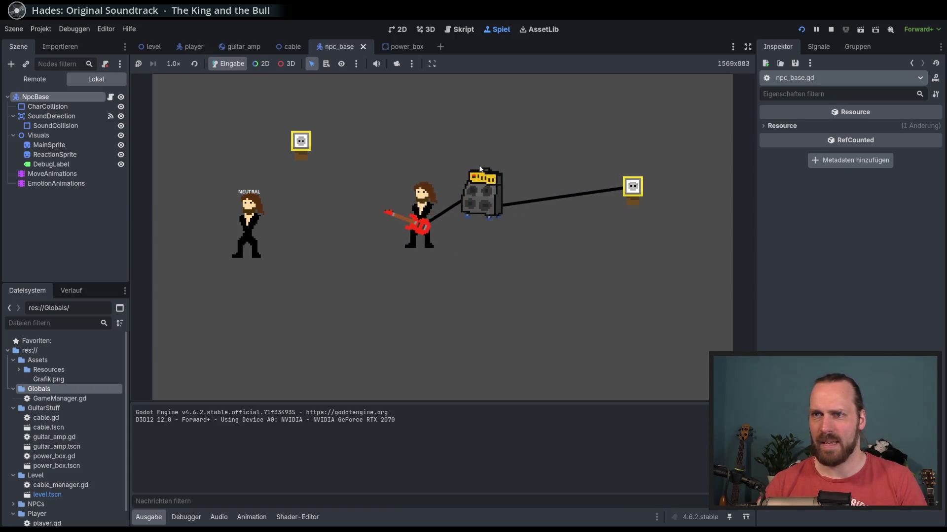
# Walk toward the NPC, strum the guitar to anger it, then stop the game.
pyautogui.press('Up')
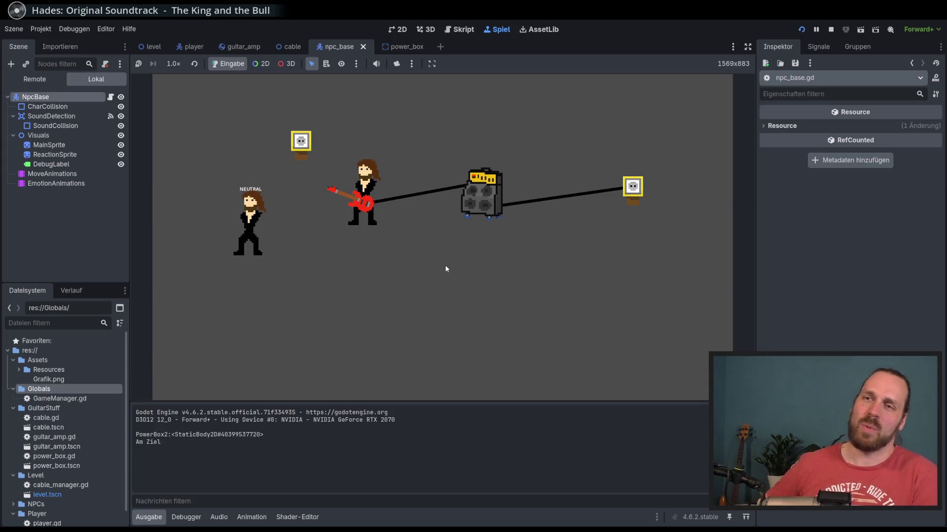
pyautogui.press('space')
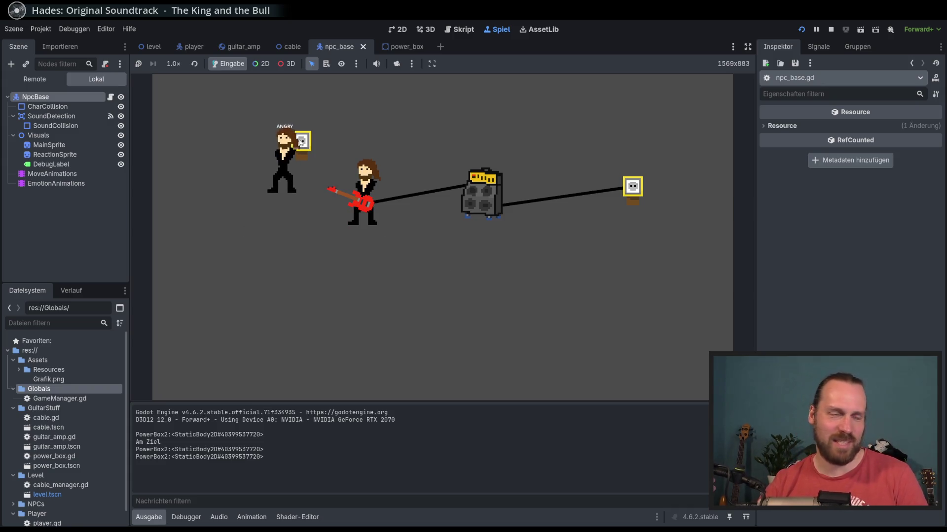
pyautogui.press('F8')
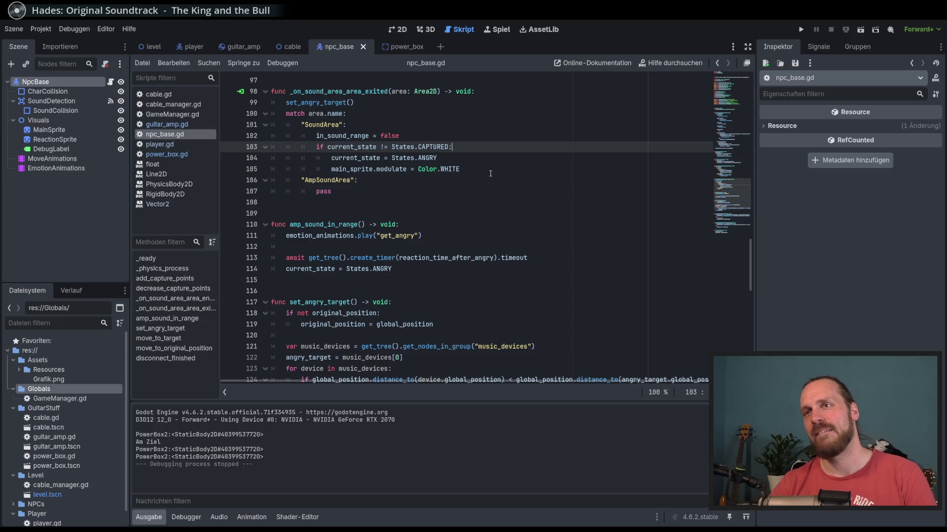
# Review set_angry_target's music_devices group lookup and device loop in npc_base.gd.
pyautogui.keyDown('ctrl'); pyautogui.click(334, 103); pyautogui.keyUp('ctrl')
pyautogui.click(478, 270)
pyautogui.scroll(-2, 457, 273)
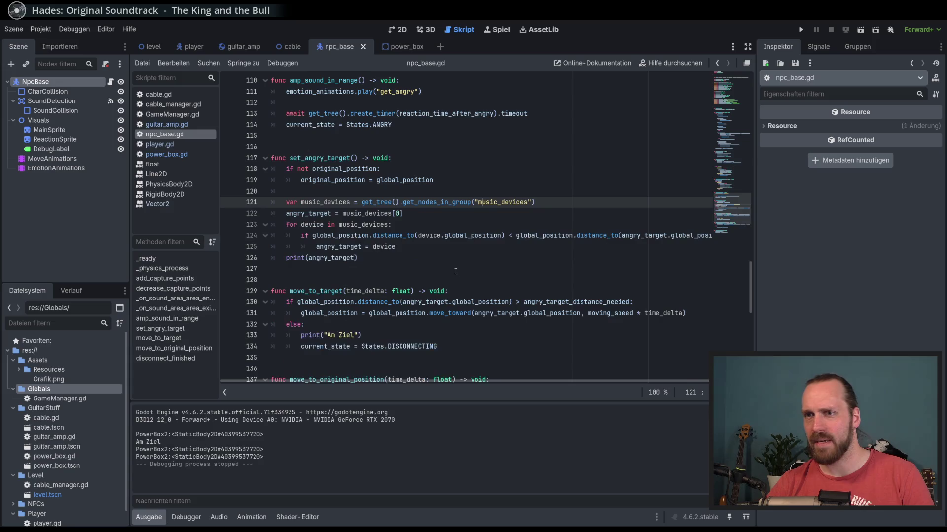
pyautogui.click(404, 236)
pyautogui.click(358, 225)
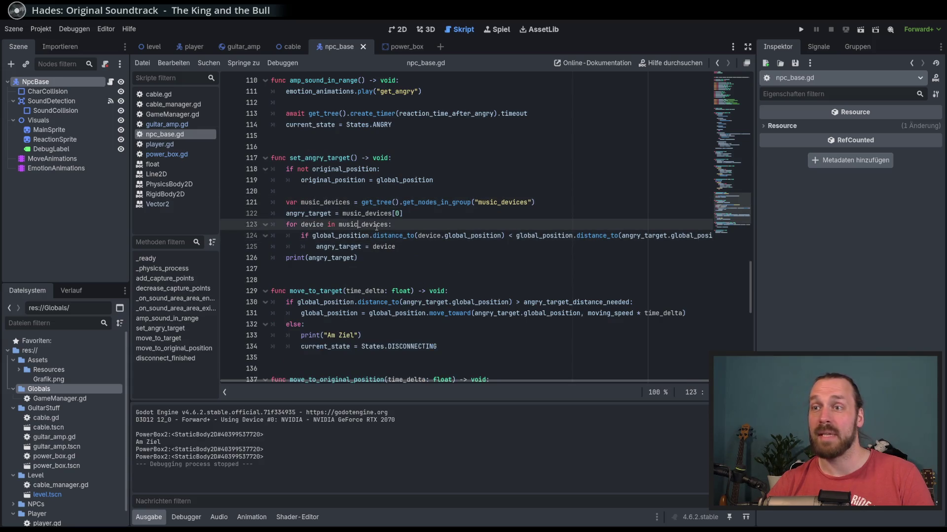
pyautogui.click(418, 224)
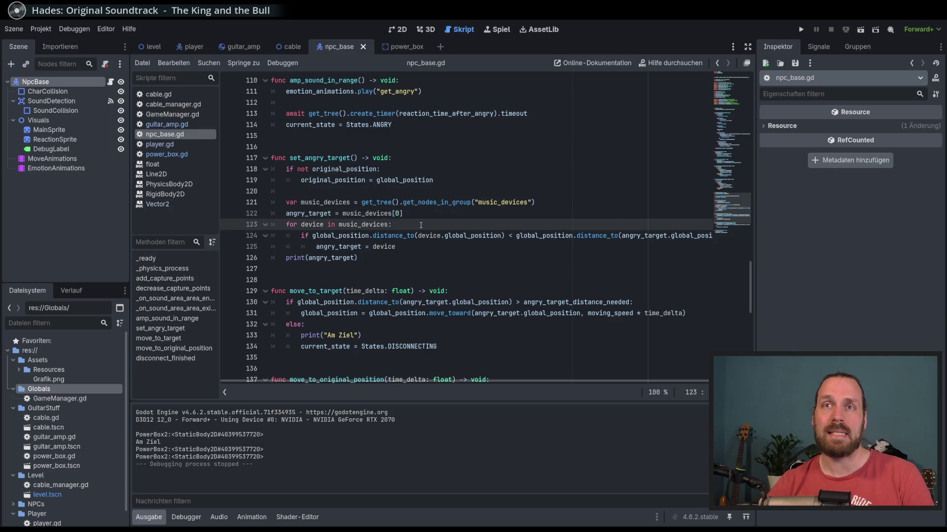
# Untick music_devices in the Groups dock for the guitar amp.
pyautogui.click(252, 49)
pyautogui.click(819, 47)
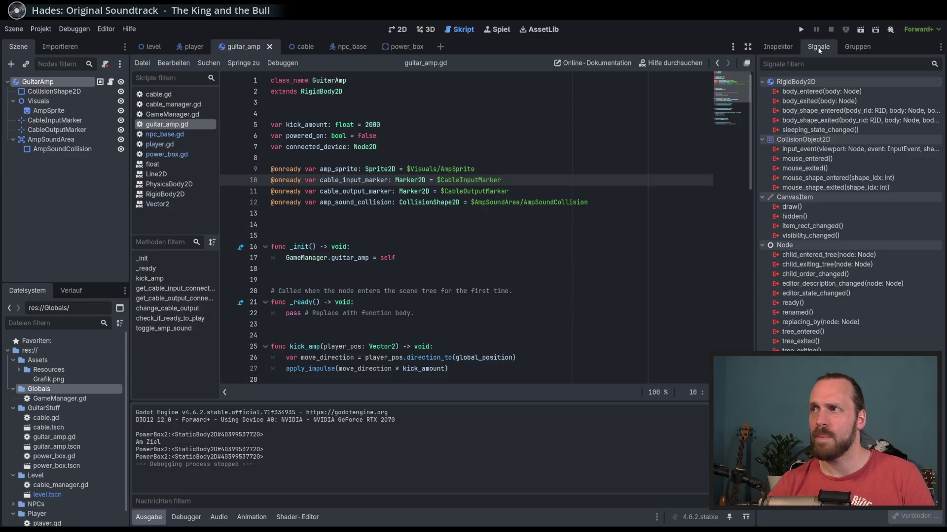
pyautogui.click(781, 47)
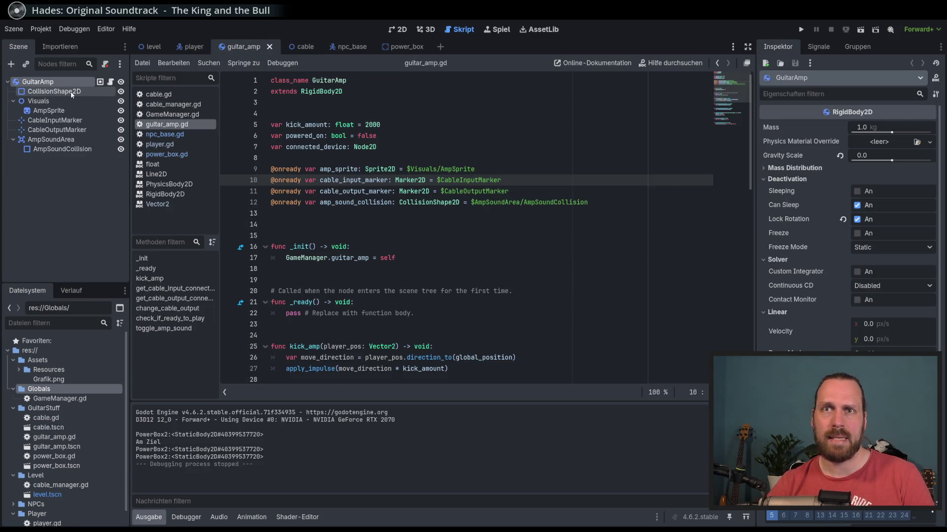
pyautogui.click(854, 47)
pyautogui.click(776, 102)
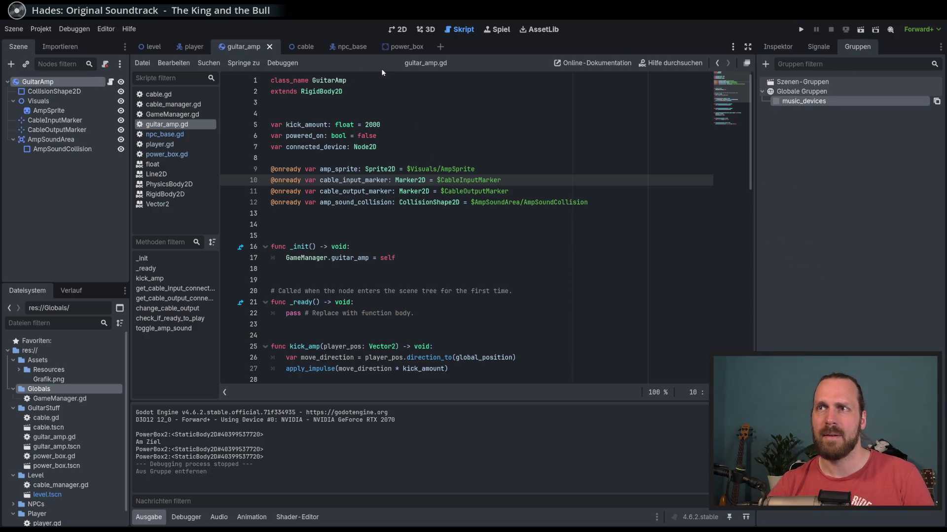
# Remove the power box from music_devices and review power_box.gd's amp detection code.
pyautogui.click(406, 48)
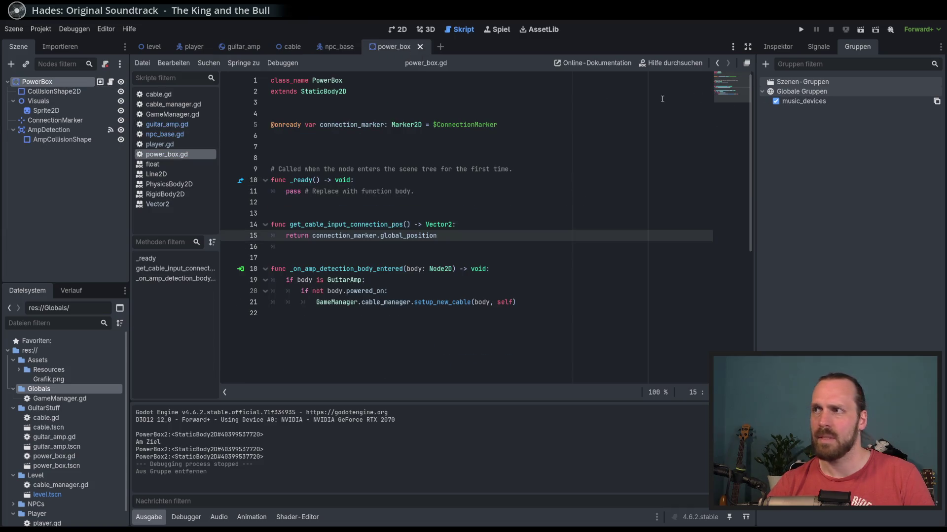
pyautogui.click(776, 101)
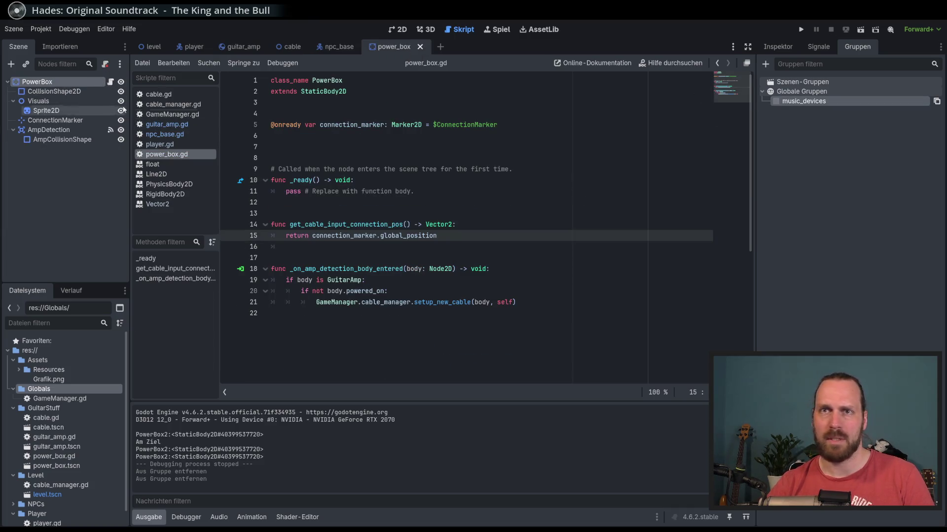
pyautogui.click(465, 280)
pyautogui.click(462, 236)
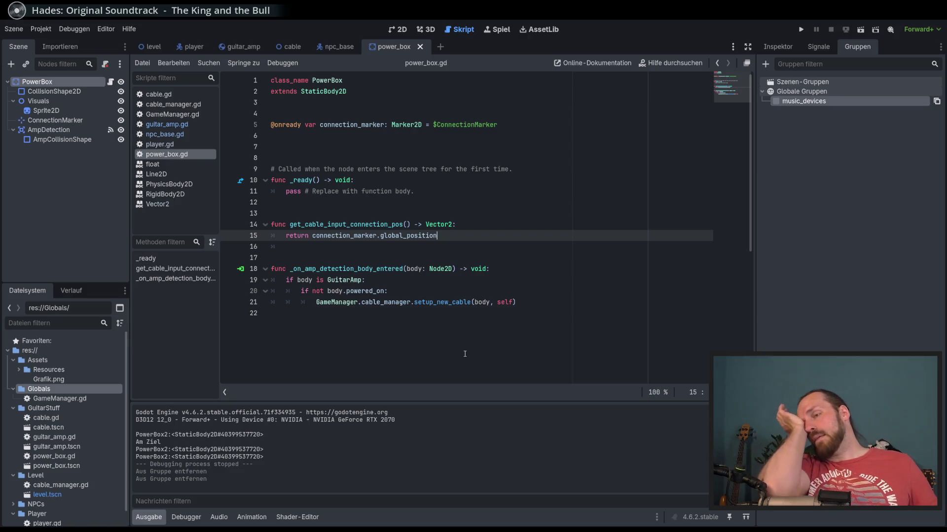
pyautogui.click(548, 339)
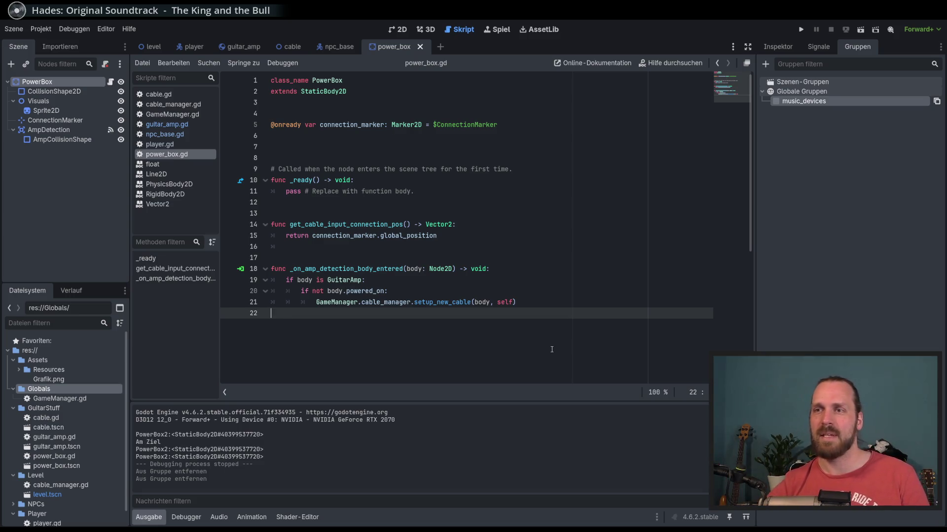
# Declare func set_device_active(active: bool) -> void: below the last function in power_box.gd.
pyautogui.press('Return')
pyautogui.press('Return')
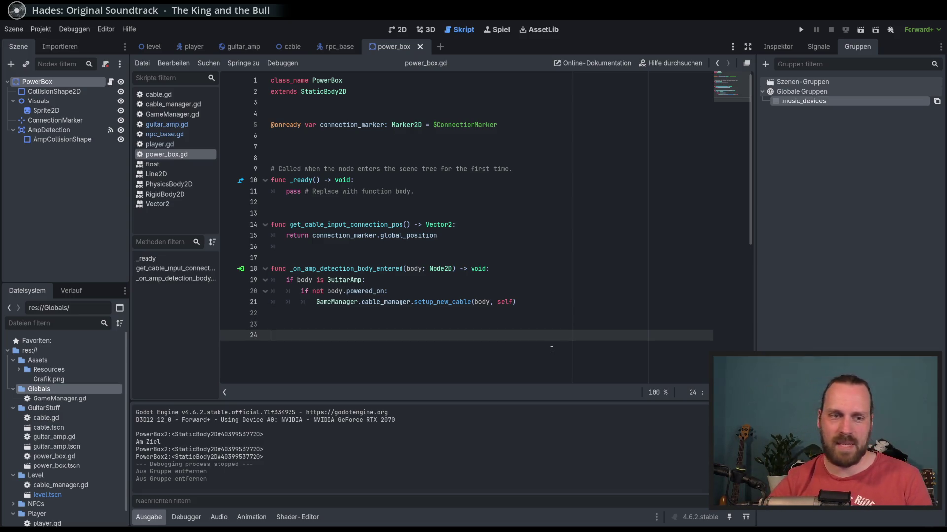
pyautogui.write('func')
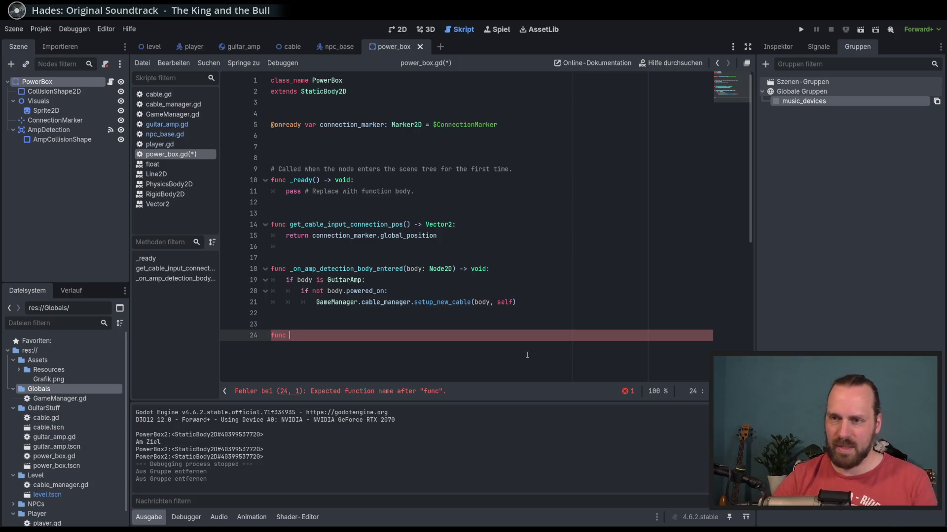
pyautogui.hotkey('ctrl', 'space')
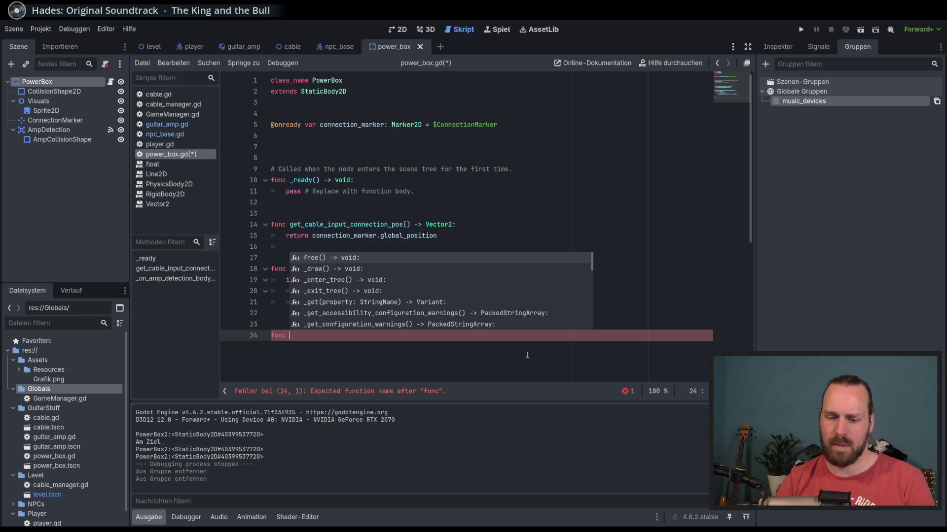
pyautogui.write('set_device_active() -> void')
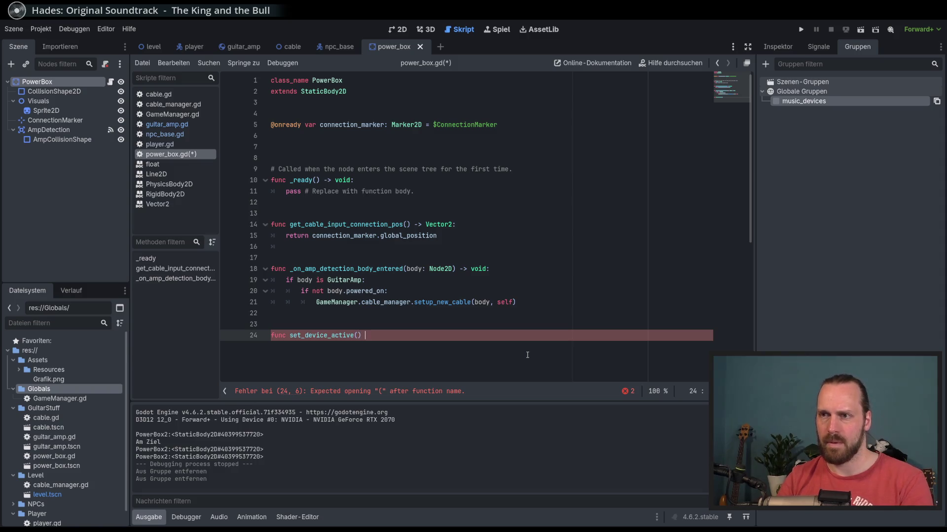
pyautogui.write(':')
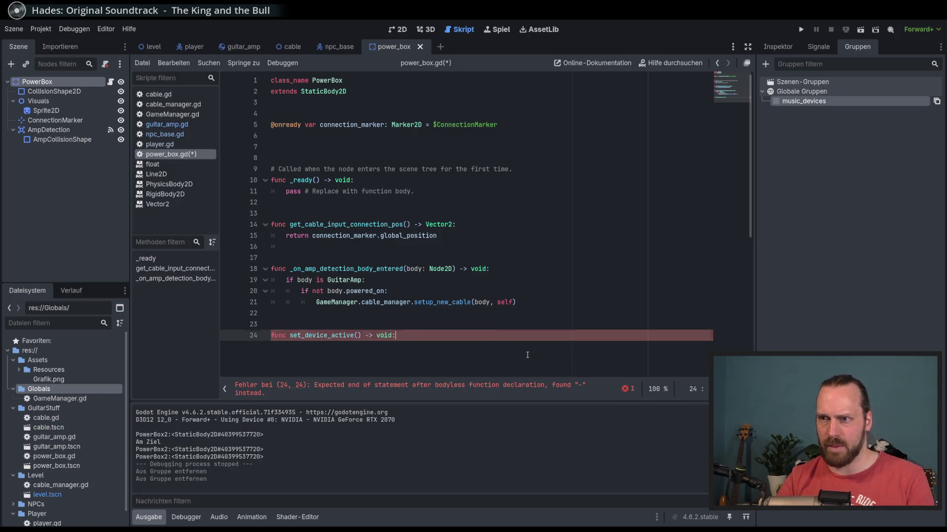
pyautogui.press('Return')
pyautogui.click(354, 335)
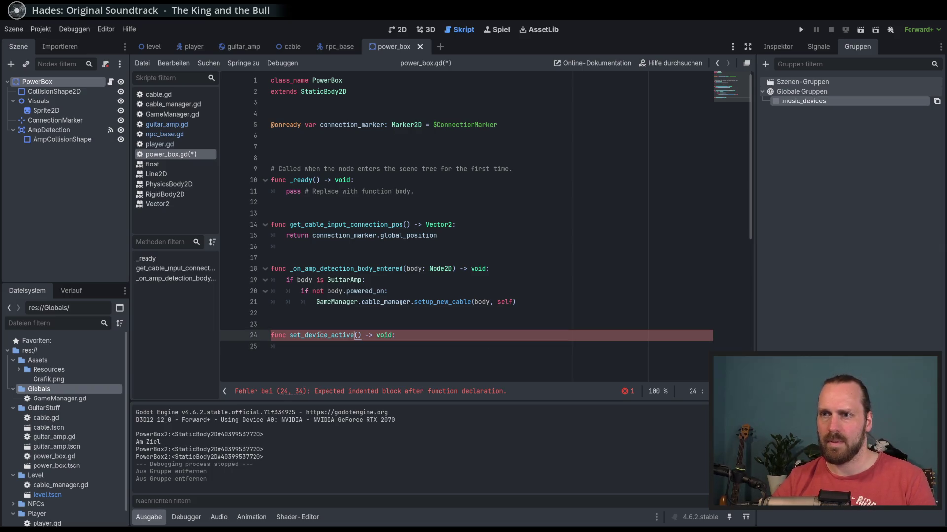
pyautogui.press('Right')
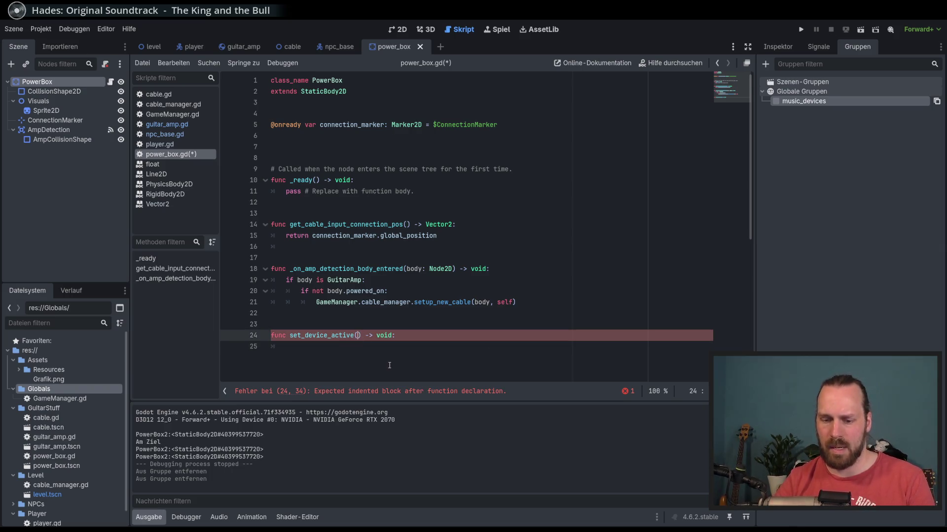
pyautogui.write('active: bool')
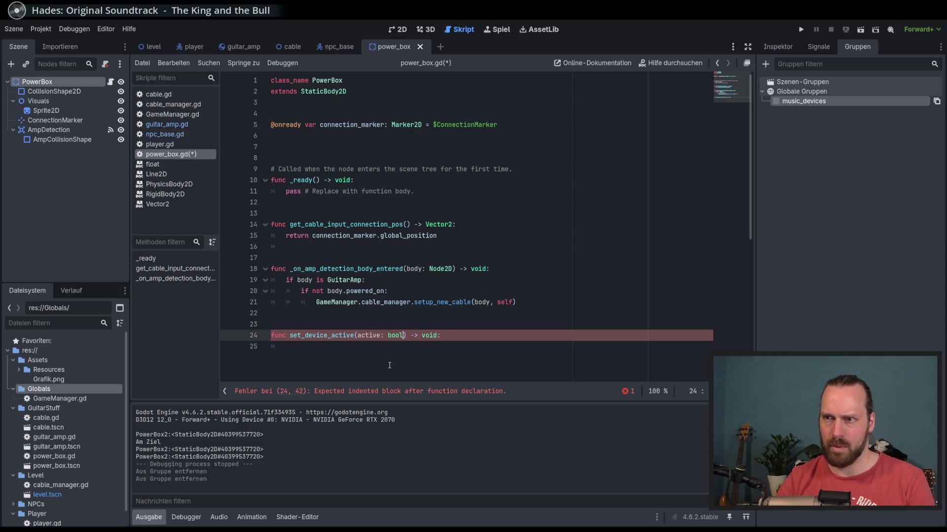
pyautogui.press('Escape')
pyautogui.press('Down')
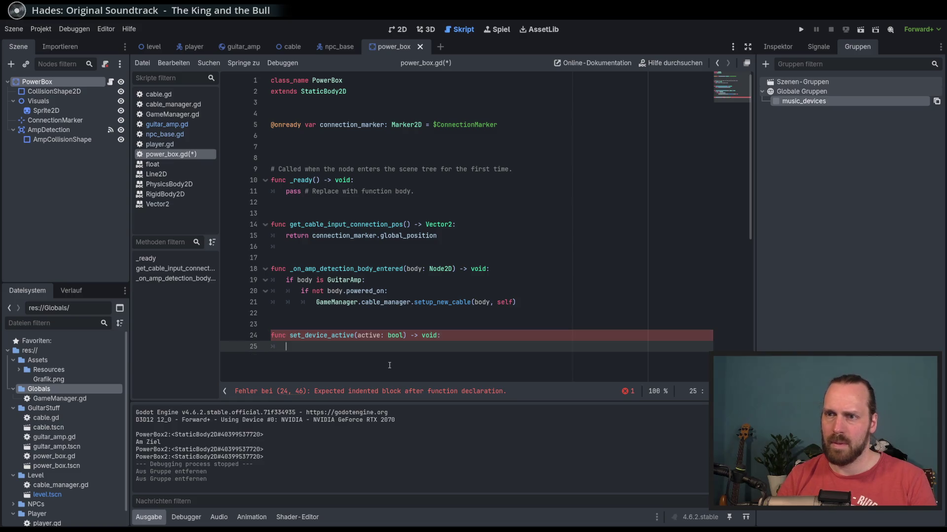
# Write the body: if active add_to_group("music_devices"), else remove_from_group("music_devices").
pyautogui.write('if active:')
pyautogui.press('Return')
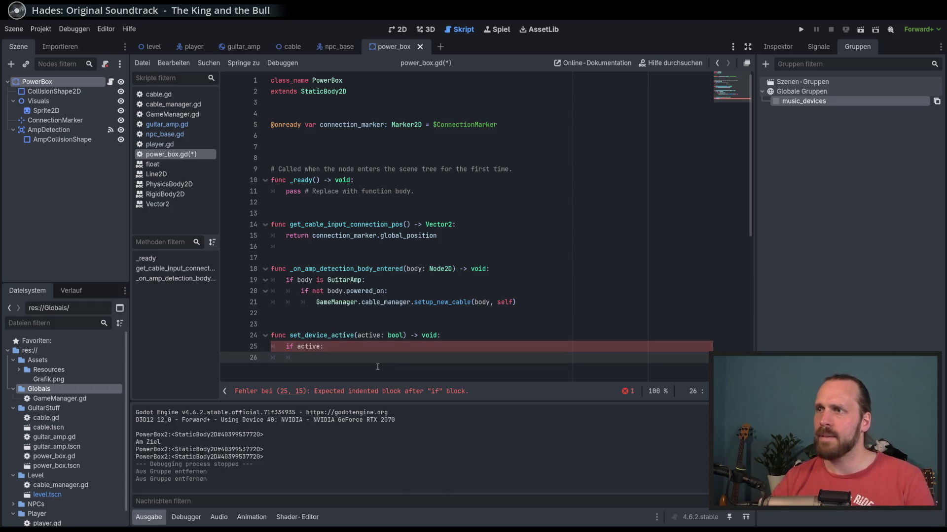
pyautogui.scroll(-2, 378, 367)
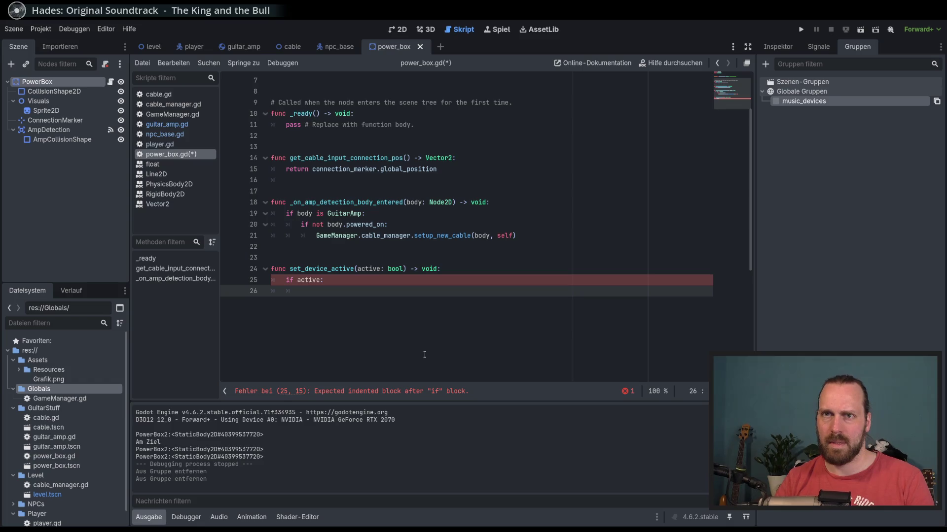
pyautogui.write('add_t')
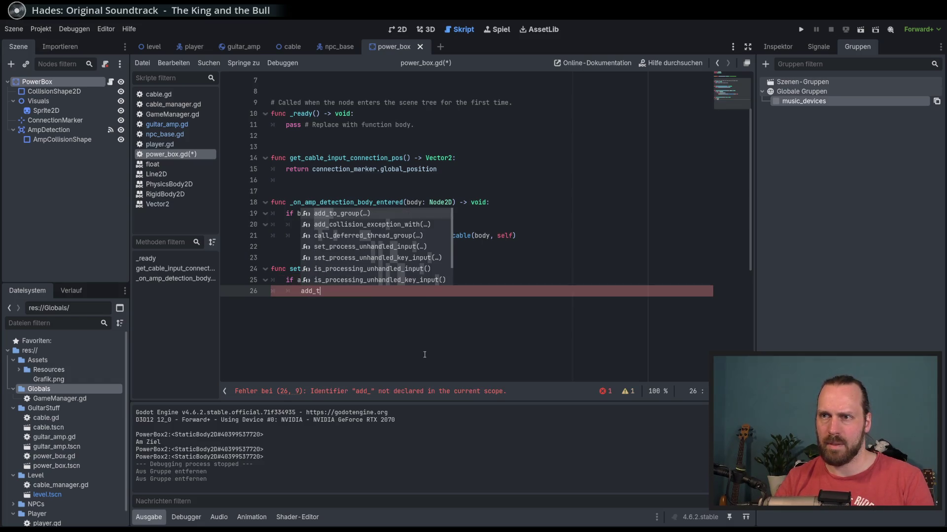
pyautogui.press('Return')
pyautogui.press('Return')
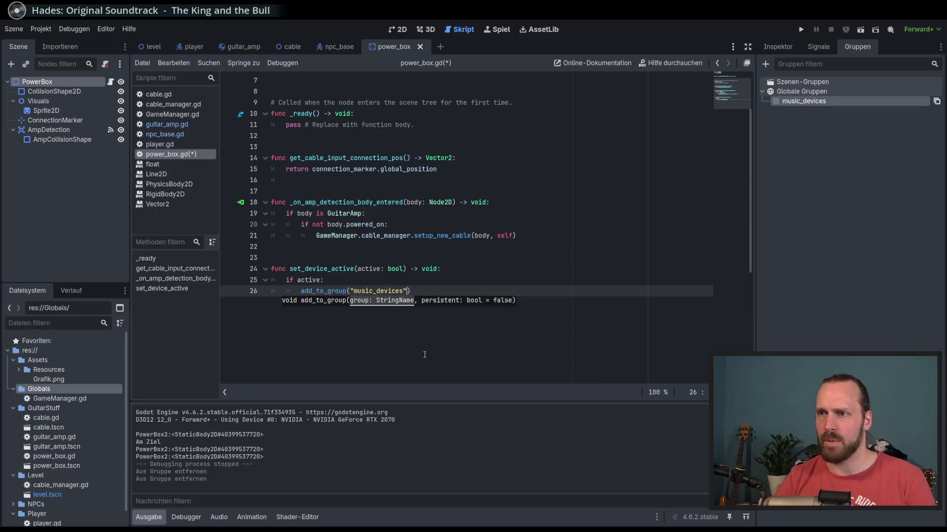
pyautogui.press('End')
pyautogui.press('Return')
pyautogui.press('BackSpace')
pyautogui.write('else:')
pyautogui.press('Return')
pyautogui.write('re')
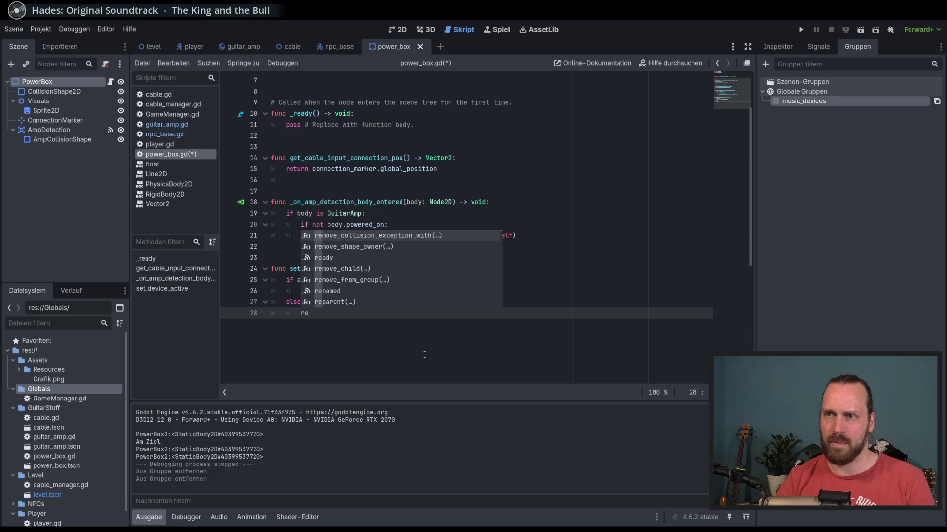
pyautogui.write('moc')
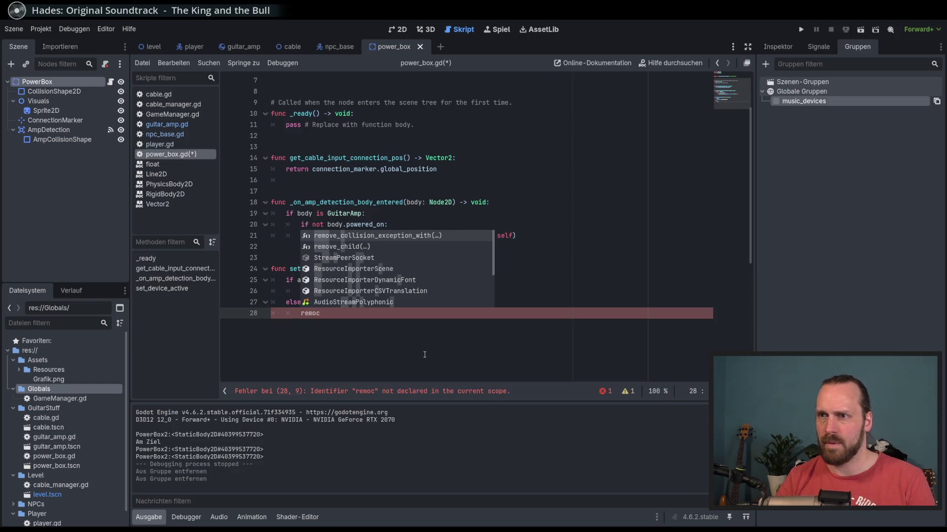
pyautogui.press('BackSpace')
pyautogui.write('ve_fr')
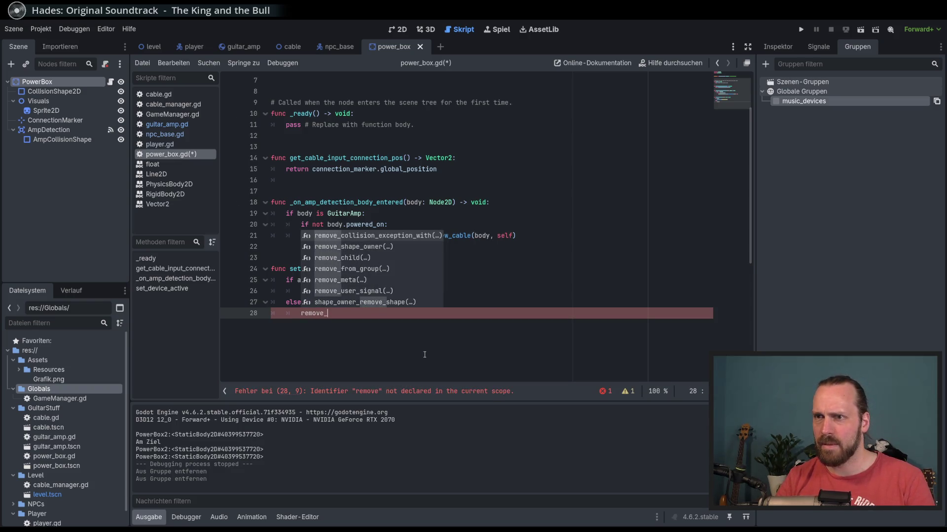
pyautogui.press('Return')
pyautogui.press('Return')
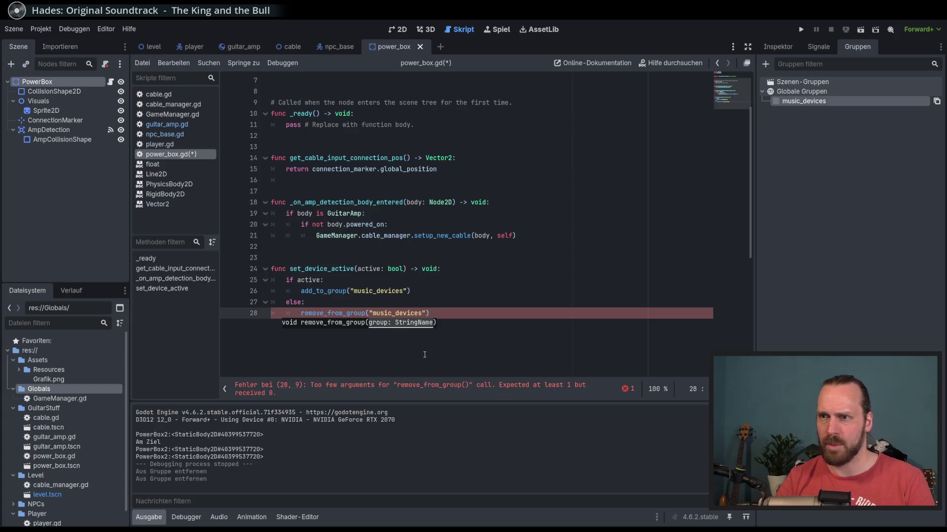
# Save power_box.gd and select the whole set_device_active function.
pyautogui.hotkey('ctrl', 's')
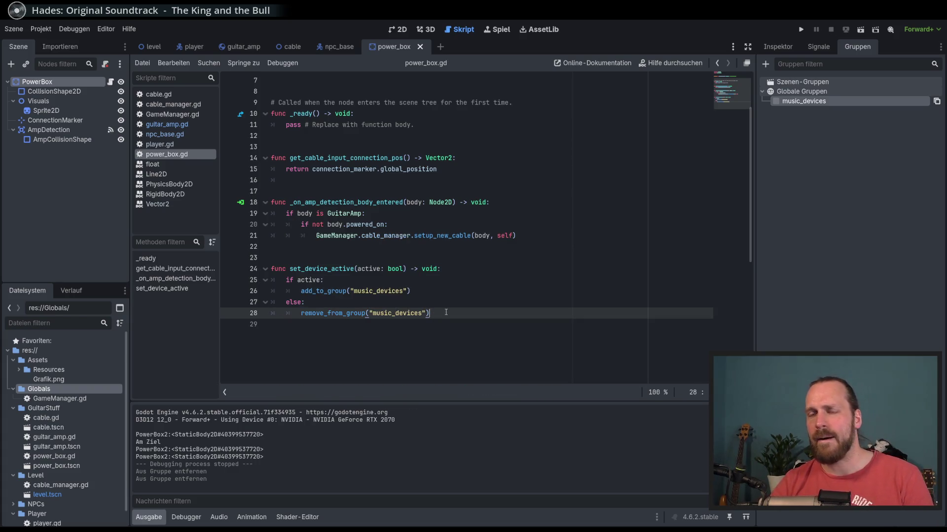
pyautogui.doubleClick(322, 268)
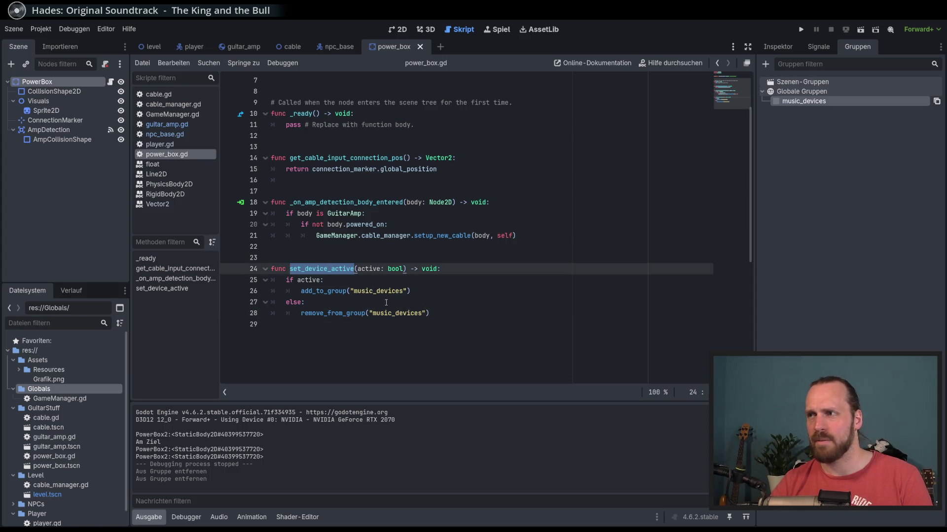
pyautogui.moveTo(432, 314); pyautogui.dragTo(268, 267)
pyautogui.hotkey('ctrl', 'c')
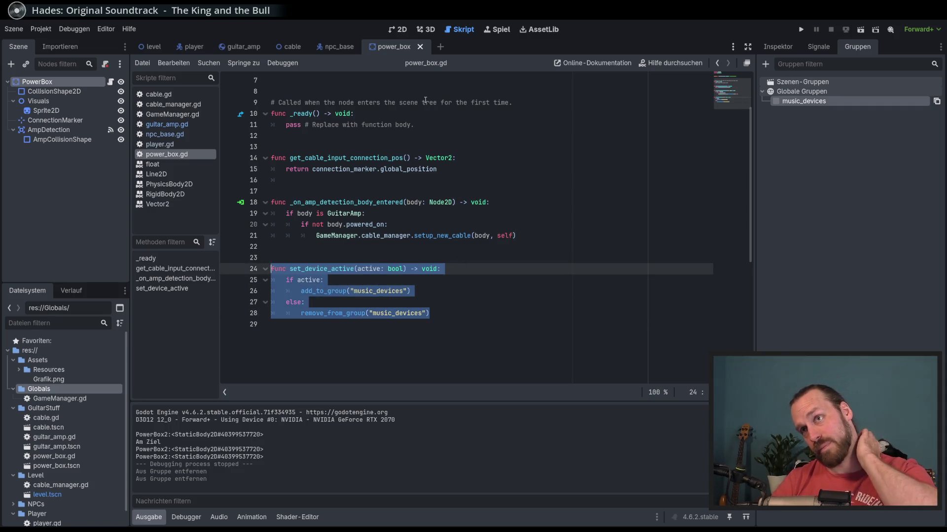
# Paste the copied set_device_active function after the last function in guitar_amp.gd.
pyautogui.click(244, 47)
pyautogui.scroll(-10, 414, 243)
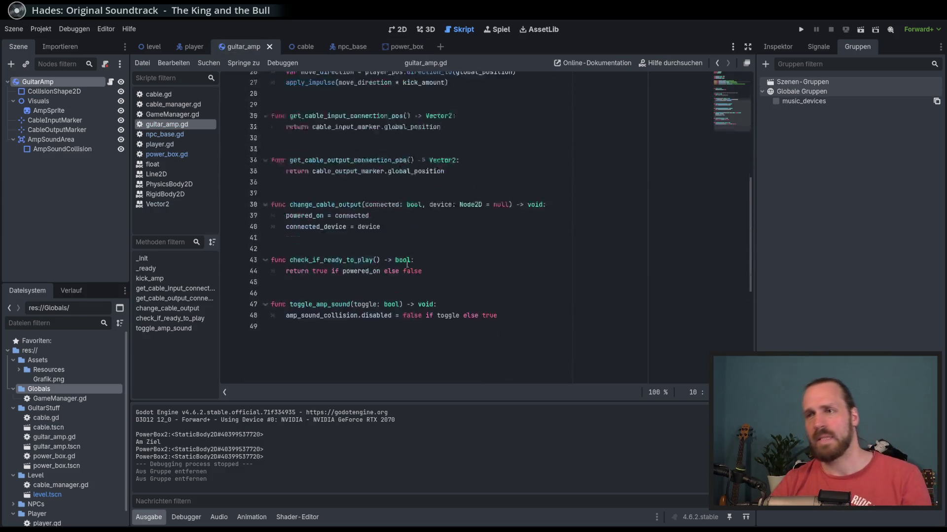
pyautogui.scroll(5, 414, 242)
pyautogui.press('Return')
pyautogui.press('Return')
pyautogui.hotkey('ctrl', 'v')
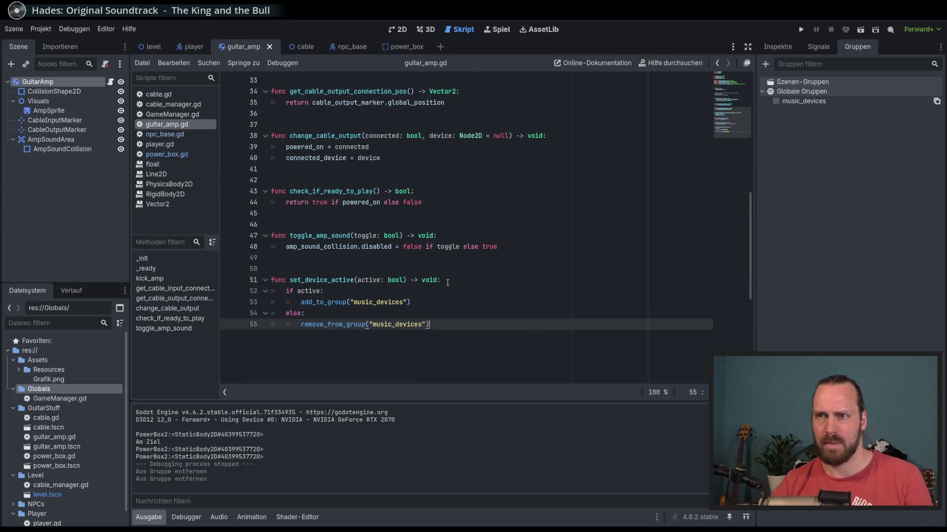
# Review the powered_on variable and the pasted set_device_active function in guitar_amp.gd.
pyautogui.scroll(10, 517, 271)
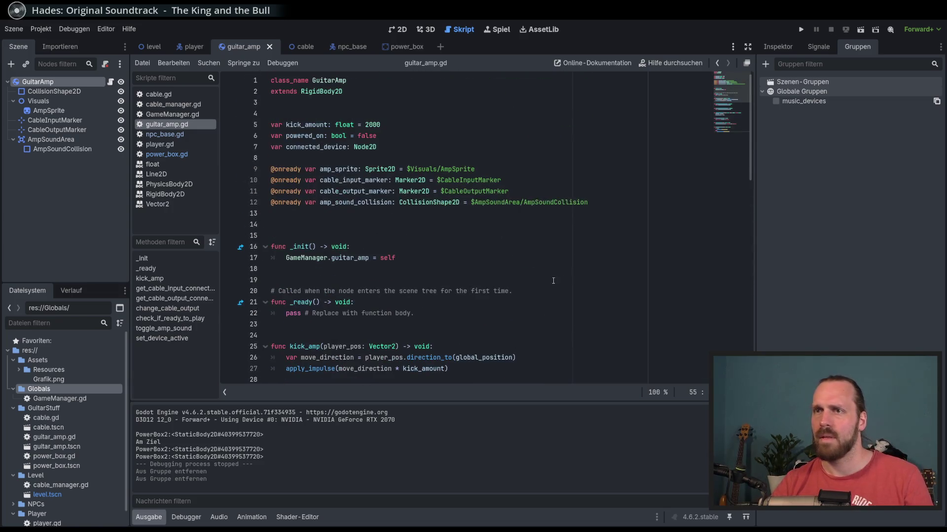
pyautogui.doubleClick(303, 136)
pyautogui.scroll(-5, 474, 271)
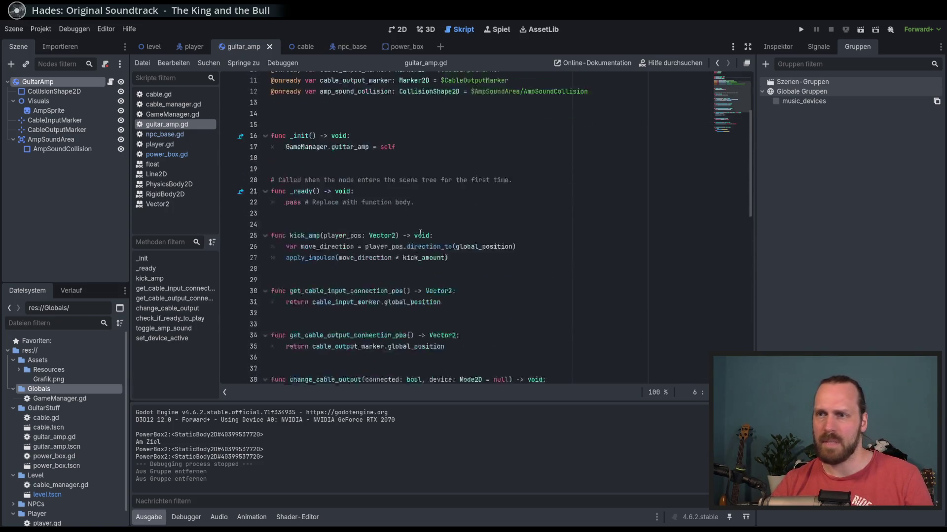
pyautogui.click(474, 271)
pyautogui.scroll(-3, 474, 271)
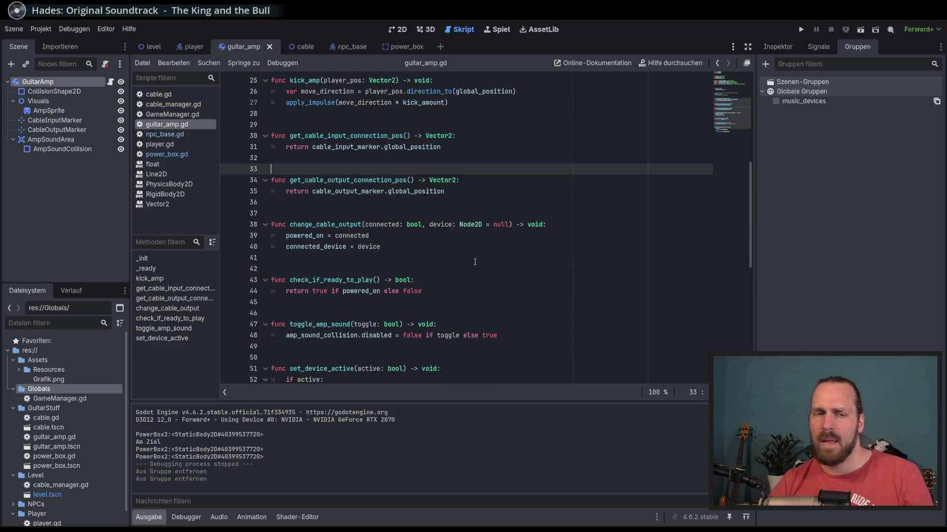
pyautogui.scroll(-3, 475, 262)
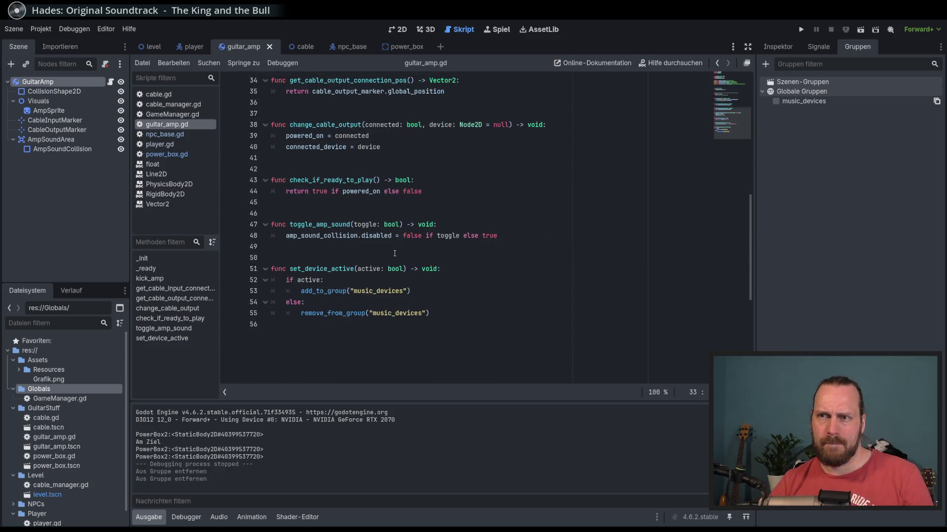
pyautogui.scroll(2, 453, 261)
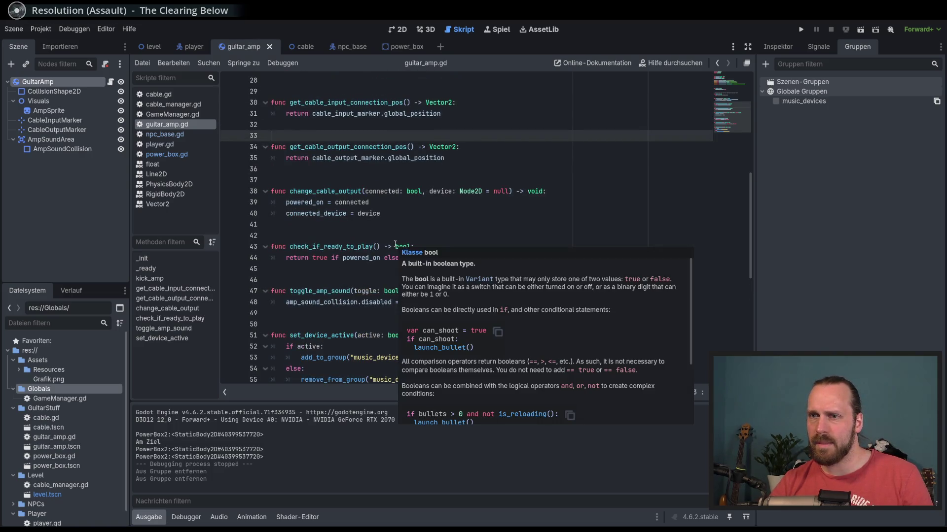
pyautogui.scroll(-2, 356, 236)
pyautogui.click(449, 287)
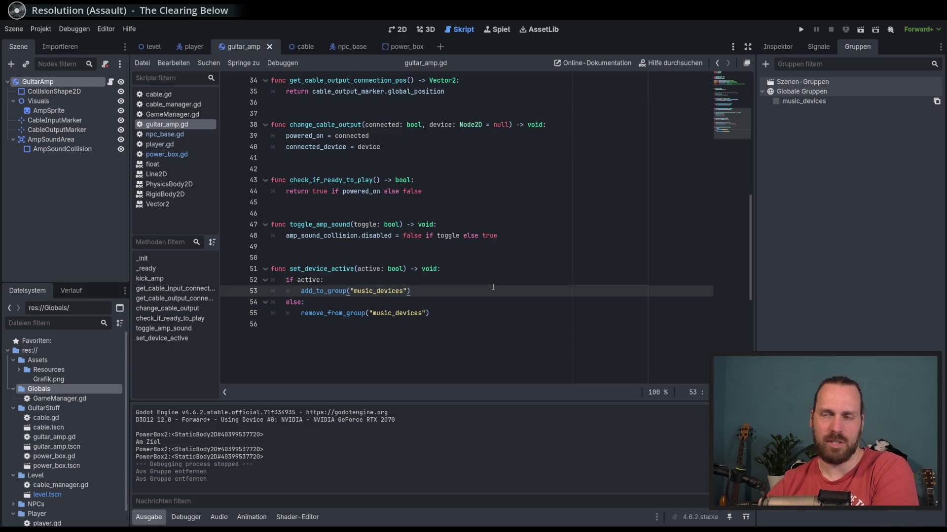
pyautogui.doubleClick(322, 269)
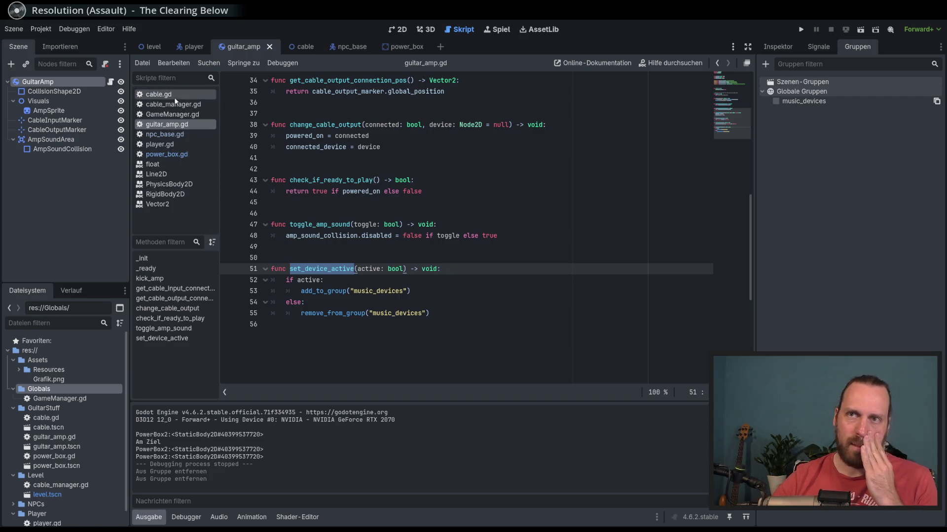
# Open cable.gd and inspect disconnect_cable's change_cable_output(false) and queue_free() calls.
pyautogui.click(158, 94)
pyautogui.scroll(-4, 492, 283)
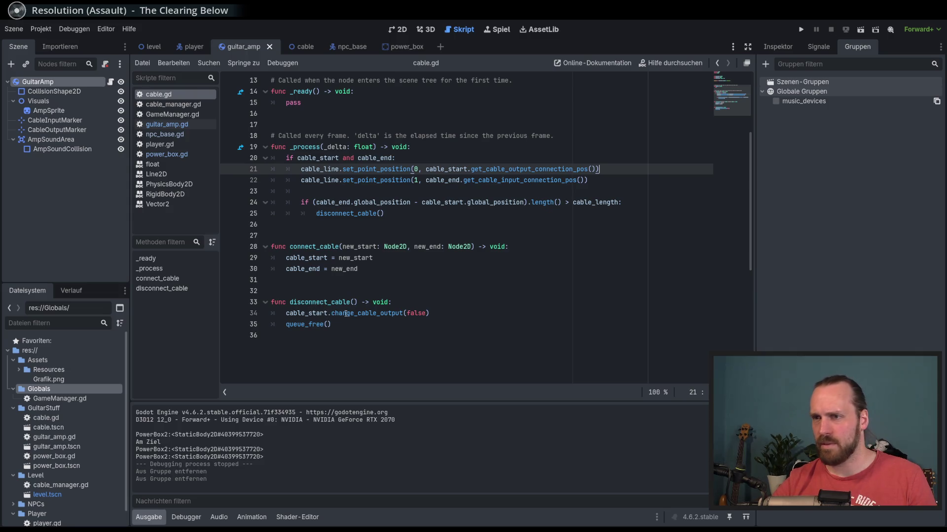
pyautogui.moveTo(327, 312)
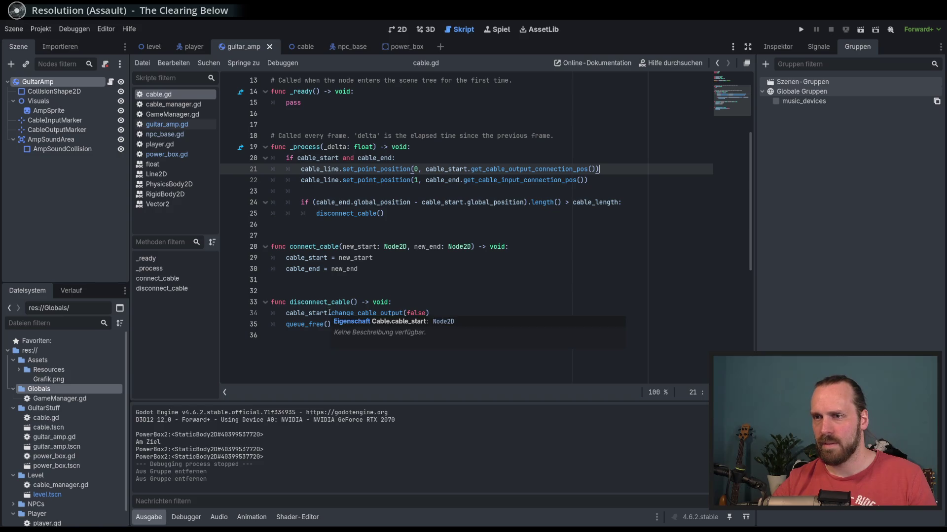
pyautogui.click(422, 302)
pyautogui.scroll(5, 421, 304)
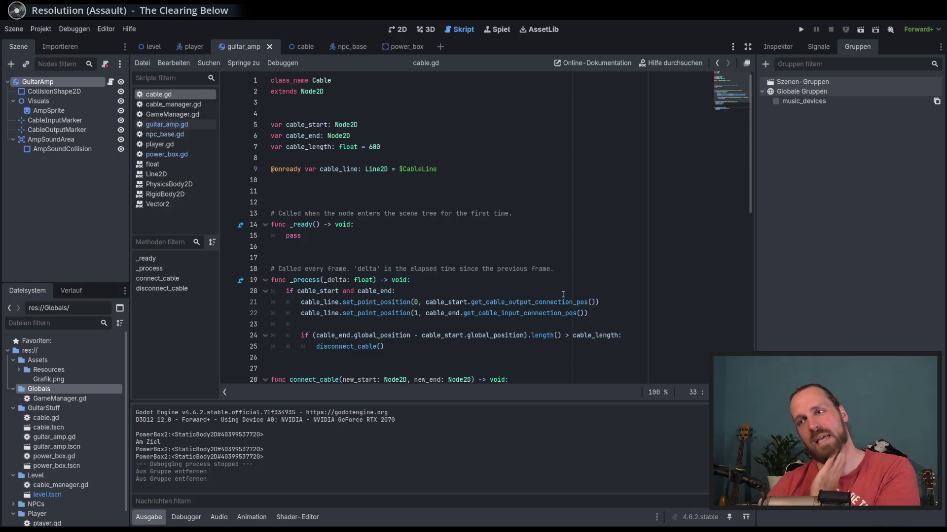
pyautogui.scroll(-4, 562, 294)
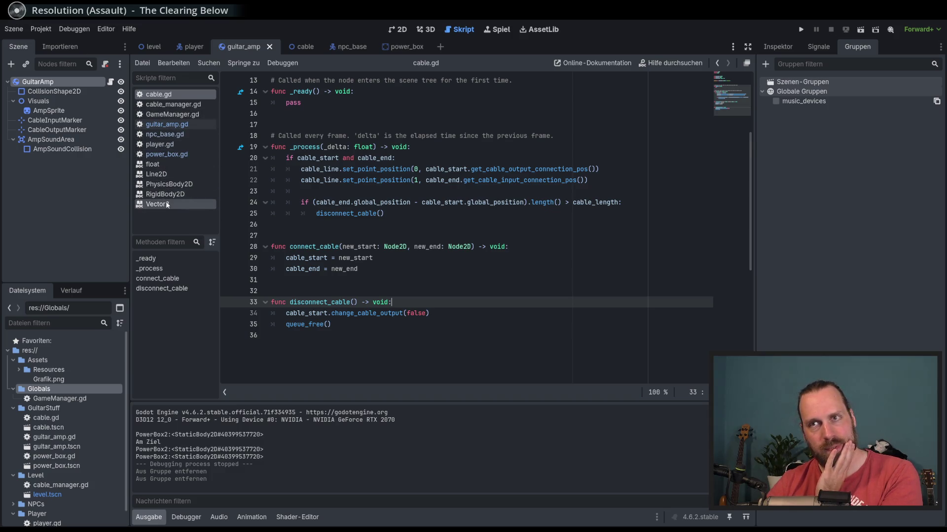
# Open player.gd, find check_if_ready_to_play in _input, and jump to its definition.
pyautogui.click(169, 145)
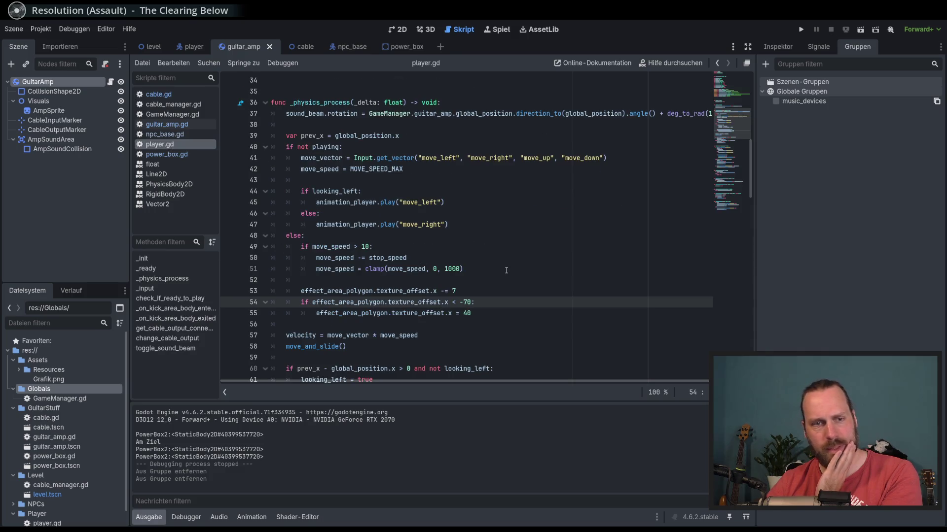
pyautogui.scroll(-8, 506, 270)
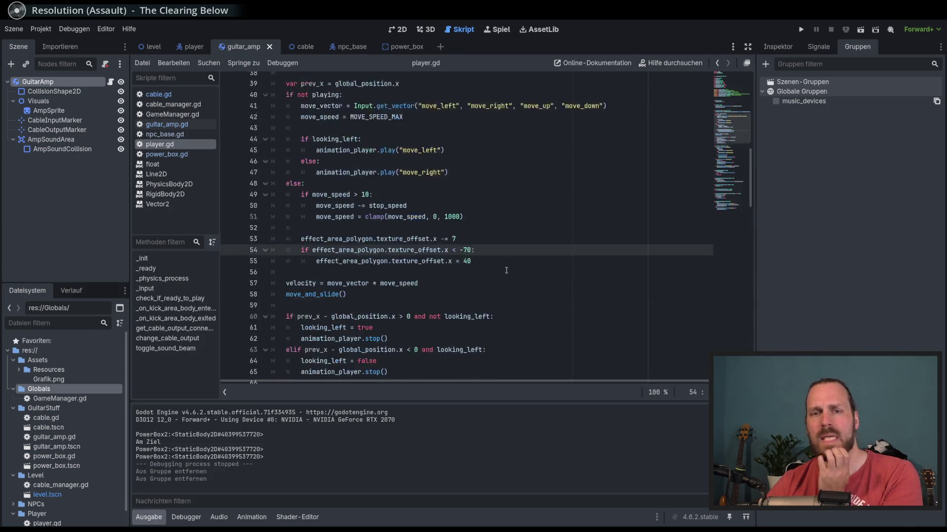
pyautogui.moveTo(732, 153)
pyautogui.mouseDown()
pyautogui.moveTo(735, 212)
pyautogui.moveTo(735, 204)
pyautogui.mouseUp()
pyautogui.moveTo(735, 197); pyautogui.dragTo(736, 105)
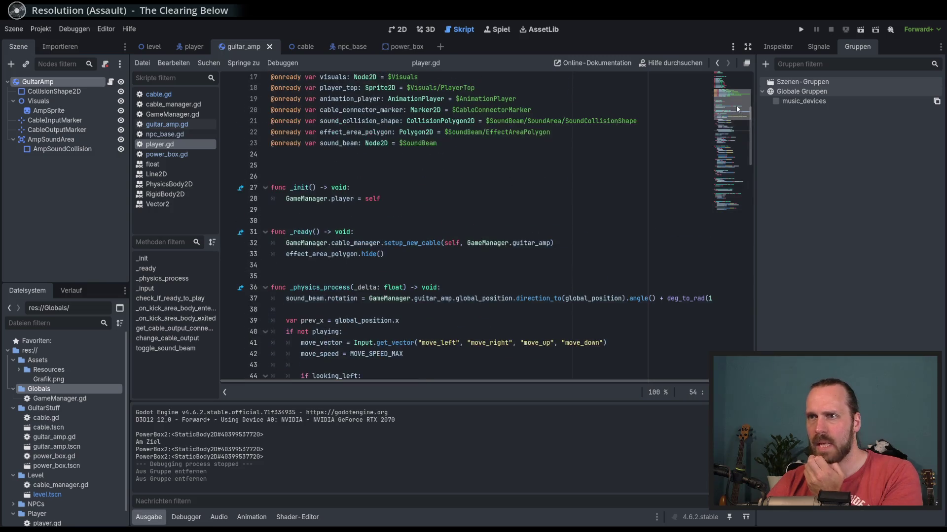
pyautogui.scroll(-13, 360, 210)
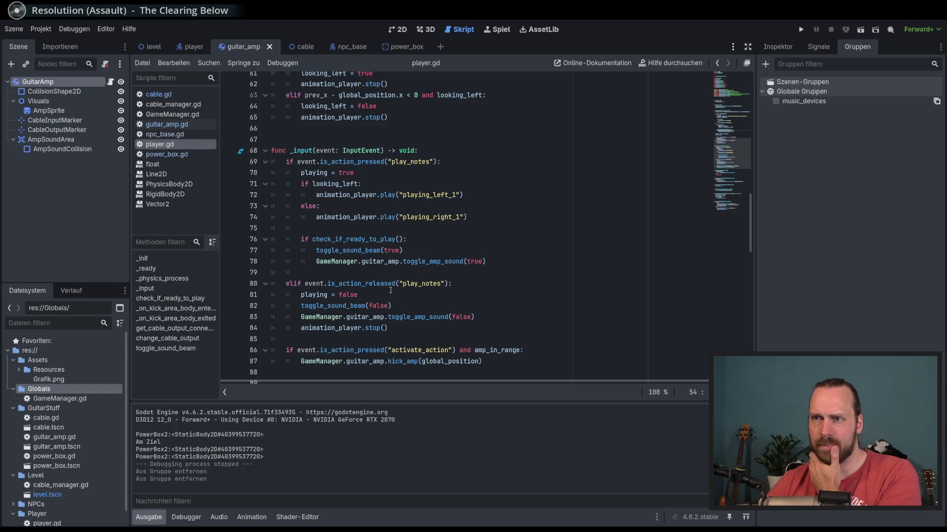
pyautogui.keyDown('ctrl'); pyautogui.click(359, 239); pyautogui.keyUp('ctrl')
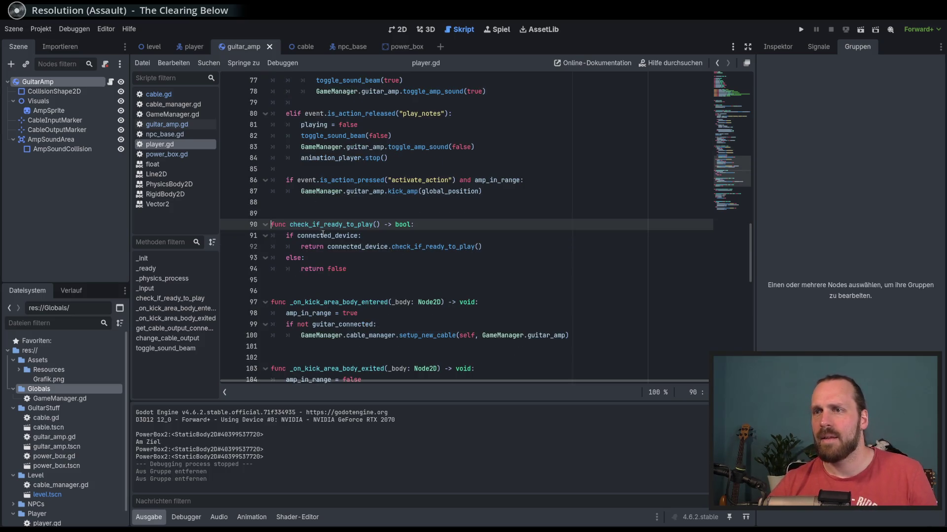
pyautogui.moveTo(365, 247)
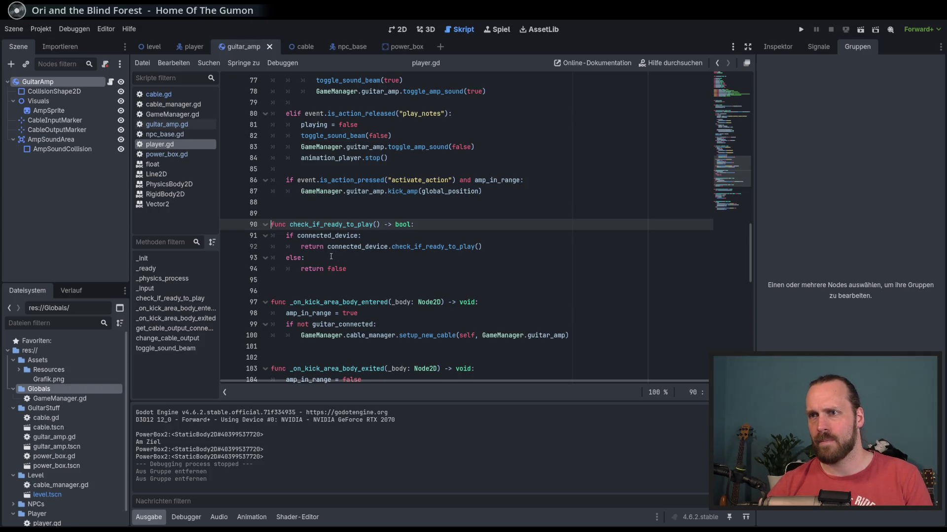
pyautogui.doubleClick(326, 225)
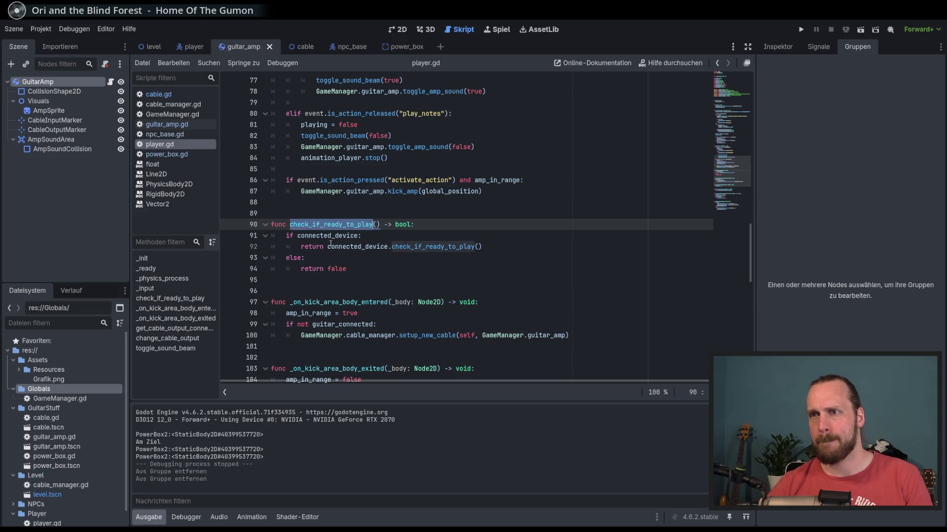
# Locate the check_if_ready_to_play call on line 76 of player.gd.
pyautogui.scroll(6, 347, 267)
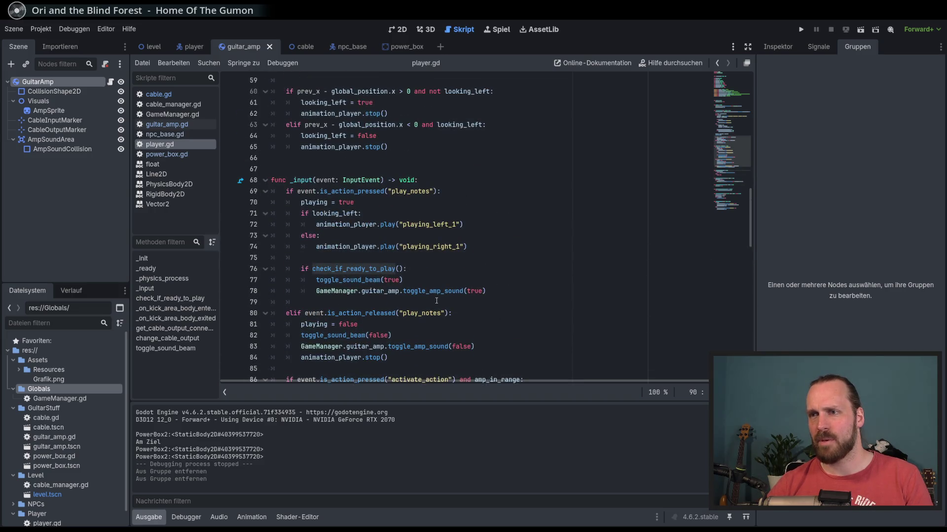
pyautogui.scroll(-2, 436, 300)
pyautogui.click(352, 202)
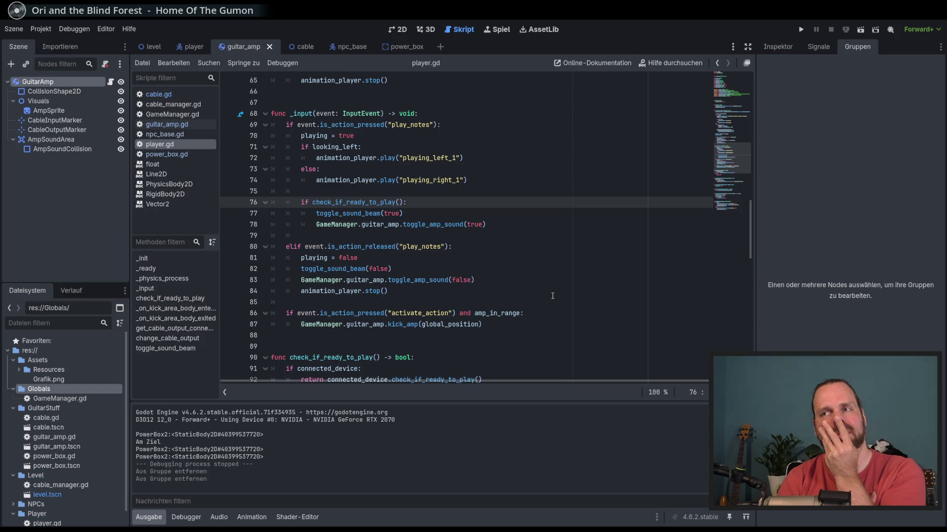
pyautogui.scroll(3, 540, 299)
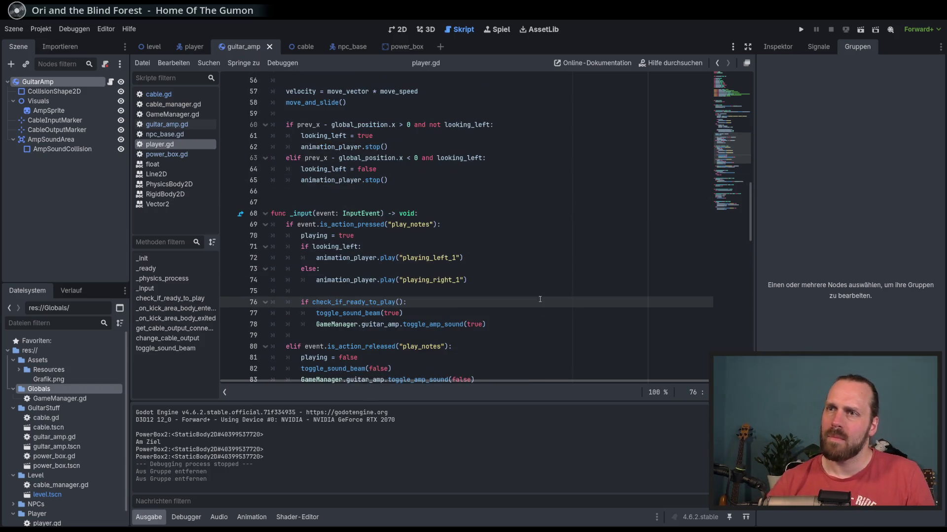
pyautogui.scroll(6, 540, 299)
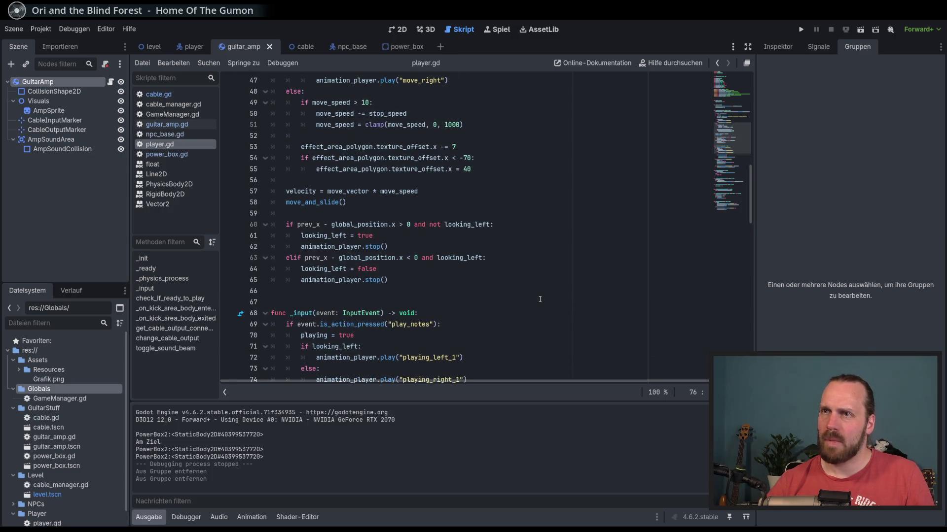
pyautogui.scroll(-5, 539, 299)
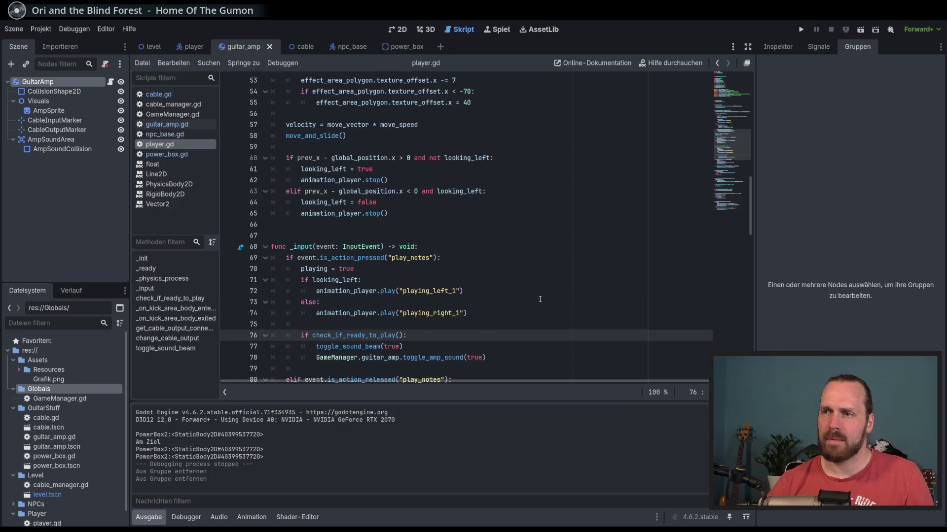
pyautogui.scroll(-3, 539, 299)
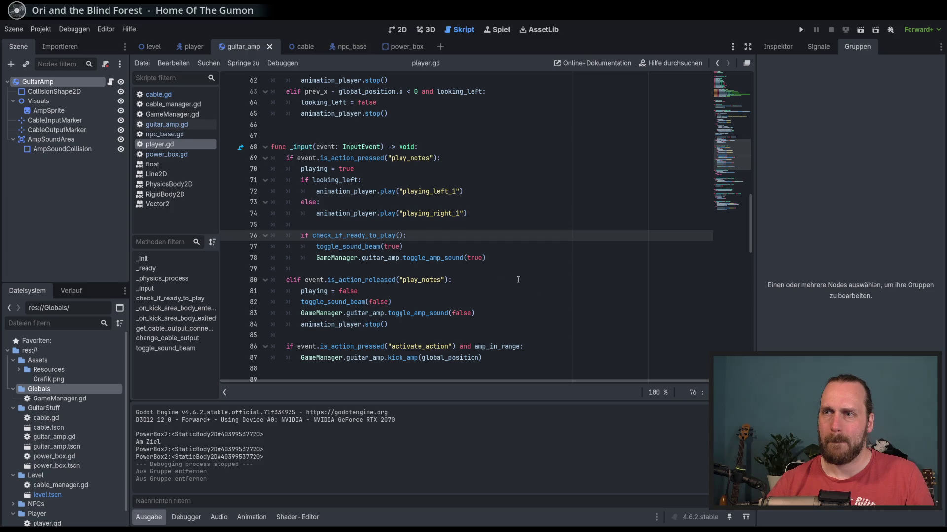
pyautogui.doubleClick(373, 236)
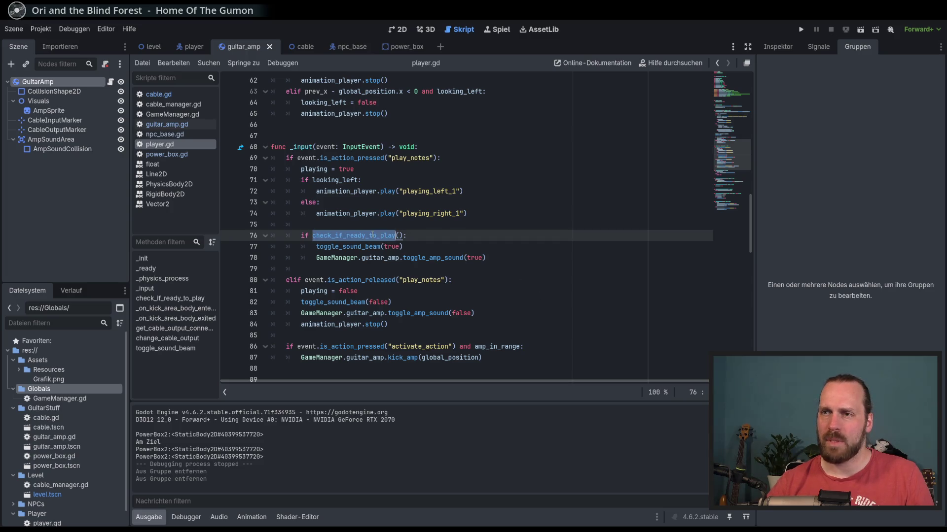
pyautogui.click(448, 238)
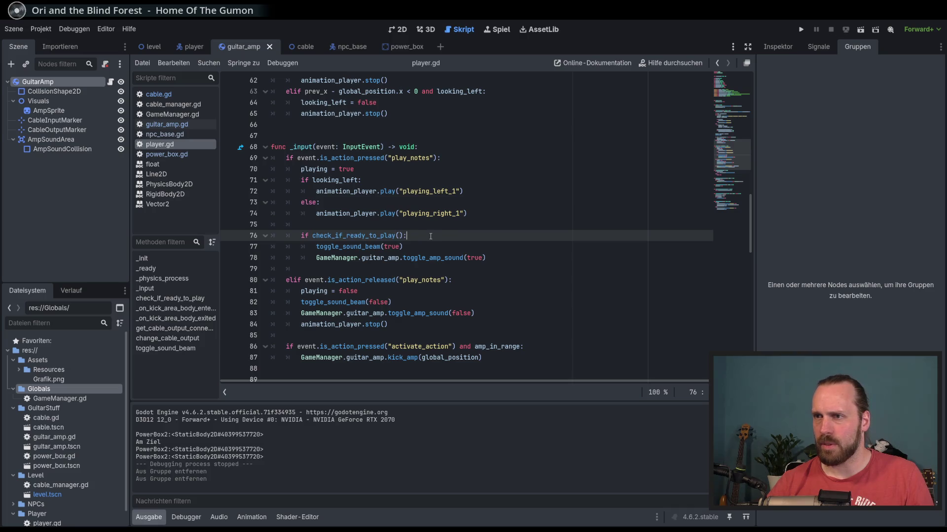
# Find check_if_ready_to_play across the project from line 92 and jump to guitar_amp.gd's definition.
pyautogui.scroll(-5, 414, 247)
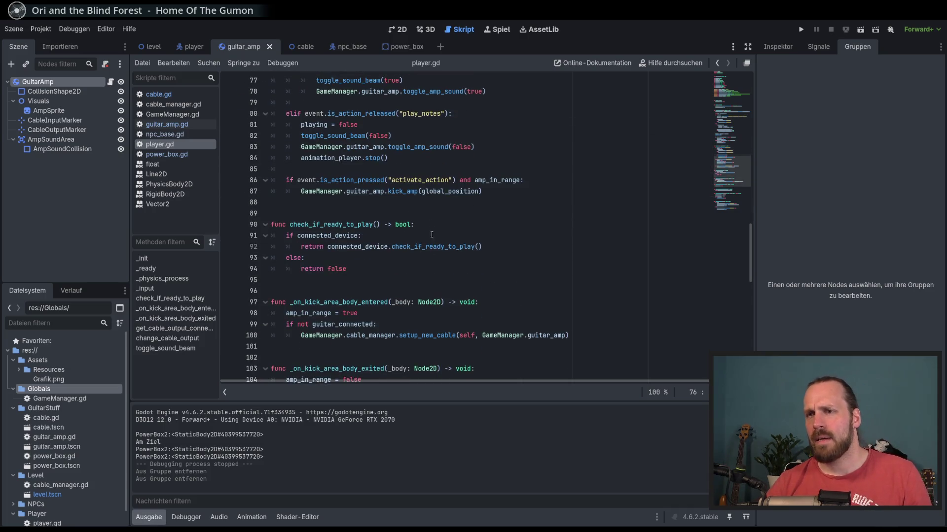
pyautogui.click(485, 247)
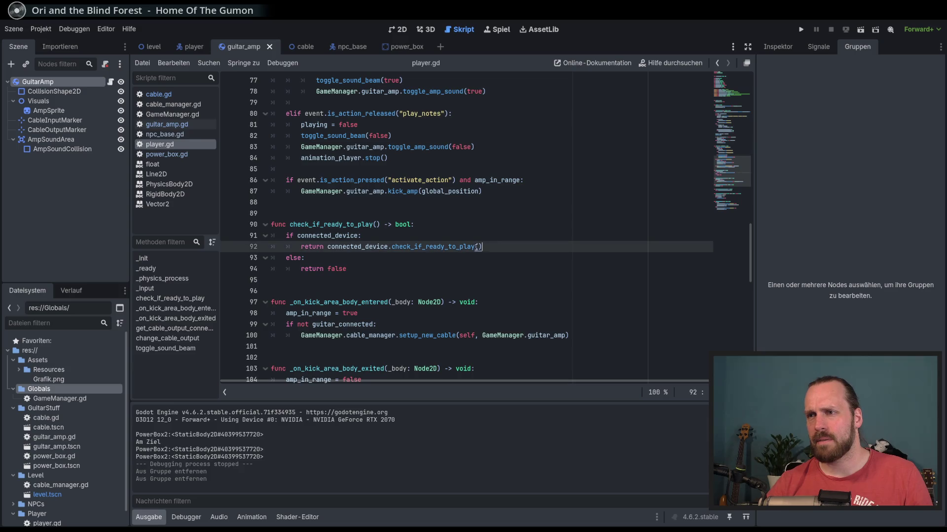
pyautogui.doubleClick(444, 249)
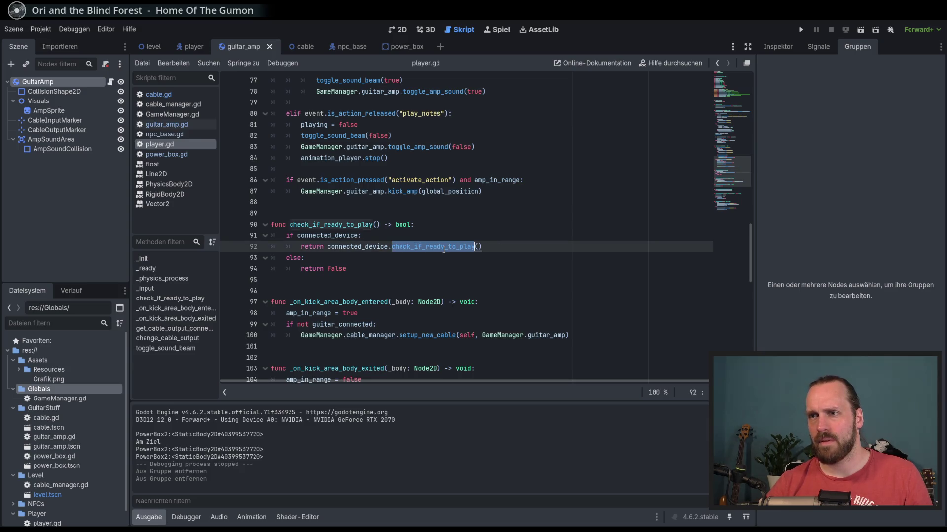
pyautogui.hotkey('ctrl', 'shift', 'f')
pyautogui.press('Return')
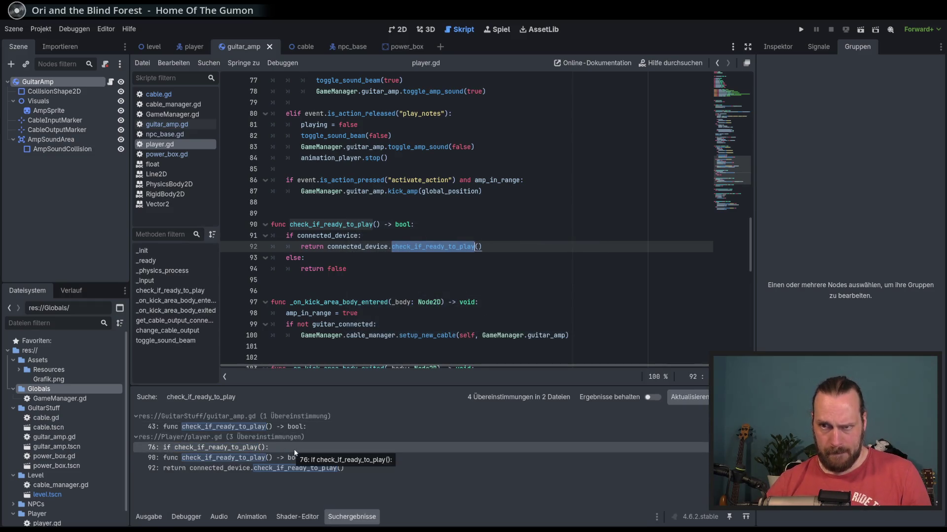
pyautogui.click(273, 428)
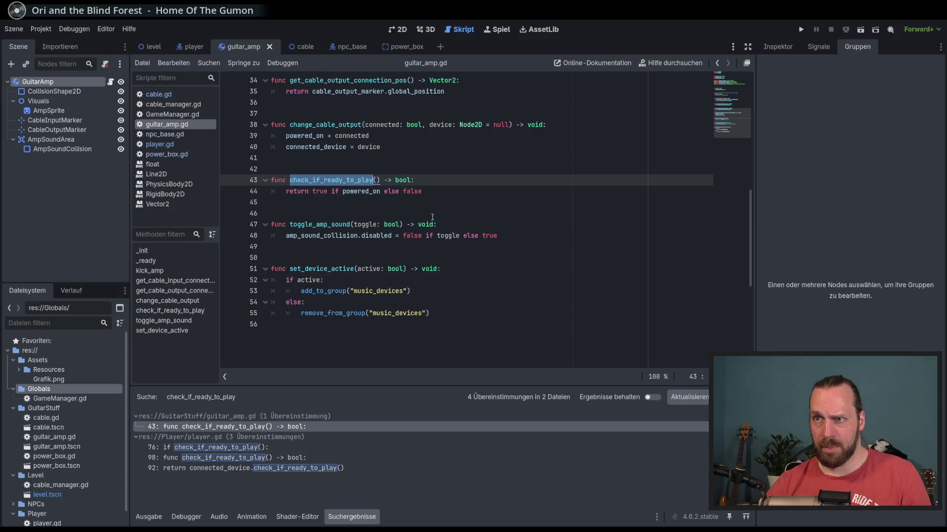
# Inspect powered_on in the return line and the set_device_active function in guitar_amp.gd.
pyautogui.doubleClick(363, 192)
pyautogui.scroll(2, 456, 271)
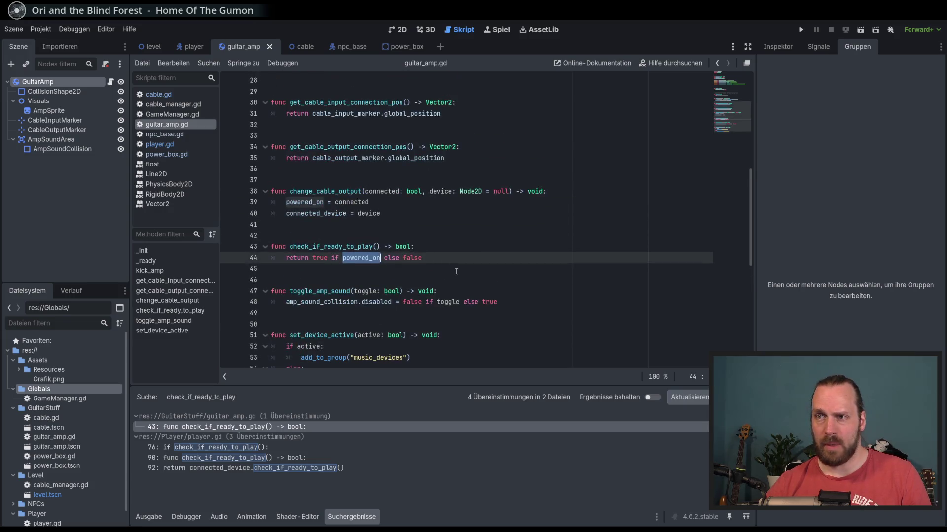
pyautogui.click(463, 257)
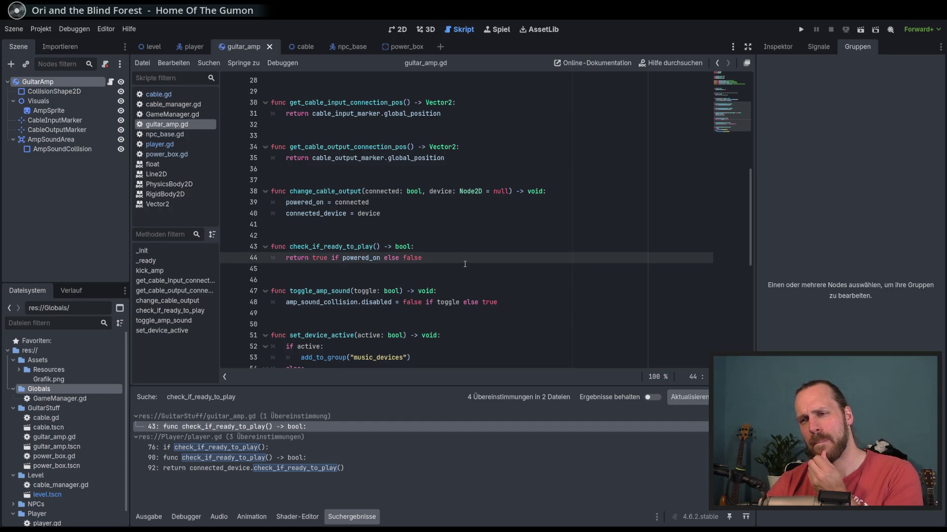
pyautogui.scroll(-1, 465, 264)
pyautogui.scroll(-1, 465, 265)
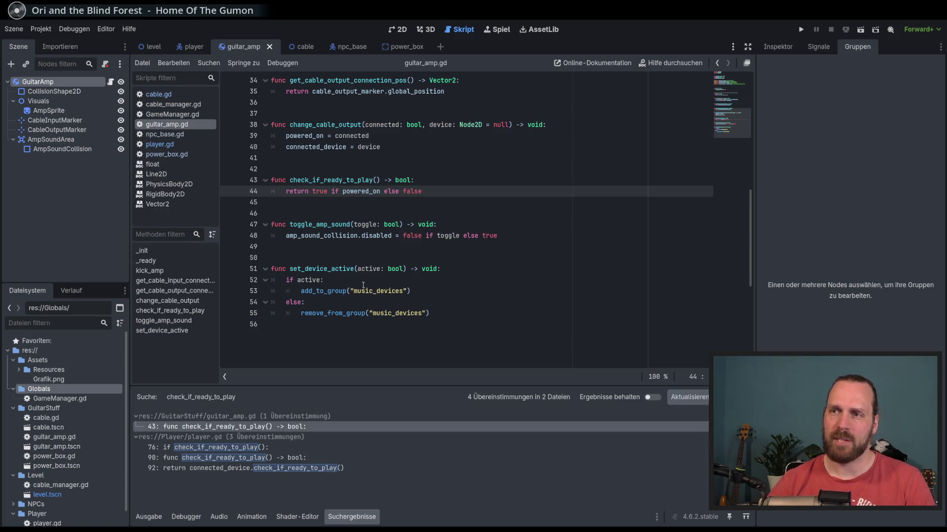
pyautogui.moveTo(357, 269); pyautogui.dragTo(434, 314)
pyautogui.click(433, 314)
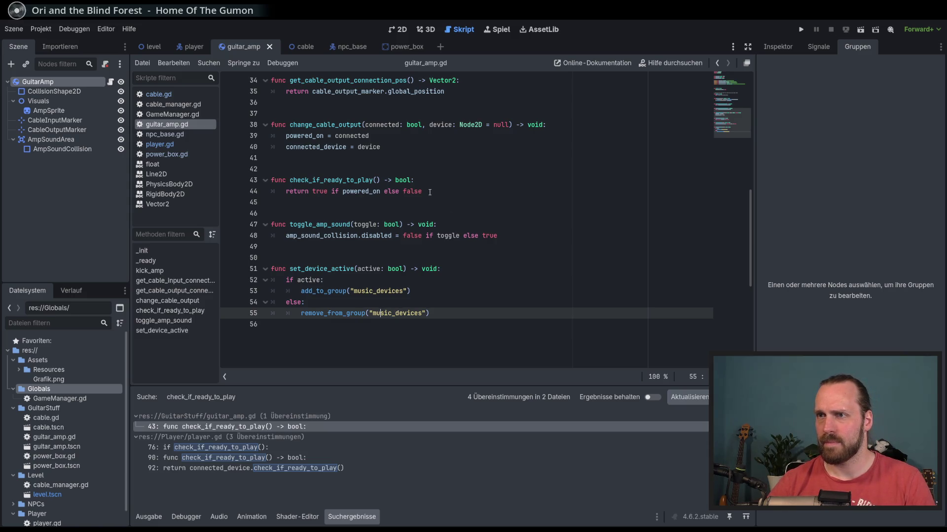
pyautogui.click(429, 191)
# Replace the one-line return with an if powered_on: return true / else: false block.
pyautogui.hotkey('ctrl', 'shift', 'Return')
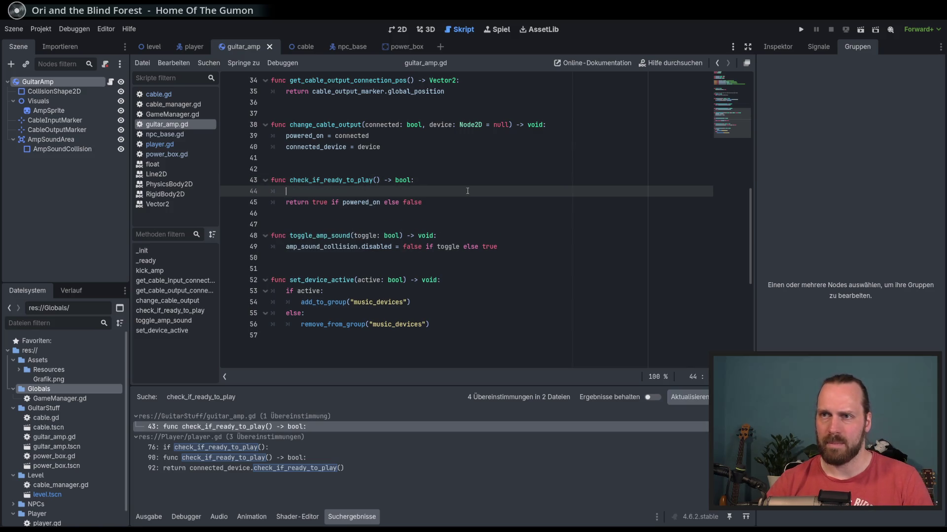
pyautogui.write('if po')
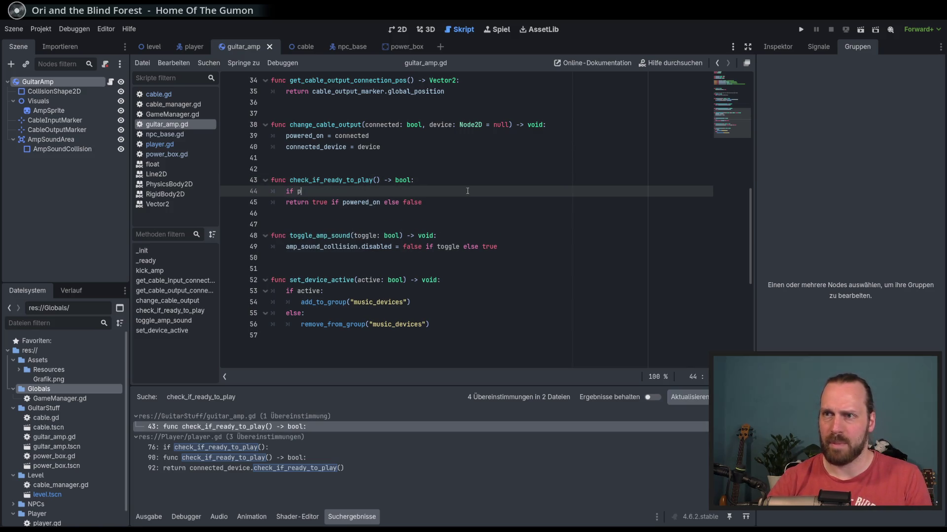
pyautogui.press('Return')
pyautogui.write(':')
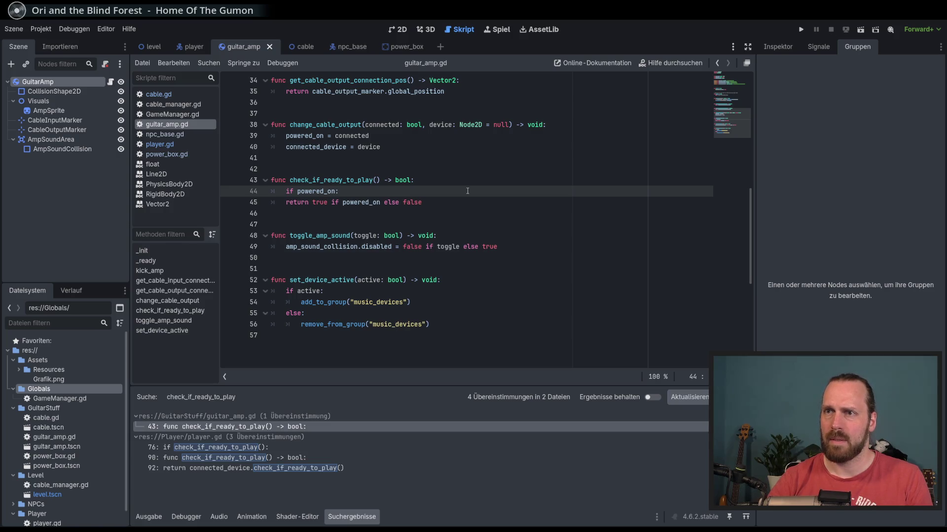
pyautogui.press('Return')
pyautogui.write('re')
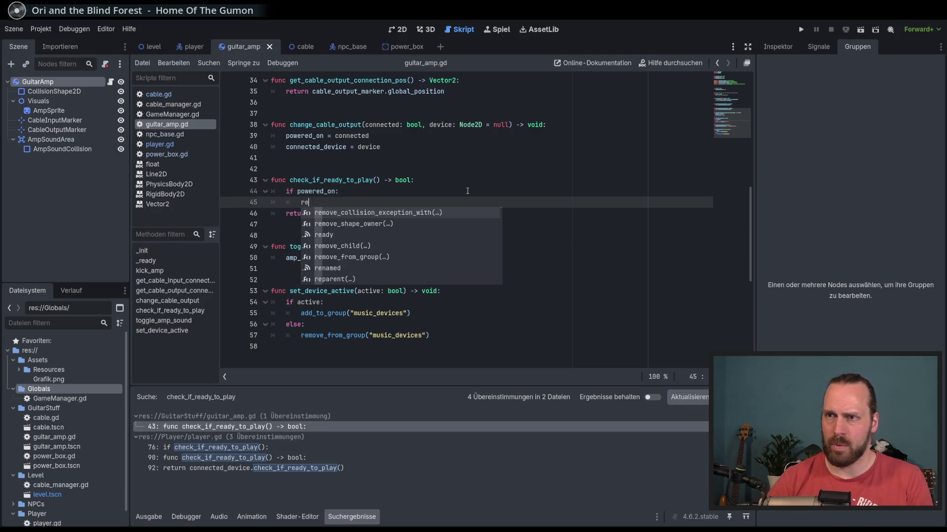
pyautogui.write('turn true')
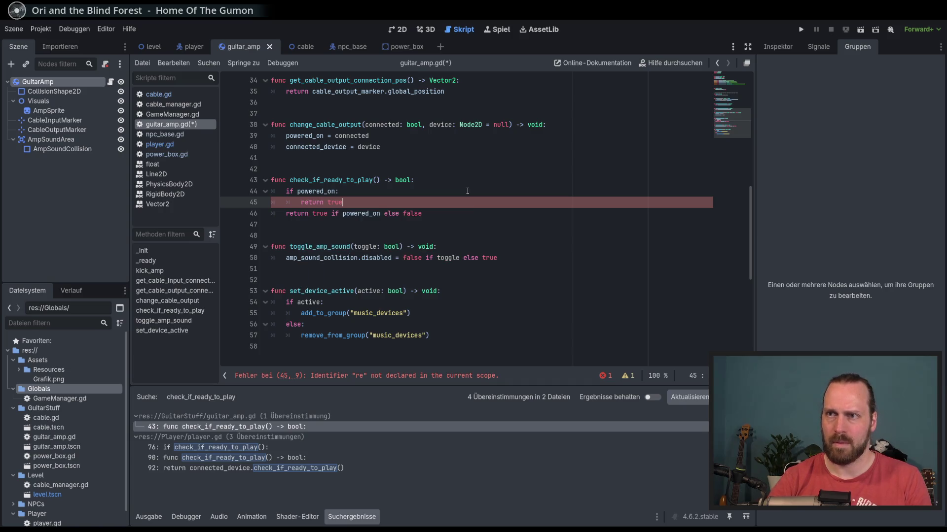
pyautogui.press('Return')
pyautogui.write('else:')
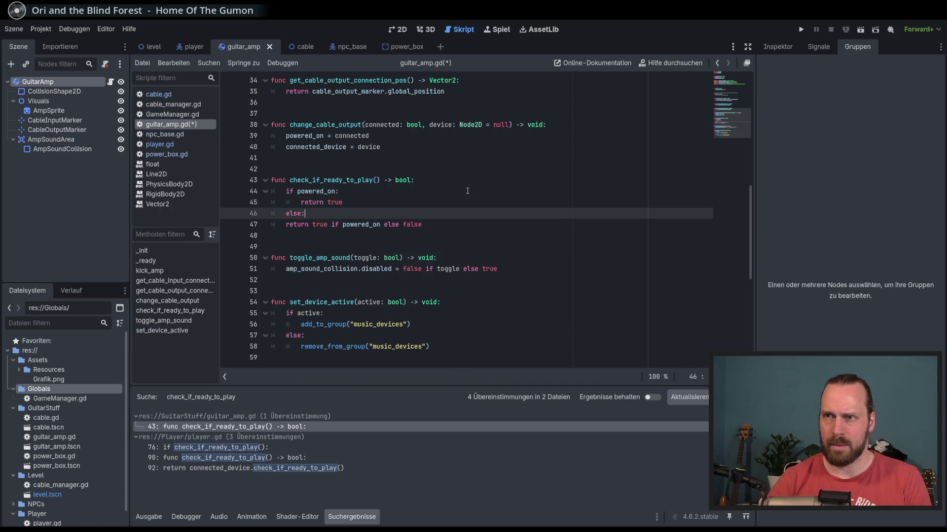
pyautogui.press('Return')
pyautogui.write('false')
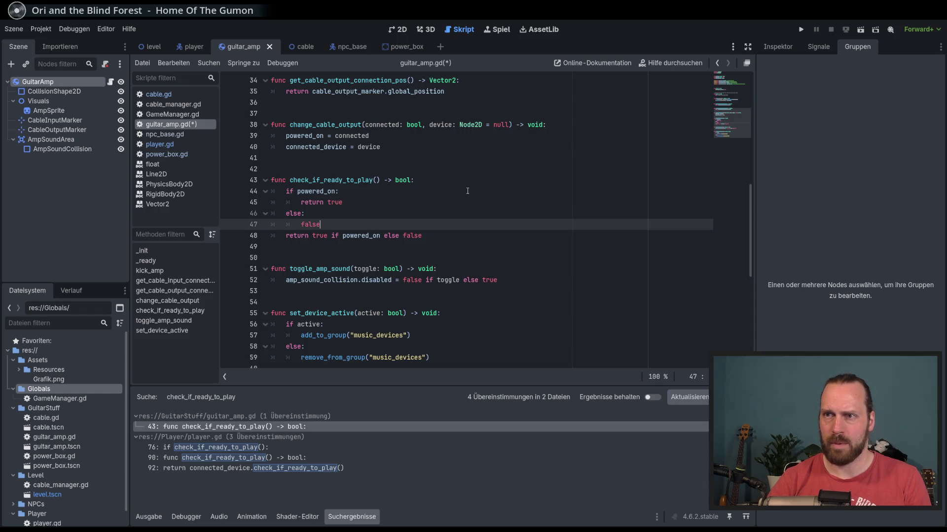
pyautogui.press('Down')
pyautogui.hotkey('ctrl', 'shift', 'k')
# Change the else branch to 'return false' and add an empty line under if powered_on.
pyautogui.click(399, 196)
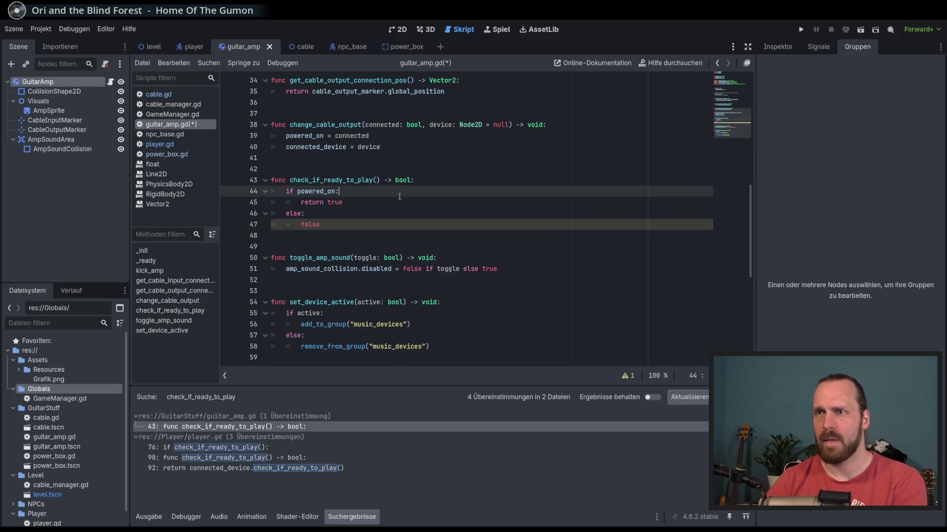
pyautogui.click(302, 224)
pyautogui.write('reutrn')
pyautogui.press('BackSpace')
pyautogui.press('BackSpace')
pyautogui.press('BackSpace')
pyautogui.write('turn')
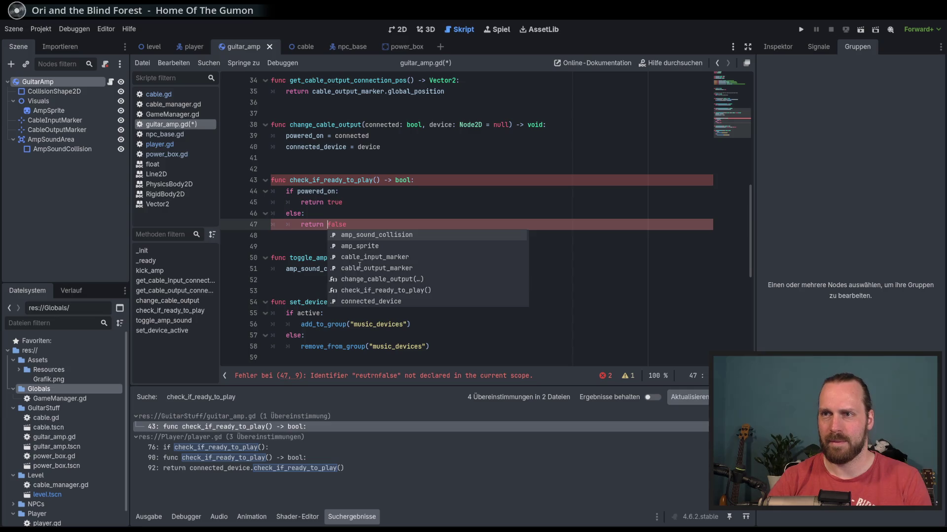
pyautogui.press('Escape')
pyautogui.press('Up')
pyautogui.press('Up')
pyautogui.press('Up')
pyautogui.press('End')
pyautogui.press('Return')
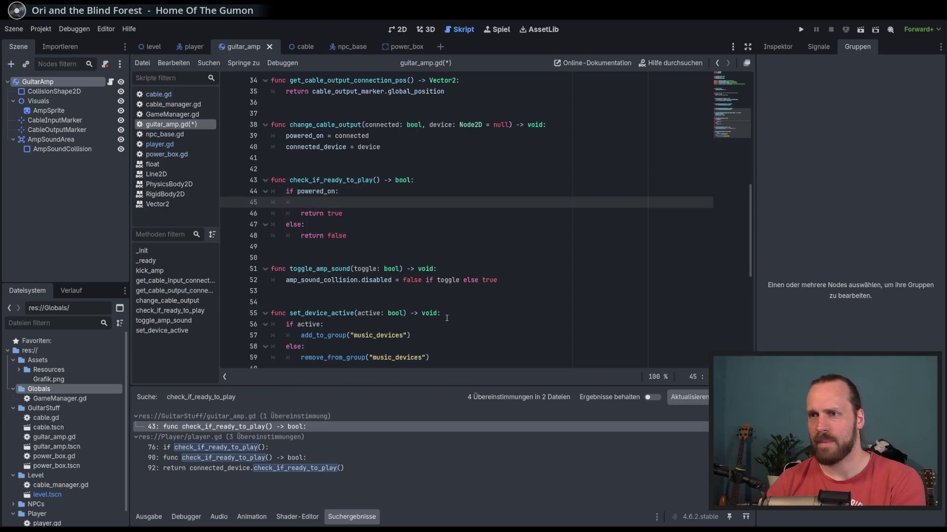
# Insert set_device_active(true) under if powered_on and save guitar_amp.gd.
pyautogui.click(300, 335)
pyautogui.hotkey('shift', 'End')
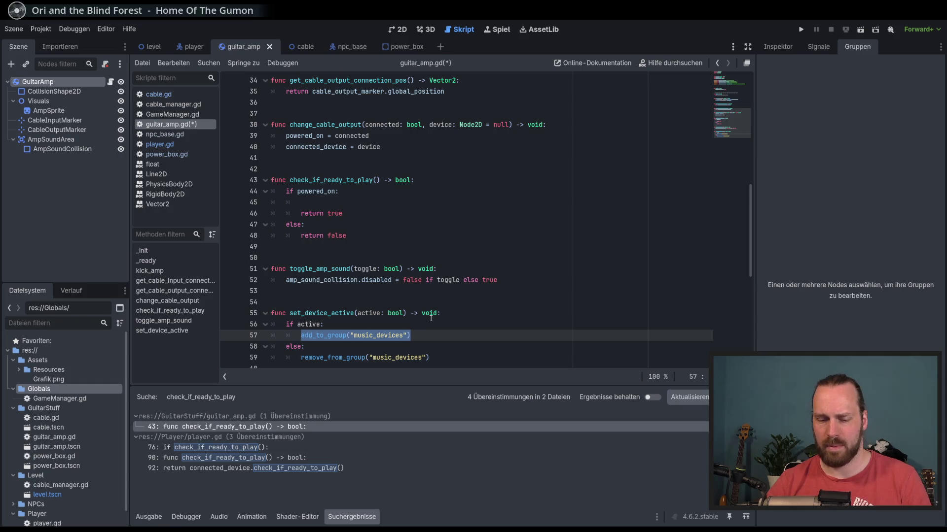
pyautogui.click(431, 318)
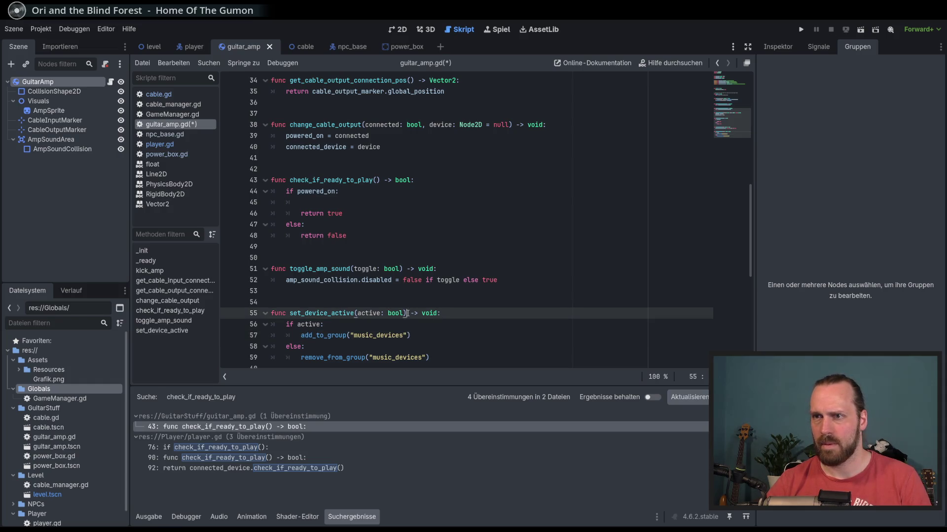
pyautogui.keyDown('shift'); pyautogui.click(289, 313); pyautogui.keyUp('shift')
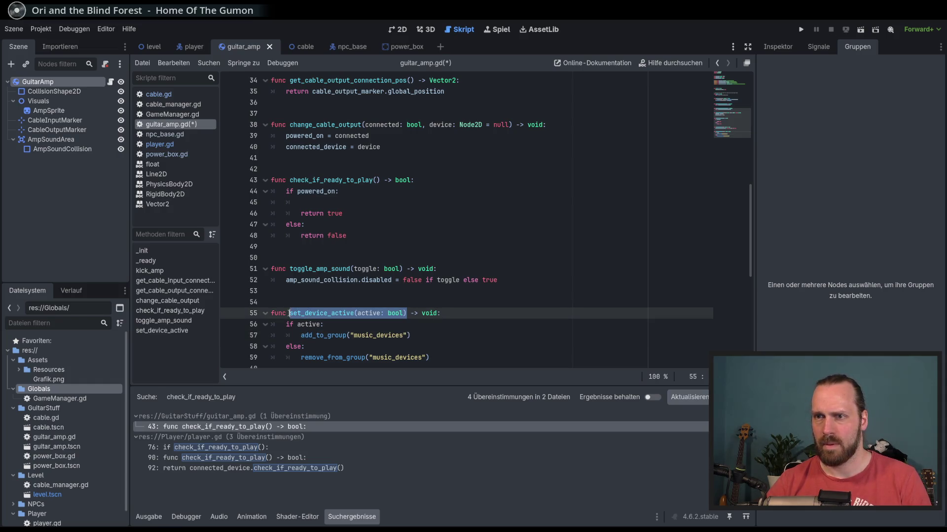
pyautogui.click(335, 202)
pyautogui.write('set_device_active(active: bool)')
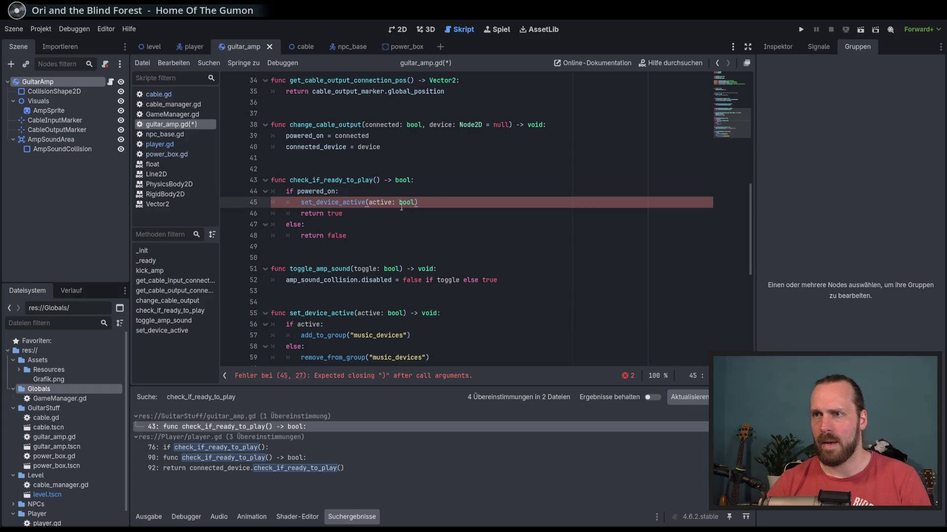
pyautogui.doubleClick(385, 203)
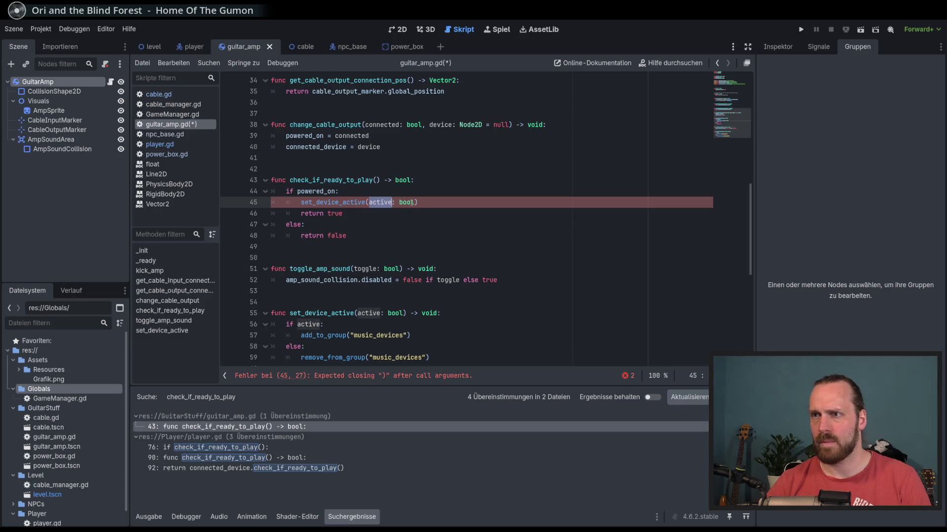
pyautogui.moveTo(369, 203); pyautogui.dragTo(414, 202)
pyautogui.write('rtue')
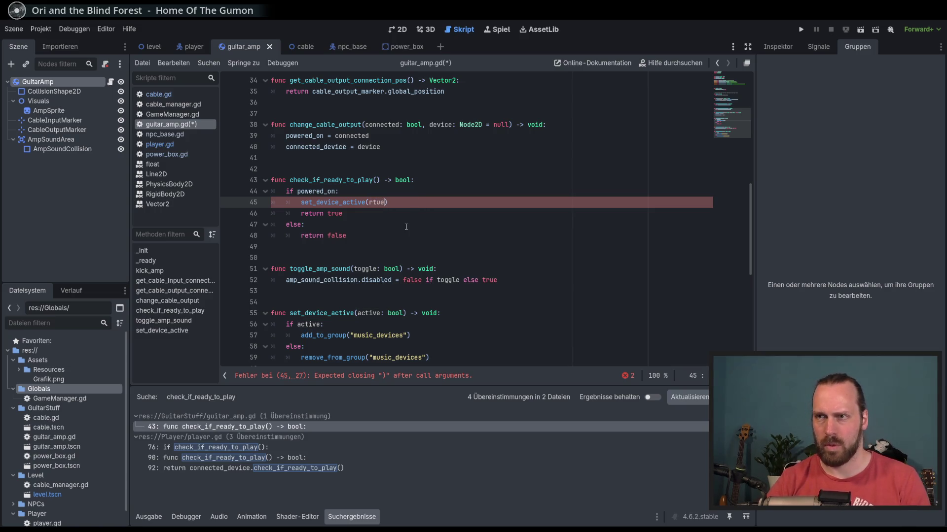
pyautogui.press('BackSpace')
pyautogui.press('BackSpace')
pyautogui.press('BackSpace')
pyautogui.write('true')
pyautogui.hotkey('ctrl', 's')
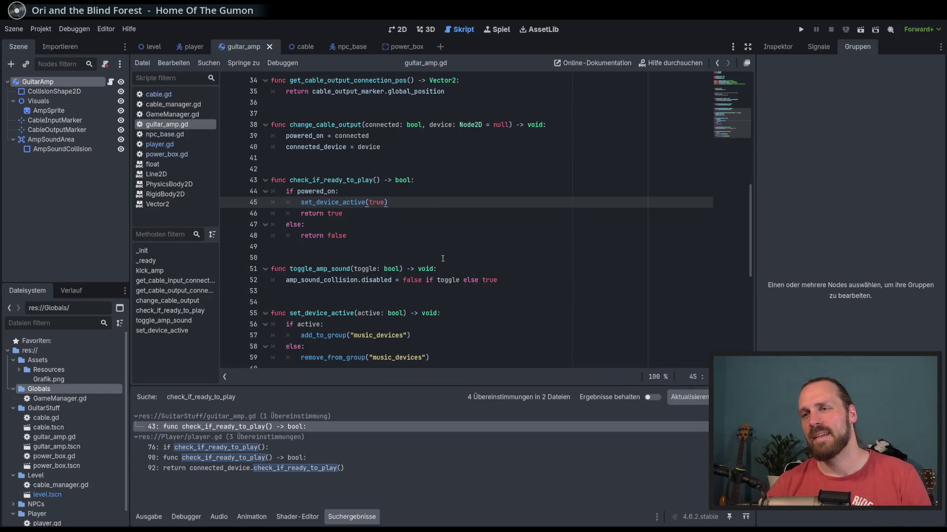
# Review change_cable_output, placing the caret after connected_device = device.
pyautogui.scroll(-1, 459, 261)
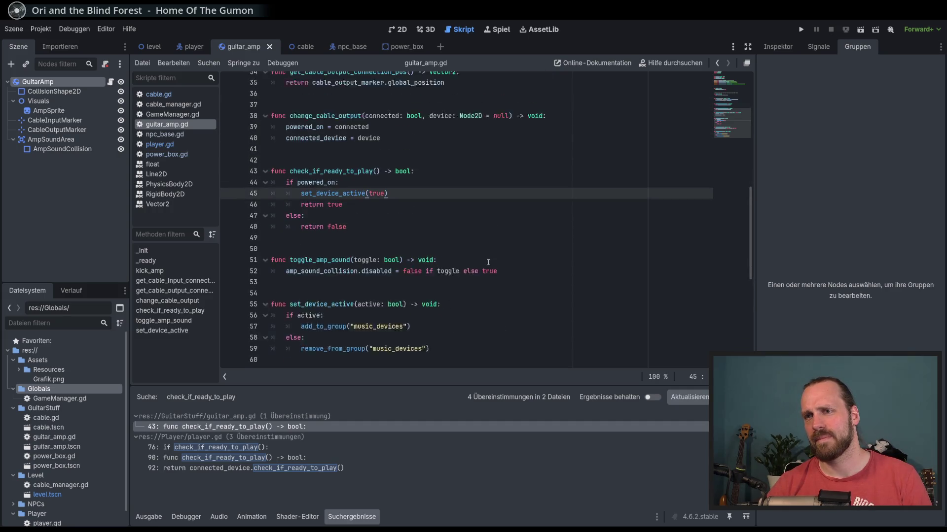
pyautogui.scroll(1, 493, 307)
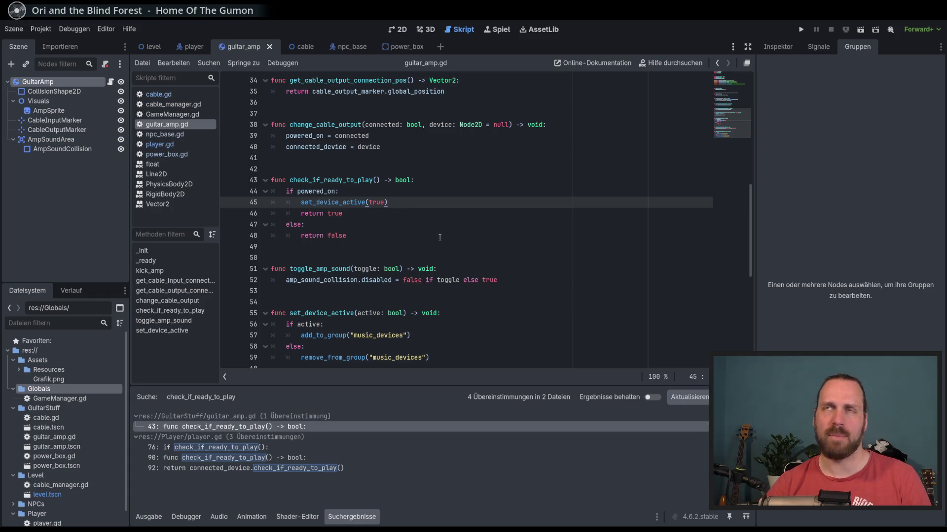
pyautogui.scroll(3, 438, 240)
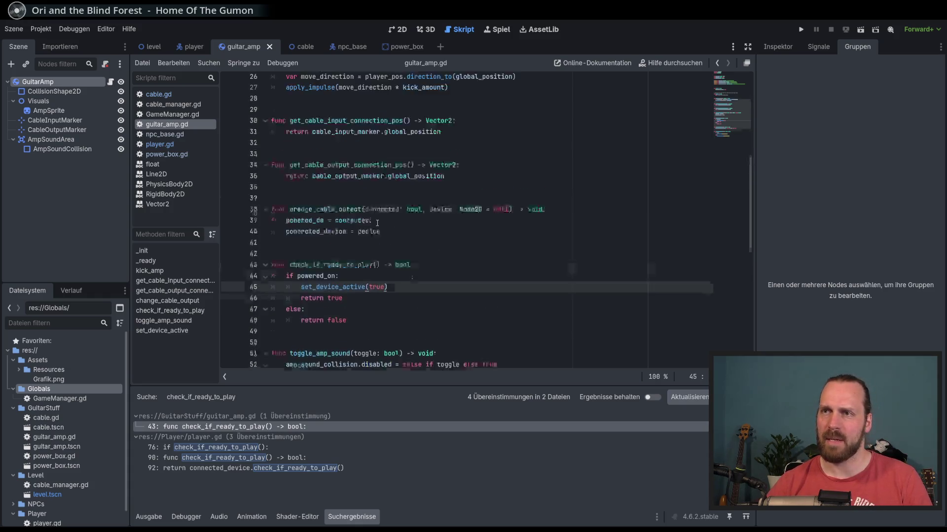
pyautogui.doubleClick(313, 291)
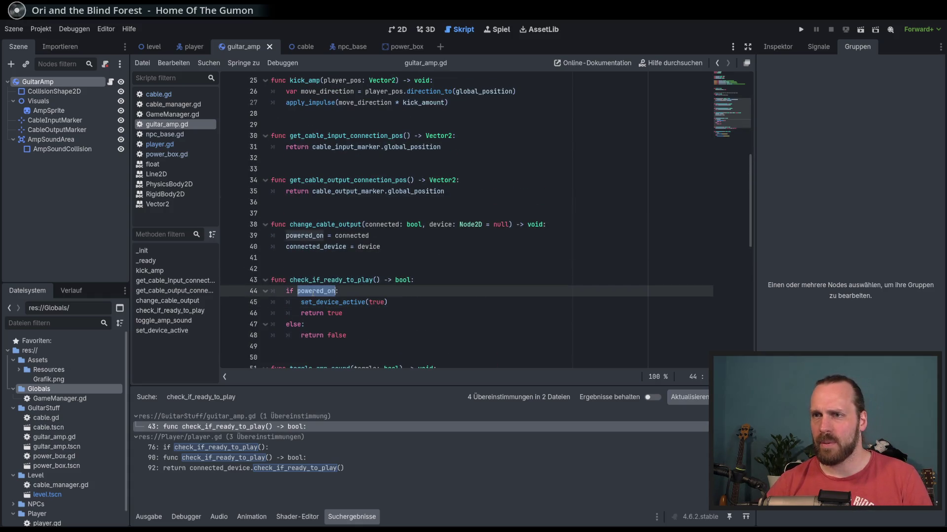
pyautogui.doubleClick(353, 225)
pyautogui.click(405, 246)
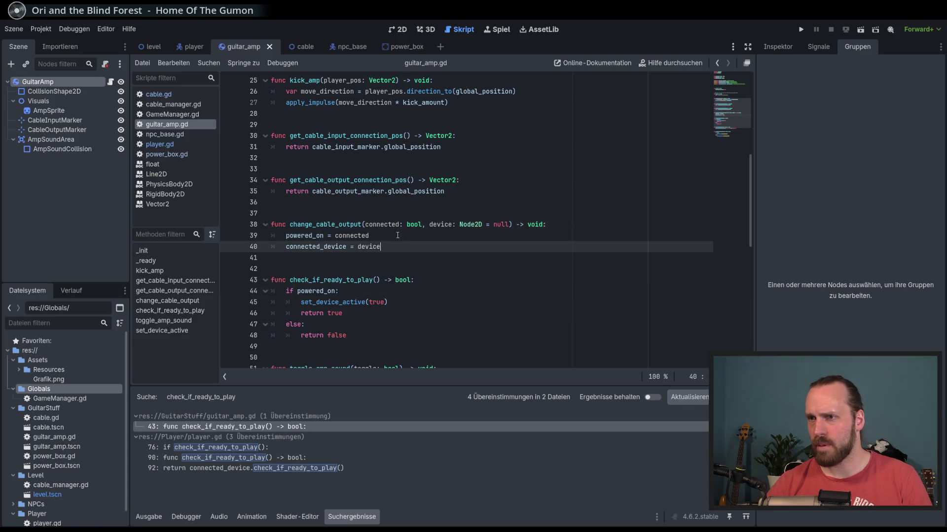
pyautogui.click(399, 235)
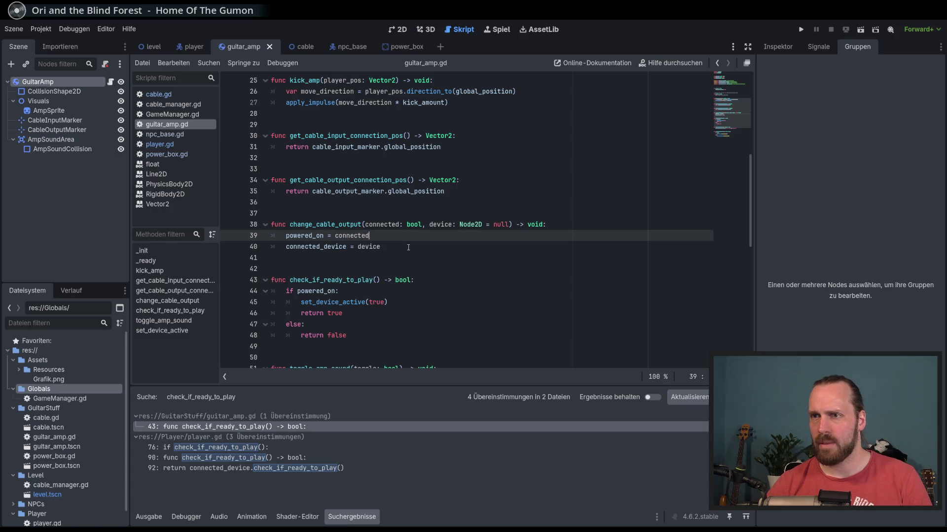
pyautogui.click(434, 248)
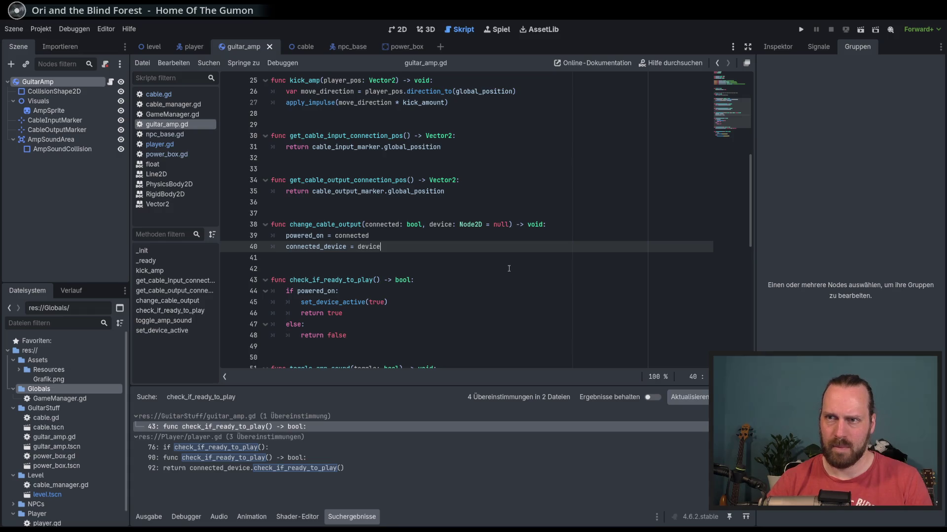
# Add 'if powered_on and connected_device:' to change_cable_output using autocomplete.
pyautogui.press('Return')
pyautogui.write('if po')
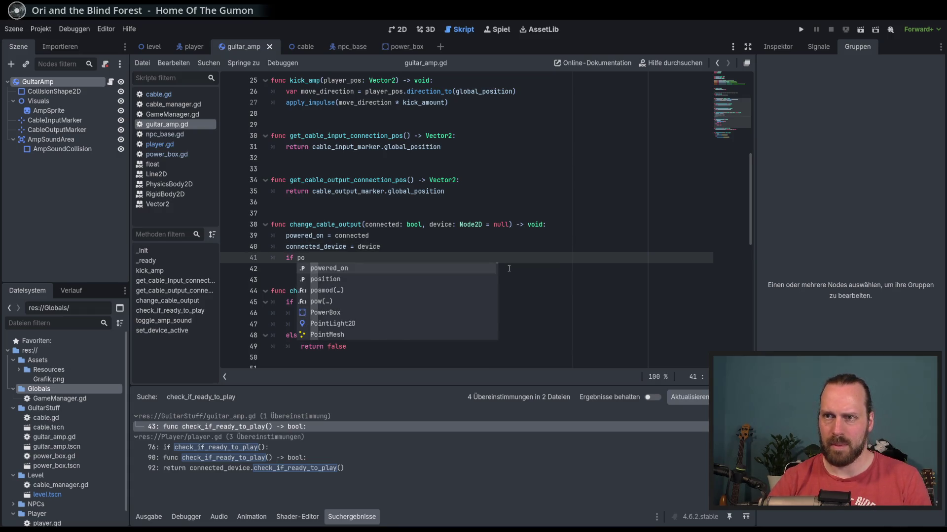
pyautogui.press('Return')
pyautogui.write(':')
pyautogui.press('Return')
pyautogui.write('dev')
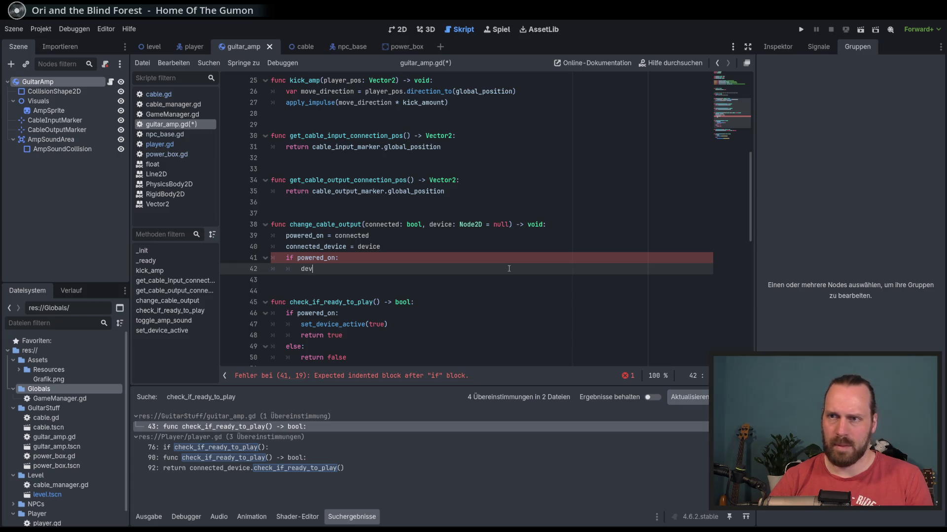
pyautogui.press('BackSpace')
pyautogui.press('BackSpace')
pyautogui.press('BackSpace')
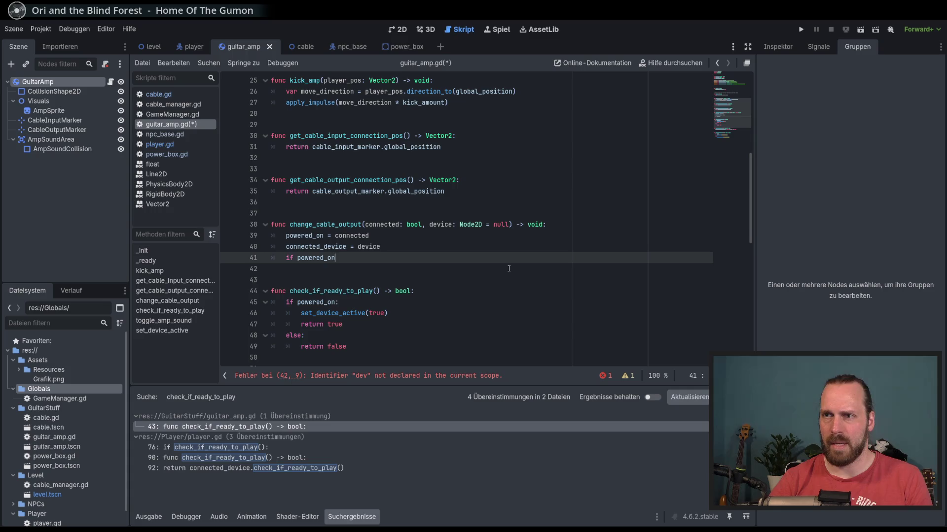
pyautogui.write('andco')
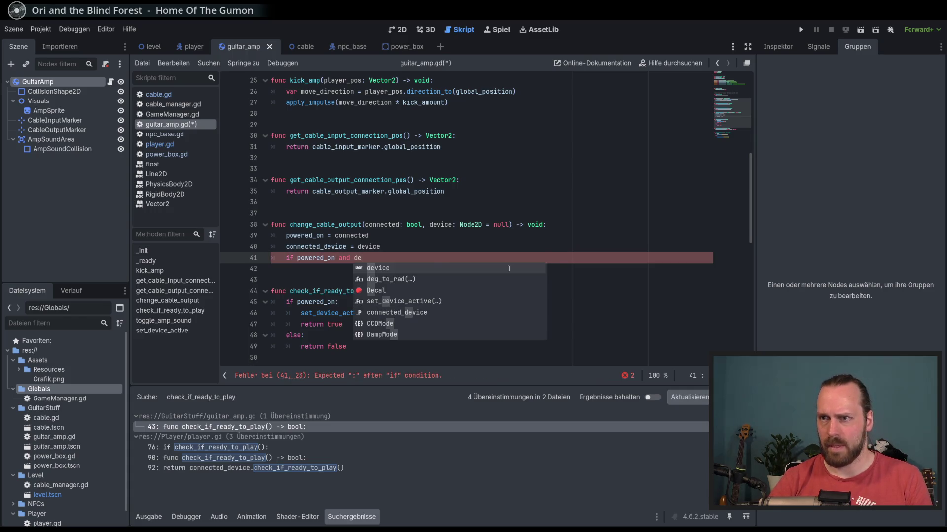
pyautogui.press('Left')
pyautogui.write('a')
pyautogui.press('Return')
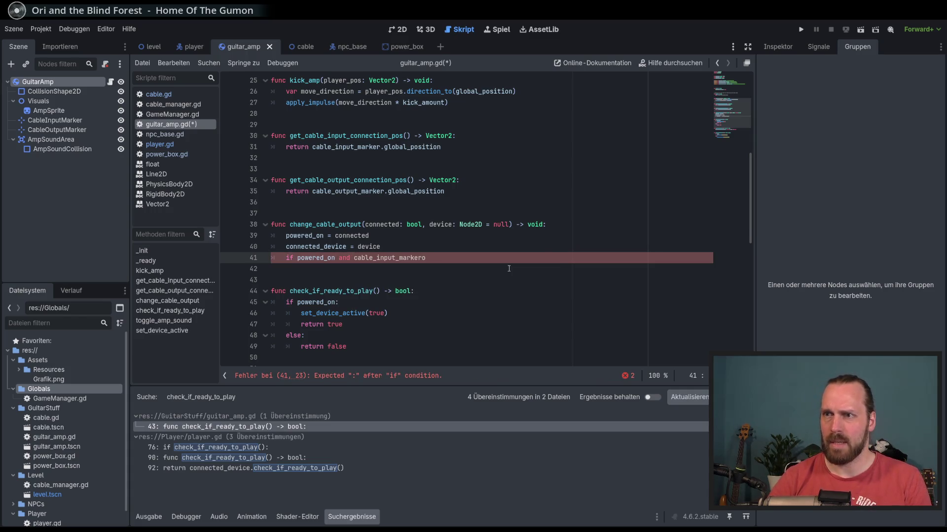
pyautogui.press('BackSpace')
pyautogui.press('BackSpace')
pyautogui.press('BackSpace')
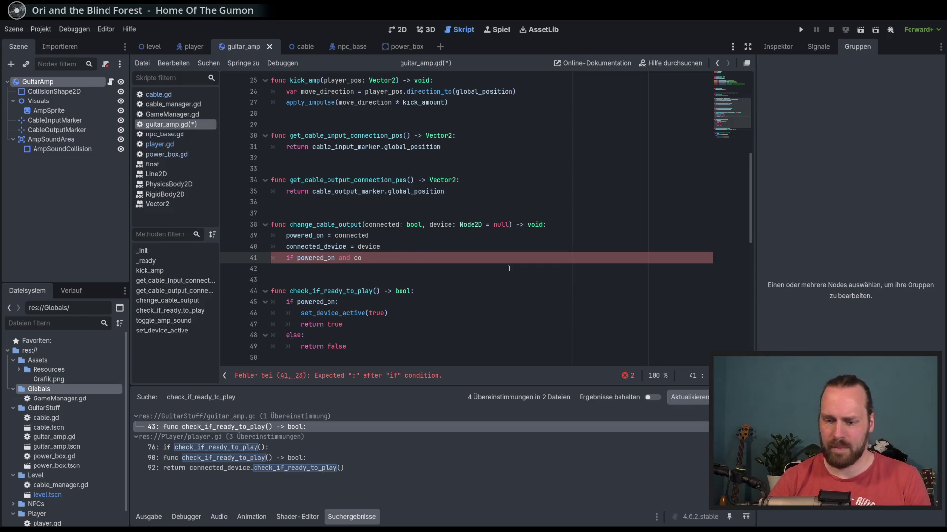
pyautogui.write('n')
pyautogui.press('Down')
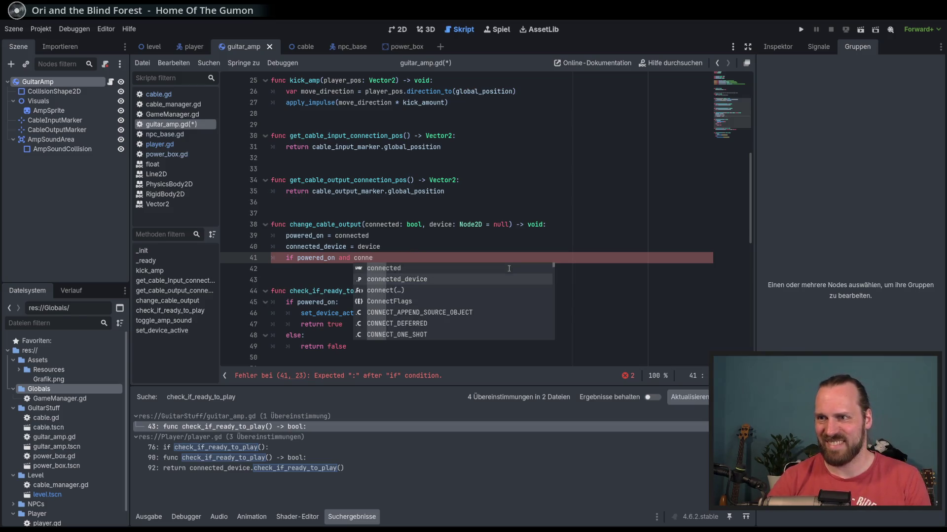
pyautogui.press('Return')
pyautogui.write(':')
pyautogui.press('Return')
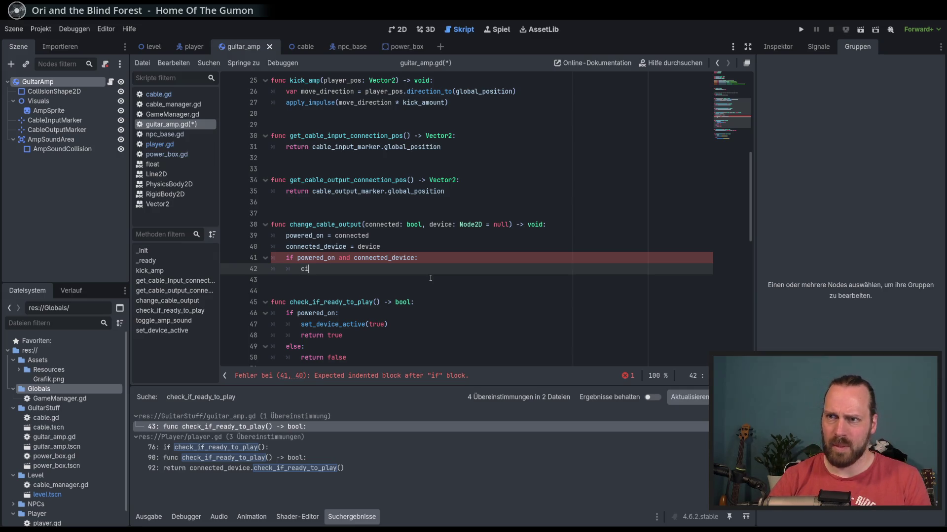
# Put a bare connected_device line in the if body on line 42 and save.
pyautogui.press('BackSpace')
pyautogui.write('oc')
pyautogui.press('Return')
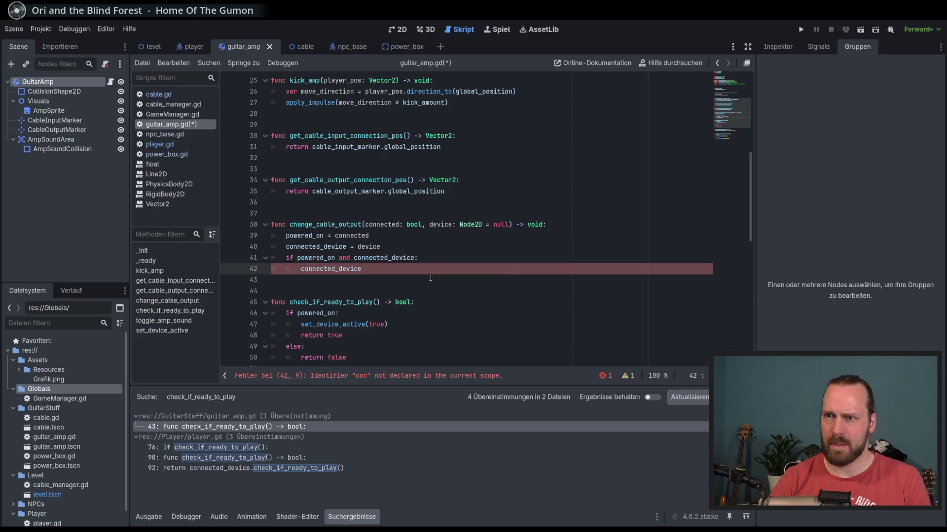
pyautogui.write('.')
pyautogui.press('BackSpace')
pyautogui.hotkey('ctrl', 's')
pyautogui.scroll(-5, 435, 283)
pyautogui.moveTo(453, 316)
pyautogui.mouseDown()
pyautogui.moveTo(268, 279)
pyautogui.moveTo(259, 268)
pyautogui.mouseUp()
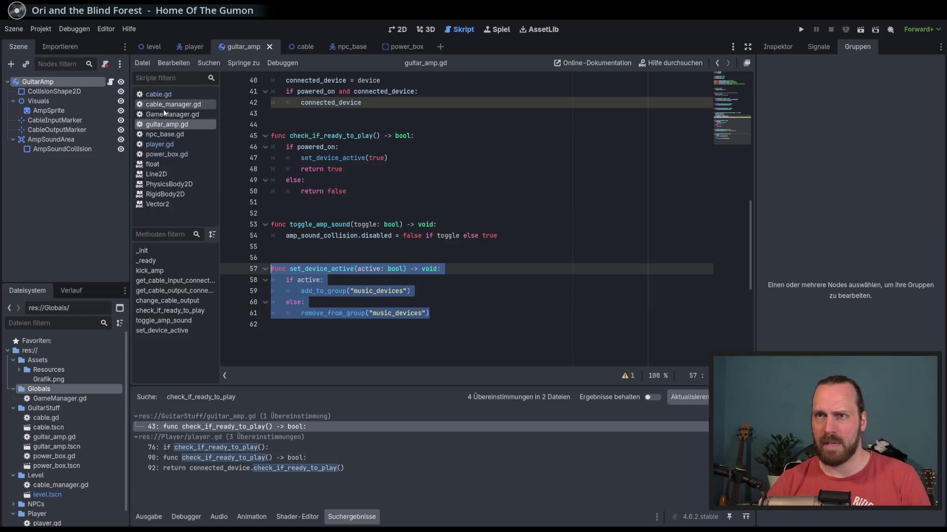
# Check the set_device_active function in power_box.gd.
pyautogui.click(163, 155)
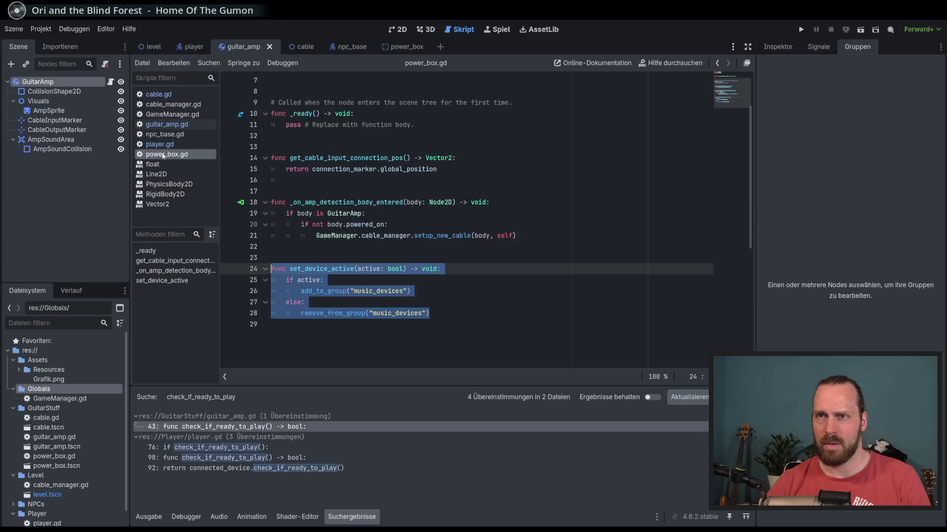
pyautogui.click(463, 322)
pyautogui.scroll(2, 463, 323)
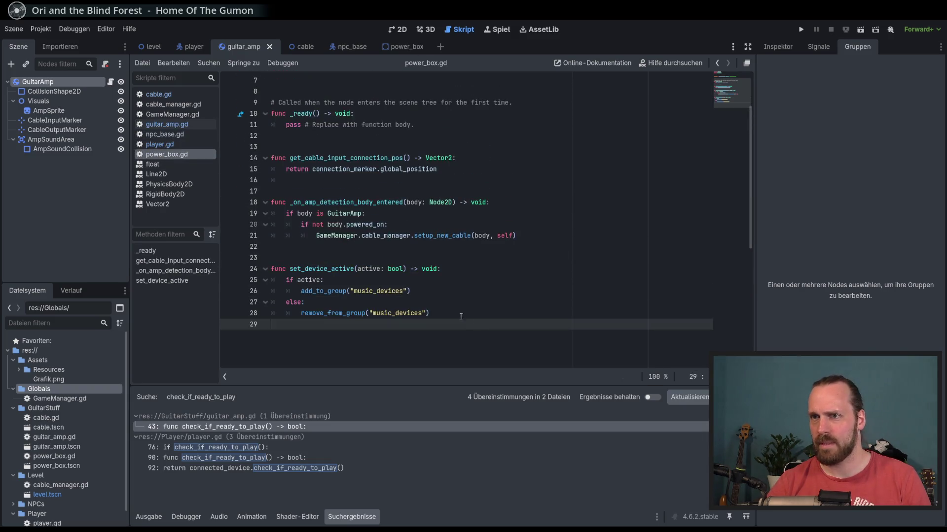
pyautogui.doubleClick(336, 269)
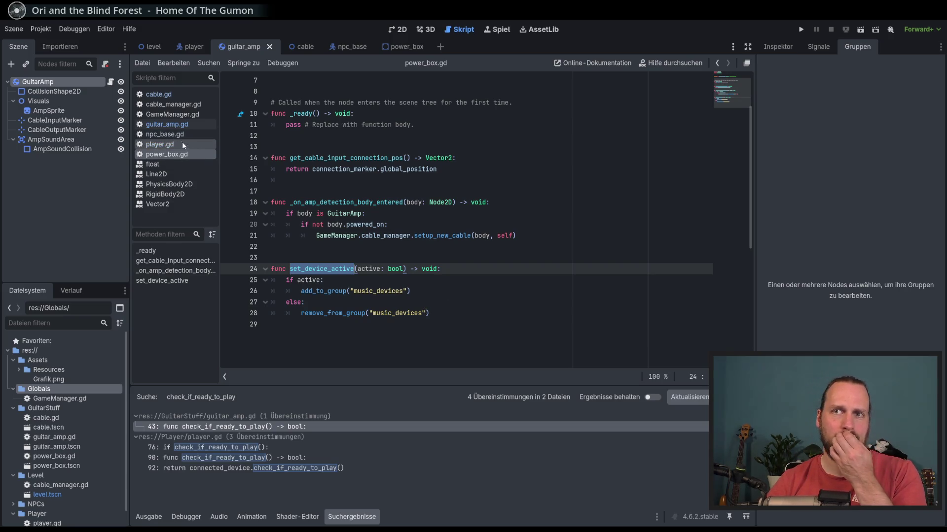
# Complete line 42 as connected_device.set_device_active(true) and save guitar_amp.gd.
pyautogui.click(173, 126)
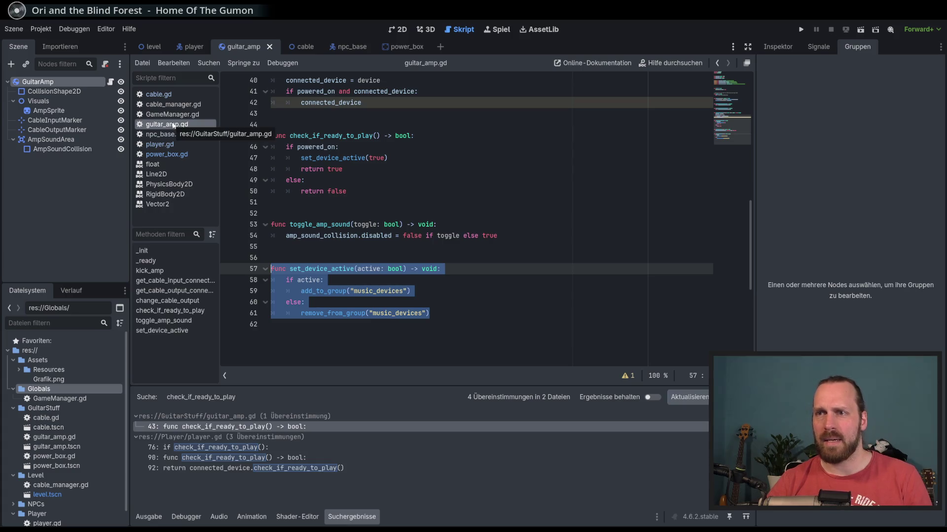
pyautogui.click(450, 104)
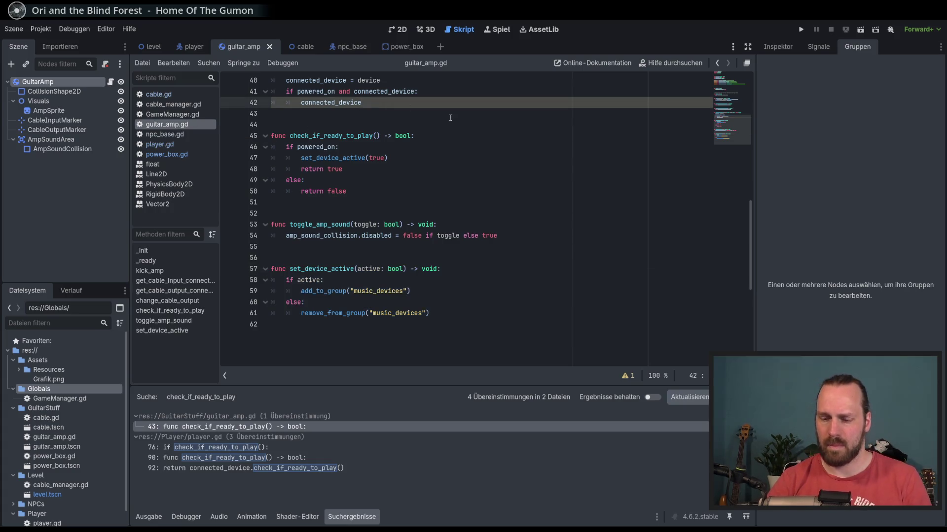
pyautogui.write('.set')
pyautogui.click(321, 270)
pyautogui.doubleClick(321, 270)
pyautogui.hotkey('ctrl', 'c')
pyautogui.hotkey('alt', 'Left')
pyautogui.press('BackSpace')
pyautogui.press('BackSpace')
pyautogui.press('BackSpace')
pyautogui.hotkey('ctrl', 'v')
pyautogui.write('(true)')
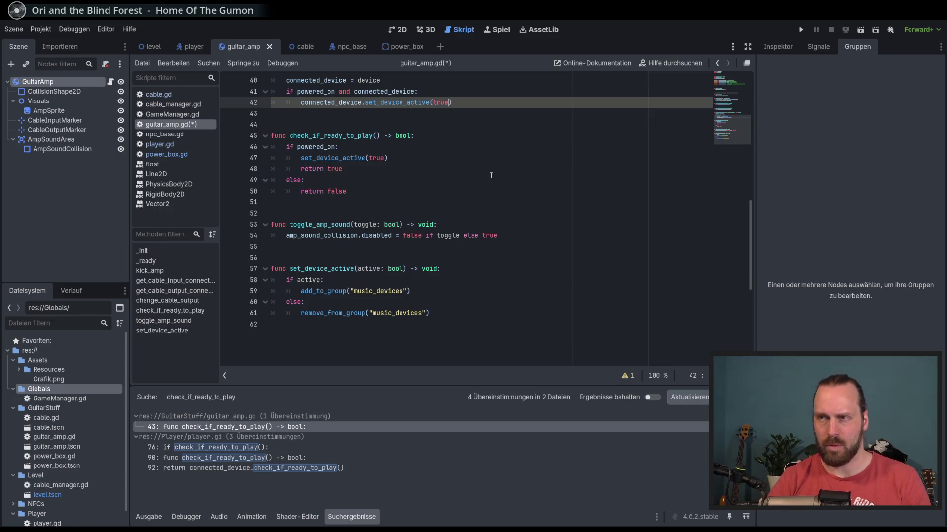
pyautogui.hotkey('ctrl', 's')
# Scroll through guitar_amp.gd to review the updated change_cable_output.
pyautogui.click(508, 246)
pyautogui.scroll(3, 513, 253)
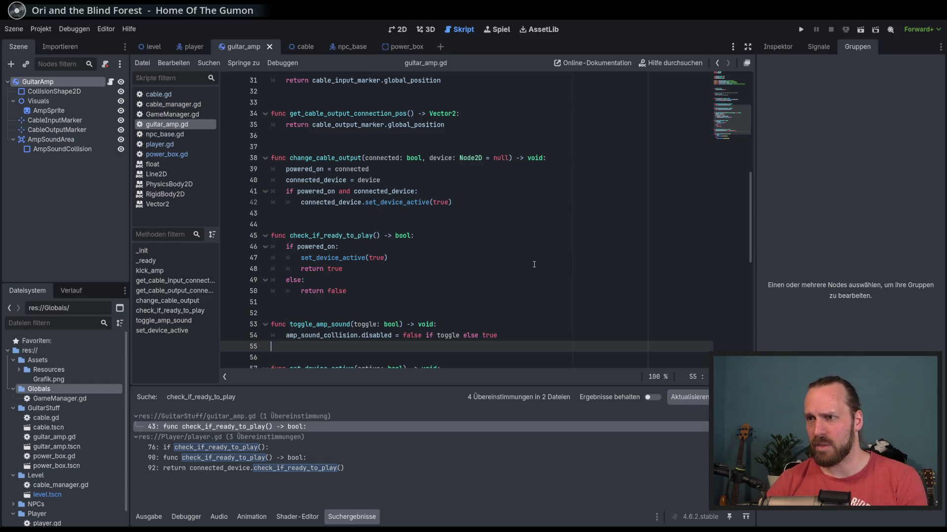
pyautogui.scroll(-3, 534, 265)
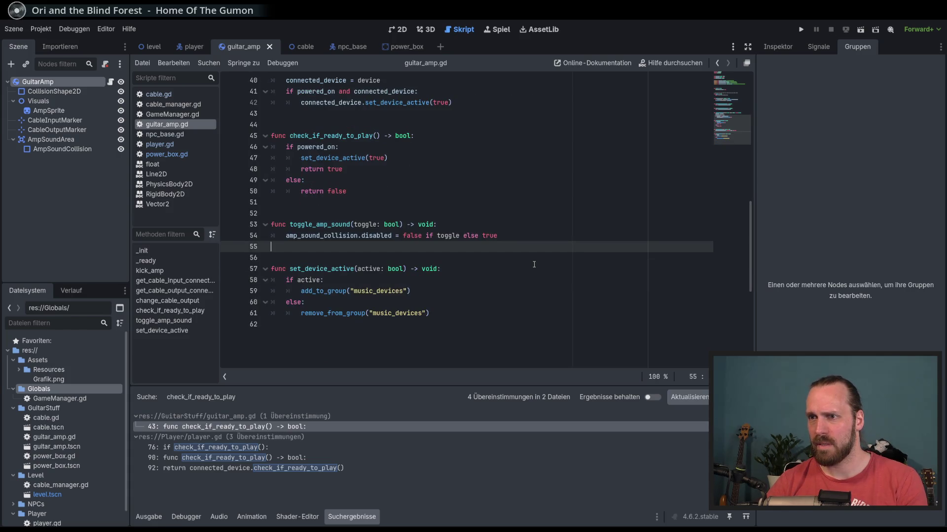
pyautogui.scroll(2, 534, 265)
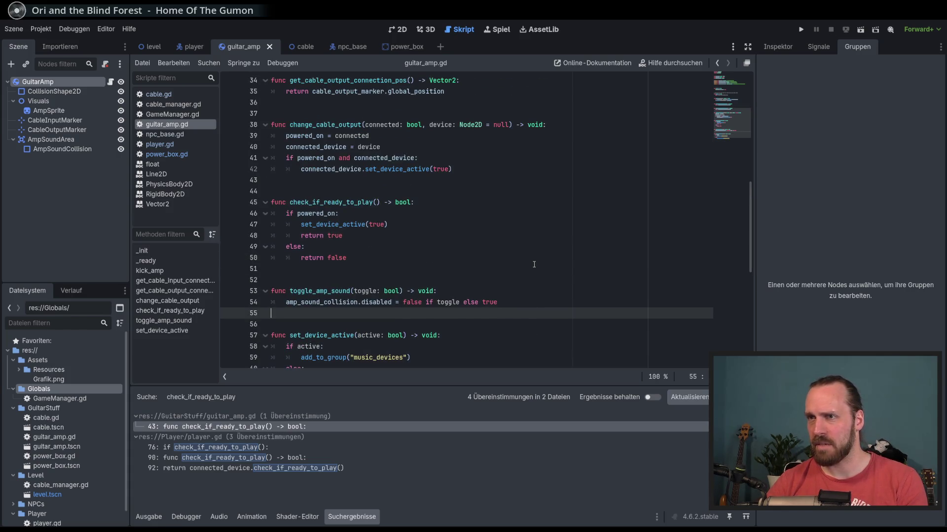
pyautogui.scroll(3, 534, 265)
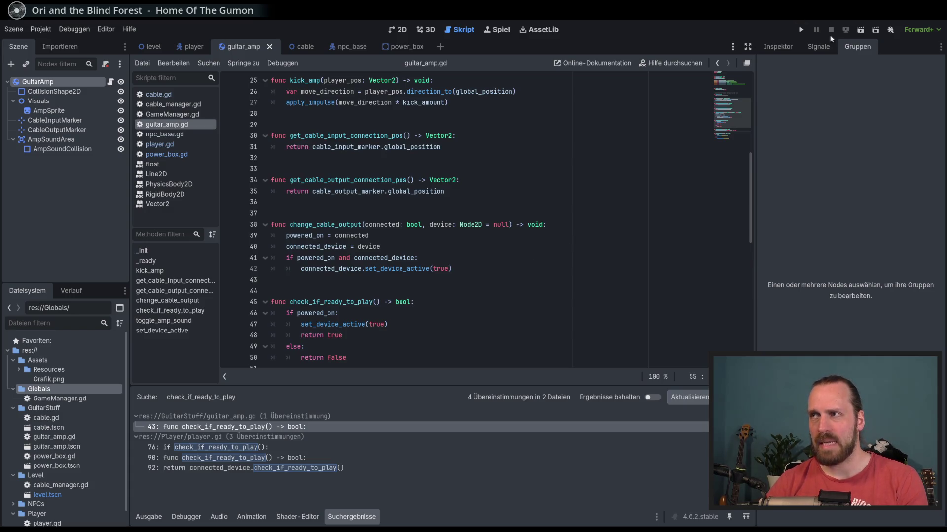
# Run the game with F5 and walk the guitarist to the power box and back.
pyautogui.click(788, 51)
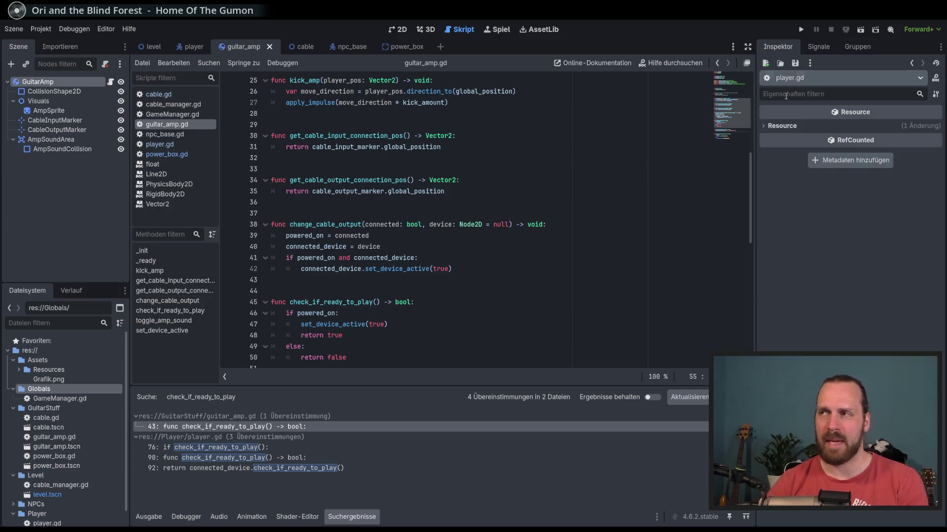
pyautogui.click(471, 268)
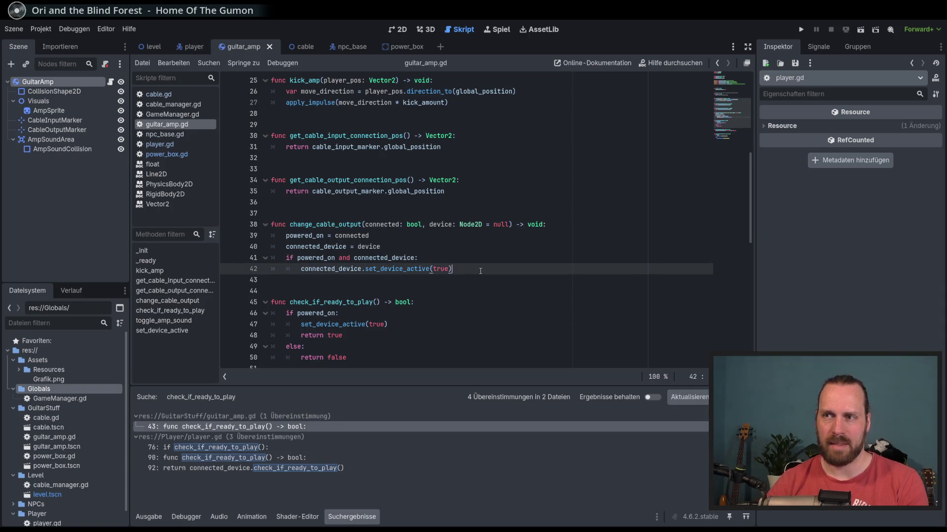
pyautogui.press('F5')
pyautogui.press('d')
pyautogui.press('a')
pyautogui.press('w')
pyautogui.press('d')
pyautogui.press('d')
pyautogui.press('a')
pyautogui.press('a')
pyautogui.press('d')
pyautogui.press('s')
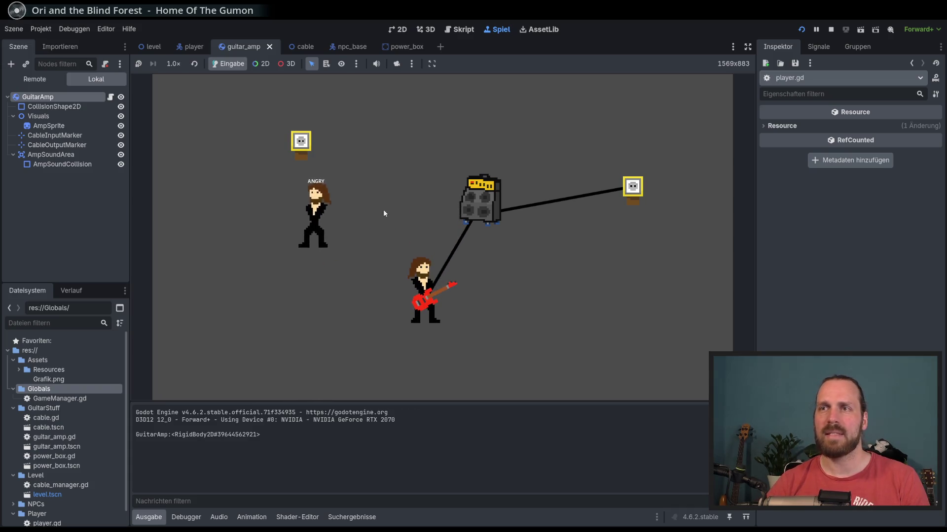
# Move the guitarist onto the amp and carry it up beside the ANGRY NPC.
pyautogui.press('d')
pyautogui.press('w')
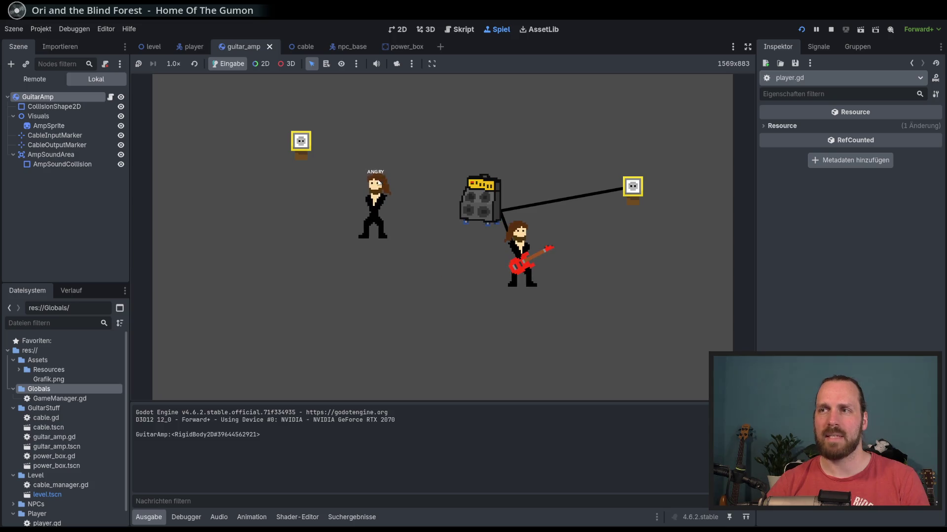
pyautogui.press('a')
pyautogui.press('w')
pyautogui.press('d')
pyautogui.press('s')
pyautogui.press('a')
pyautogui.press('d')
pyautogui.press('d')
pyautogui.press('w')
pyautogui.press('a')
pyautogui.press('d')
pyautogui.press('a')
pyautogui.press('a')
pyautogui.press('d')
pyautogui.press('w')
pyautogui.press('a')
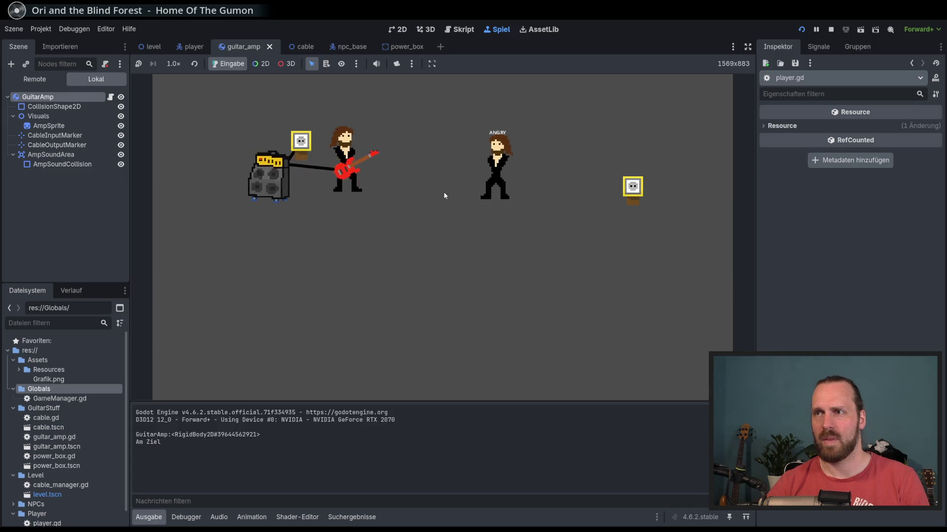
# Pull the amp back toward the power box, watch the NPC react, then stop the game.
pyautogui.press('d')
pyautogui.press('a')
pyautogui.press('d')
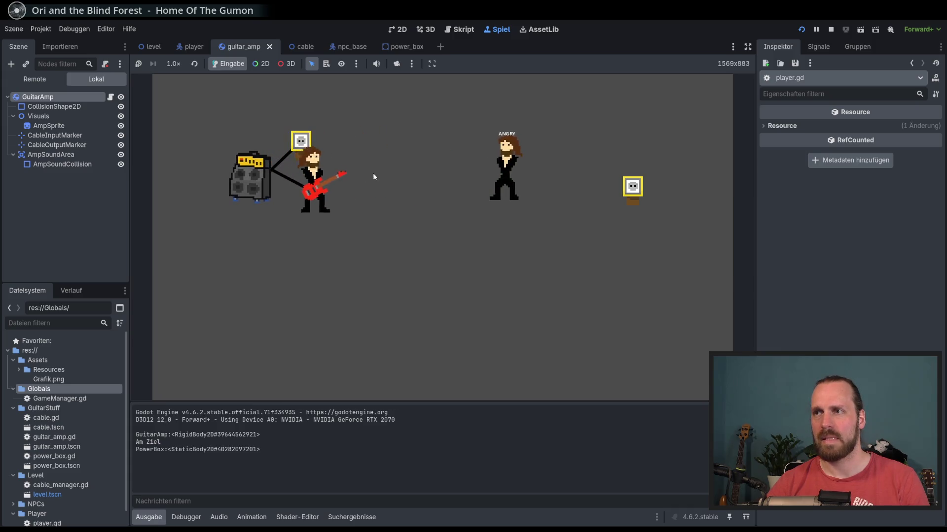
pyautogui.press('s')
pyautogui.press('d')
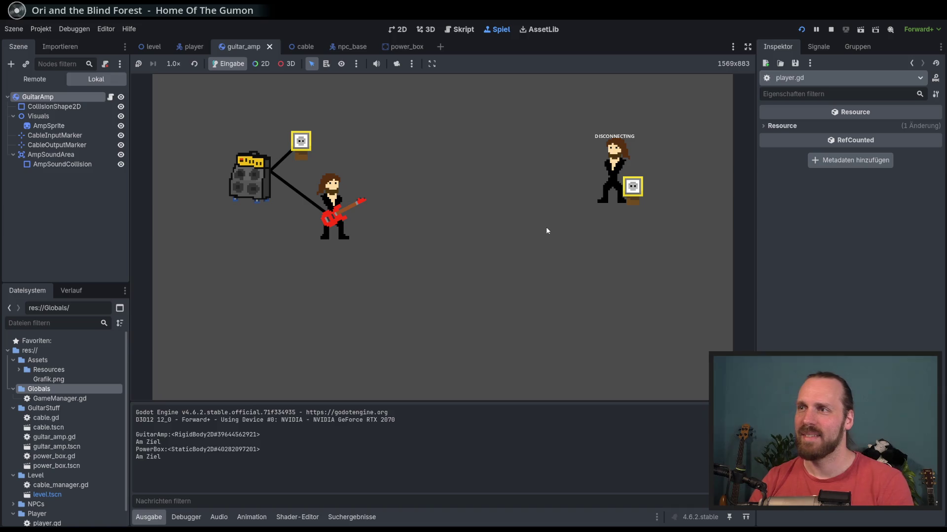
pyautogui.press('F8')
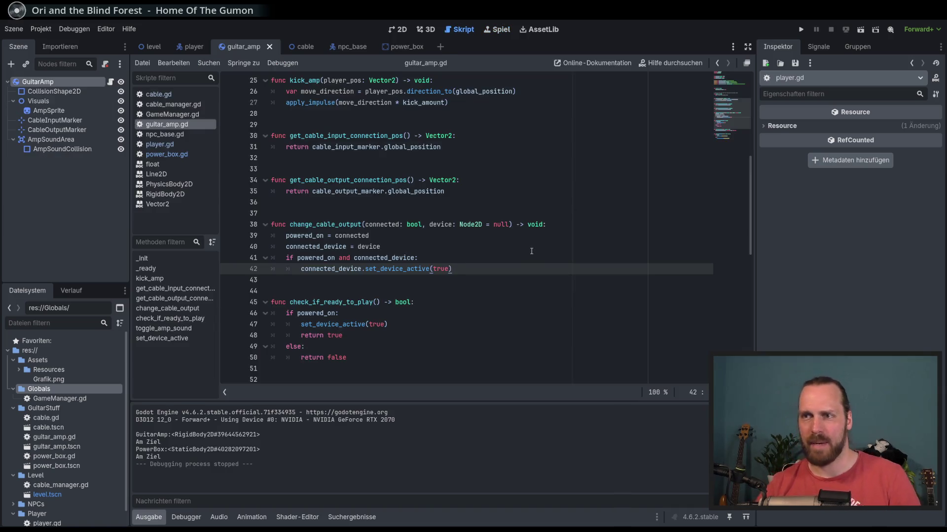
# Jump to set_device_active in power_box.gd and inspect its add_to_group line.
pyautogui.keyDown('ctrl'); pyautogui.click(395, 269); pyautogui.keyUp('ctrl')
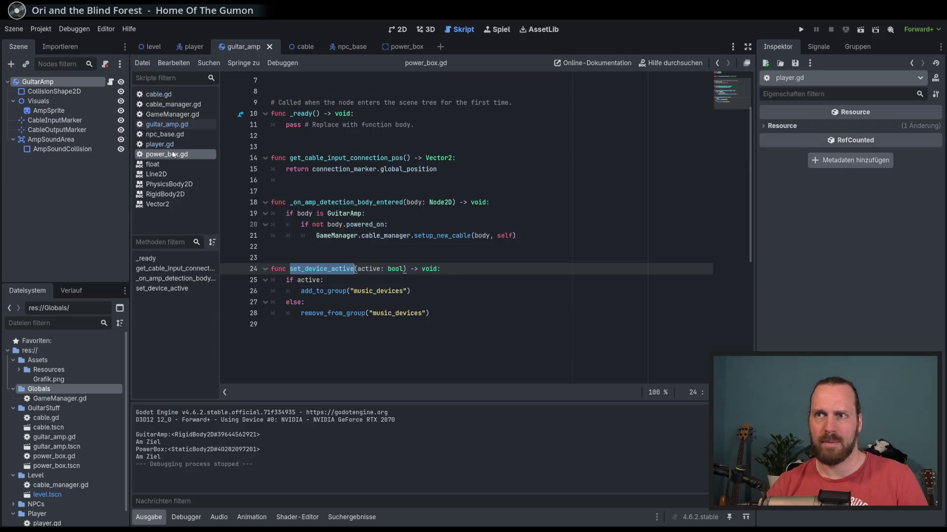
pyautogui.click(521, 291)
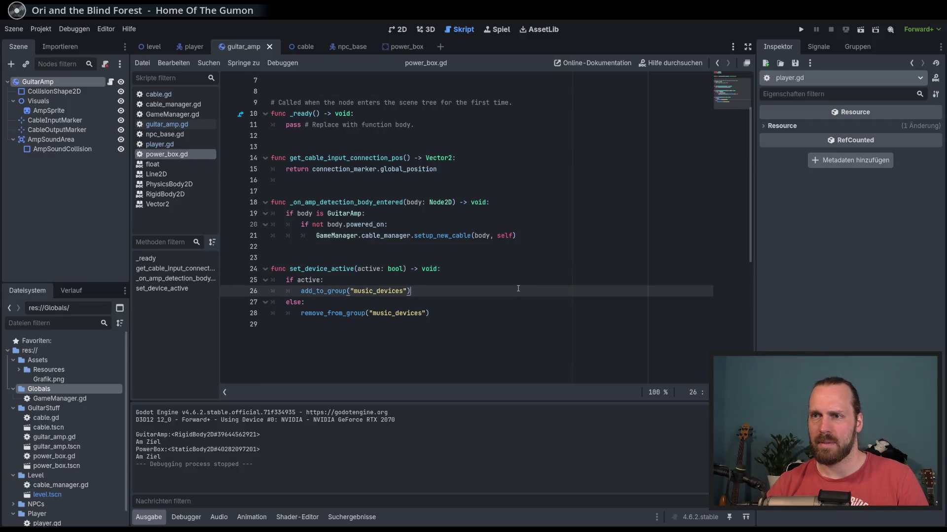
pyautogui.scroll(2, 518, 289)
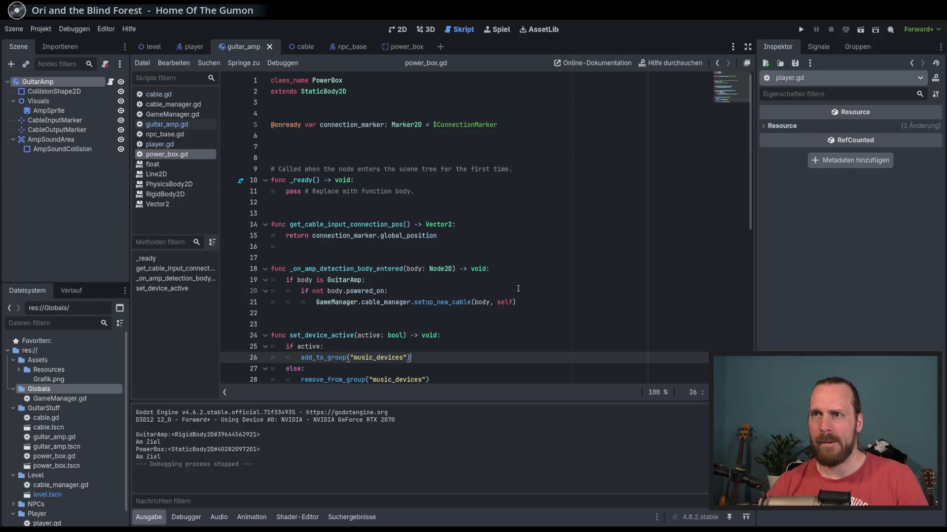
# In npc_base.gd, highlight the angry_target and music_devices uses in set_angry_target, then run the project.
pyautogui.click(165, 134)
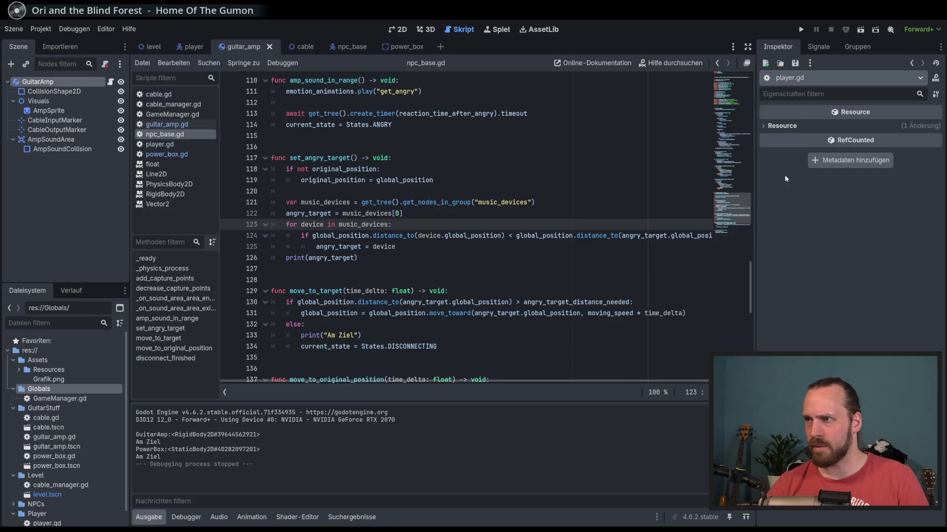
pyautogui.scroll(-4, 598, 261)
pyautogui.scroll(3, 598, 261)
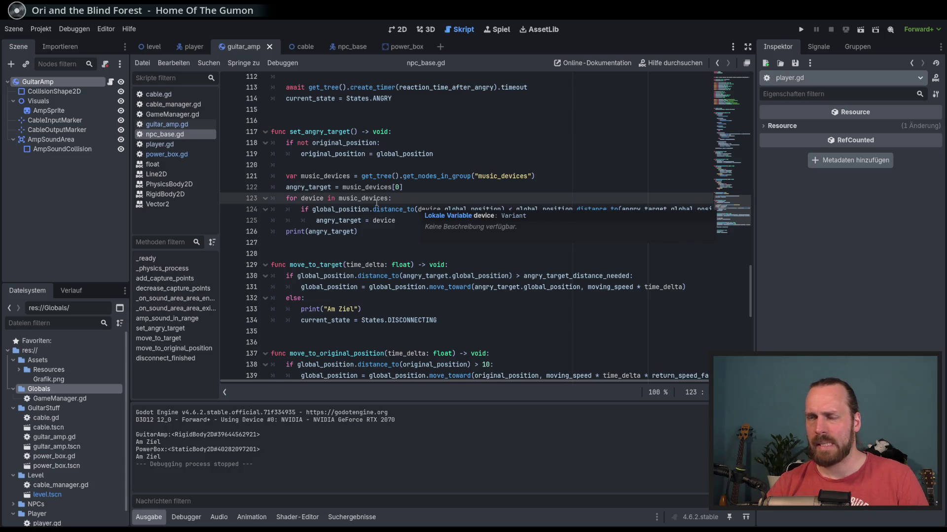
pyautogui.doubleClick(309, 187)
pyautogui.doubleClick(367, 187)
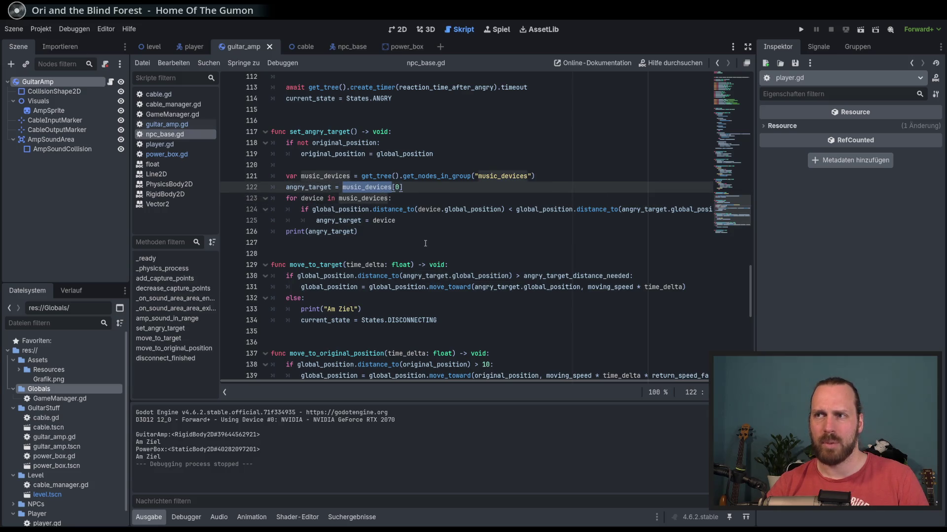
pyautogui.scroll(3, 425, 243)
pyautogui.doubleClick(503, 276)
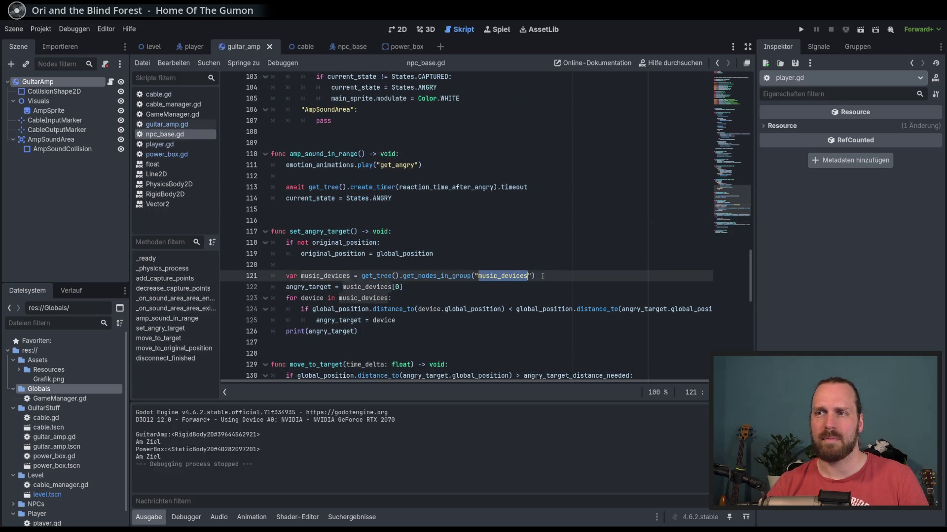
pyautogui.click(562, 277)
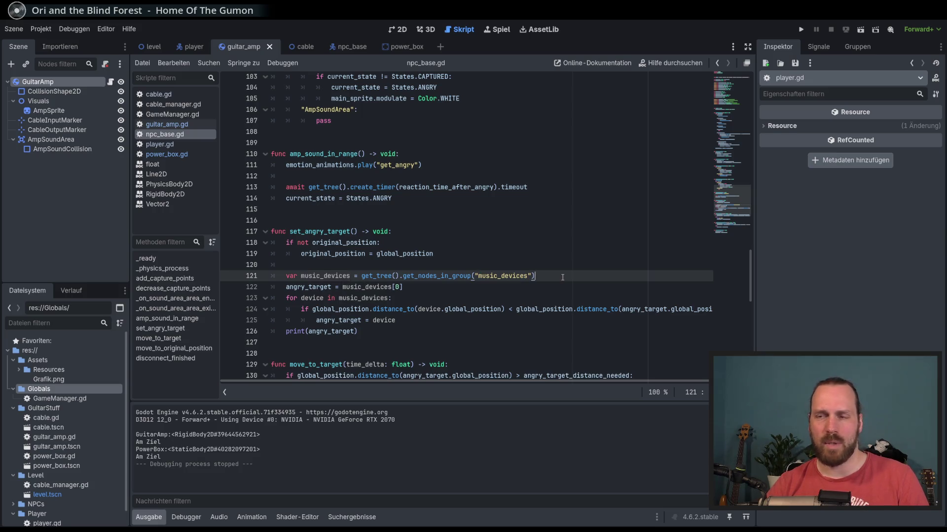
pyautogui.press('F5')
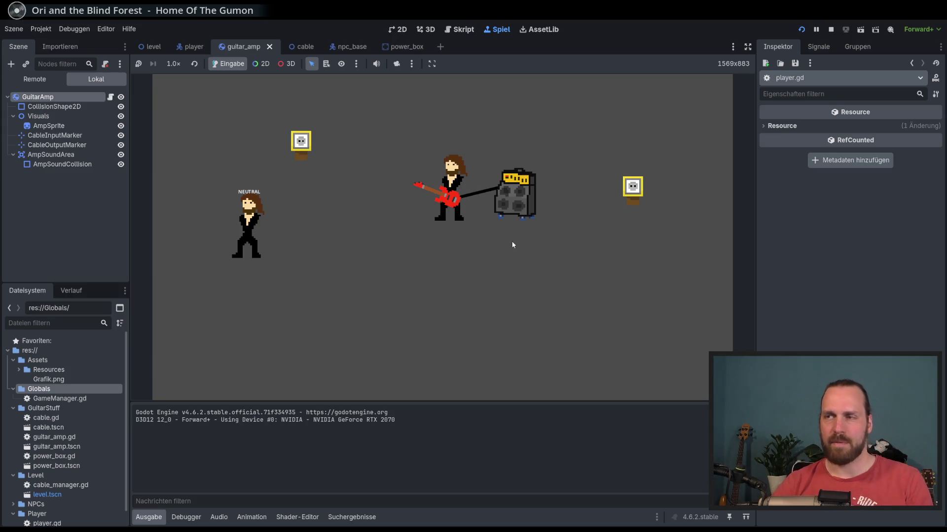
# Carry the amp next to a power box and play guitar to anger the NPC.
pyautogui.click(518, 240)
pyautogui.press('Right')
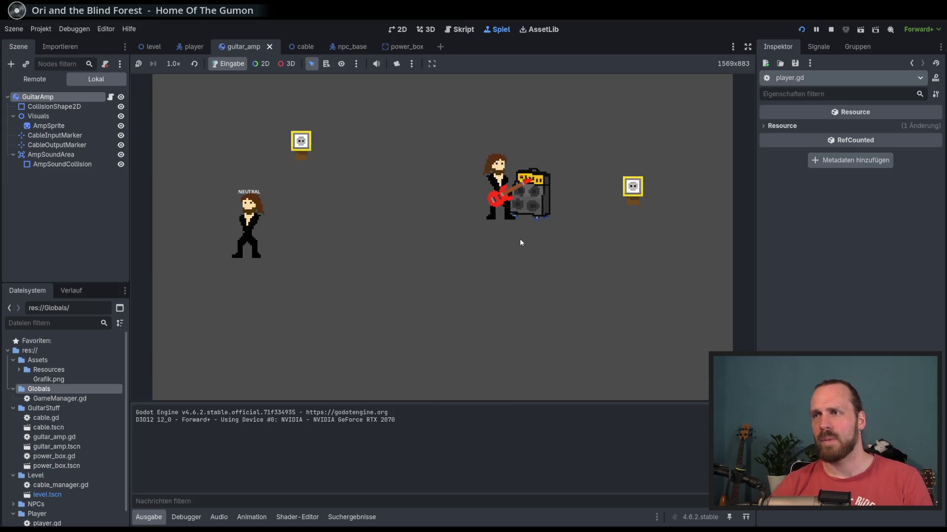
pyautogui.press('Left')
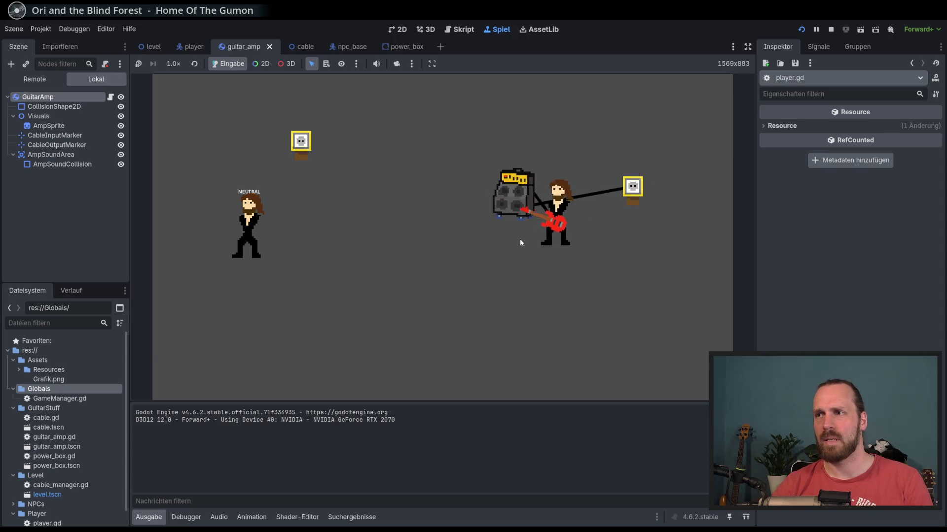
pyautogui.press('space')
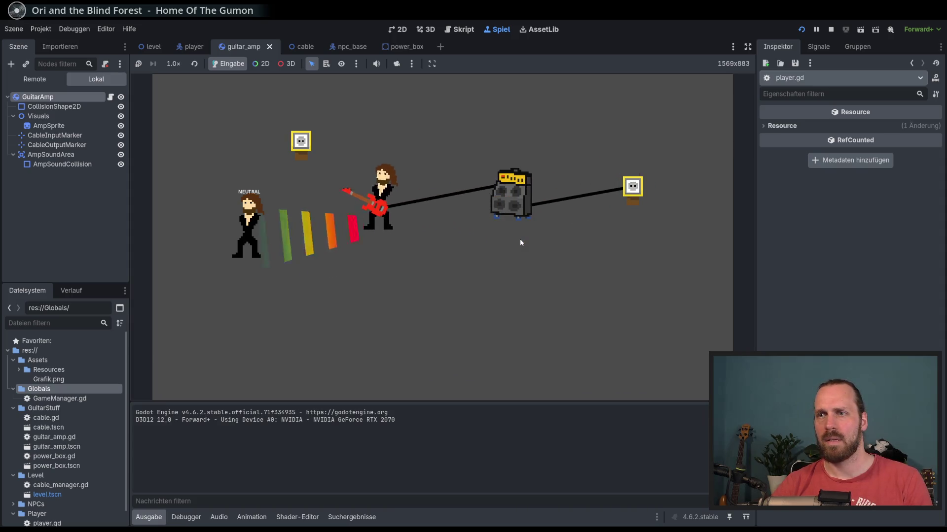
# Move the amp to PowerBox2 until the NPC reaches it and starts disconnecting, then stop the game.
pyautogui.press('Right')
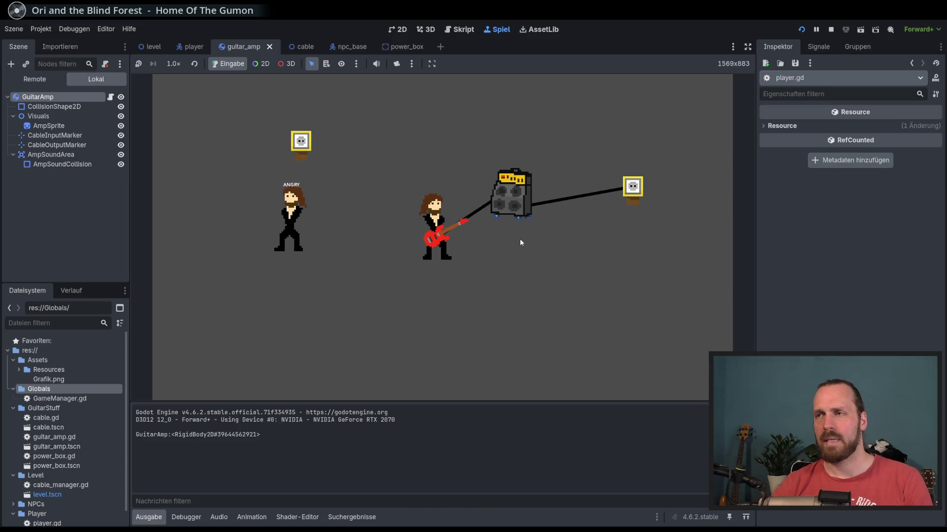
pyautogui.press('Up')
pyautogui.press('Down')
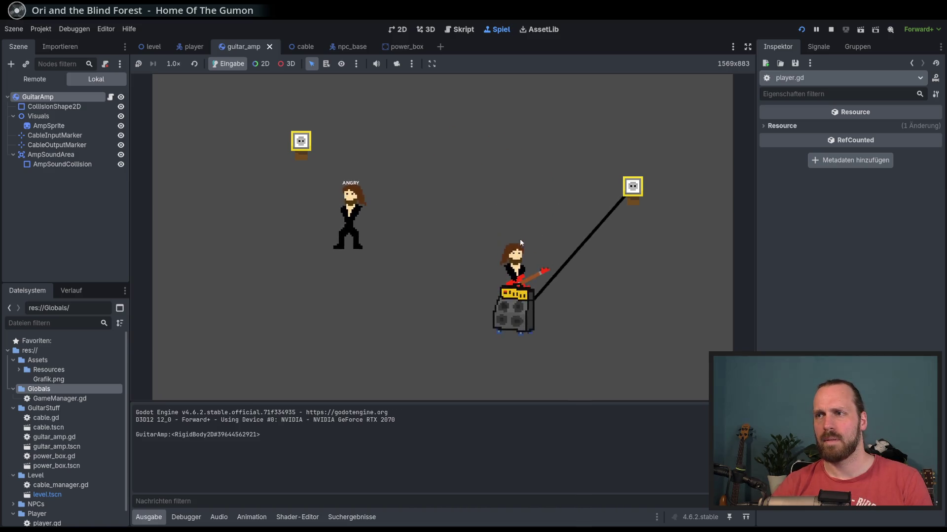
pyautogui.press('Right')
pyautogui.press('Up')
pyautogui.press('Left')
pyautogui.press('Left')
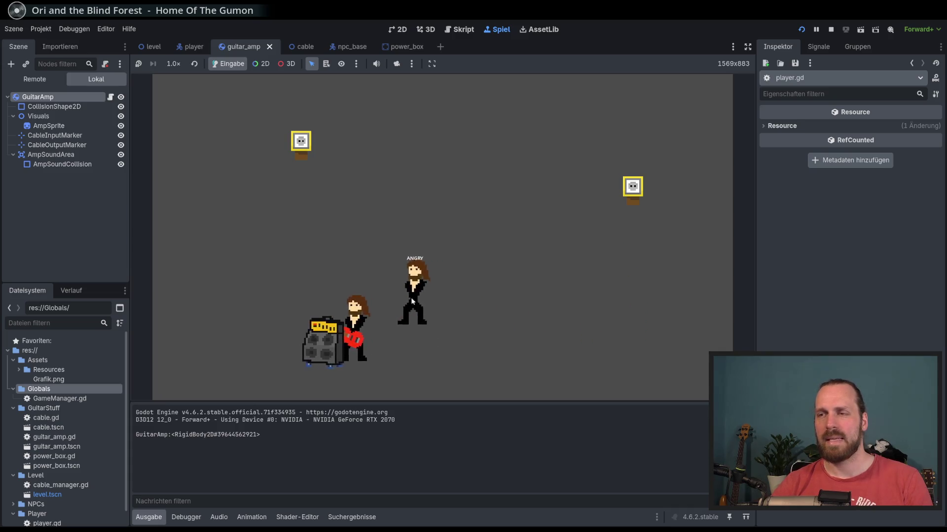
pyautogui.press('Up')
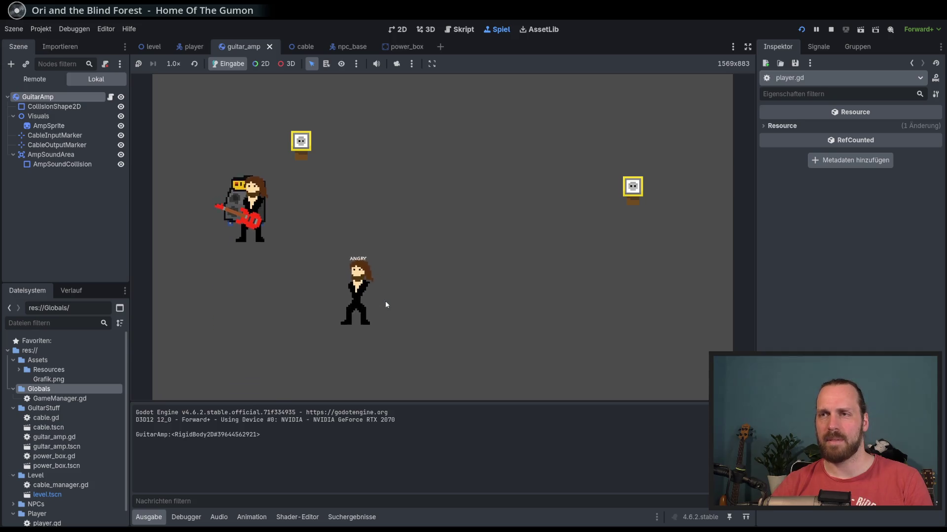
pyautogui.press('Left')
pyautogui.press('Right')
pyautogui.press('Down')
pyautogui.press('Up')
pyautogui.press('Left')
pyautogui.press('Right')
pyautogui.press('Down')
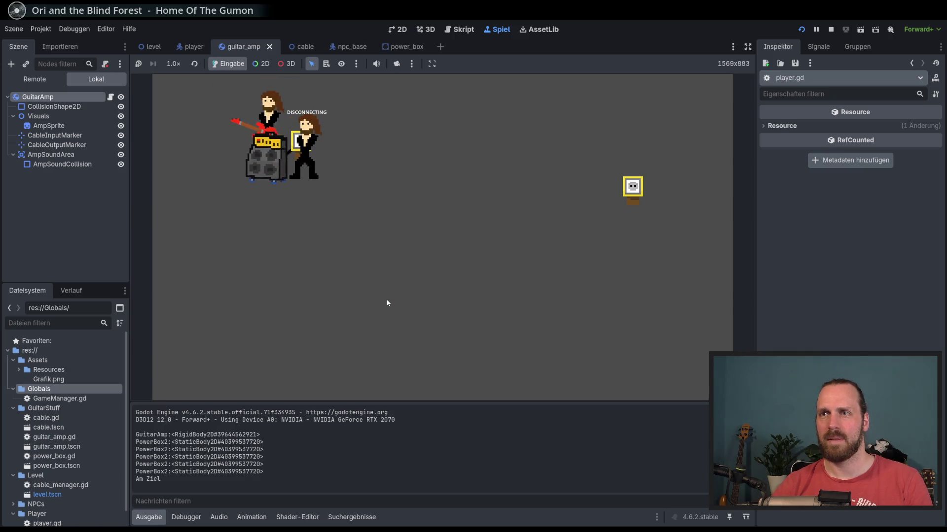
pyautogui.press('Down')
pyautogui.press('Right')
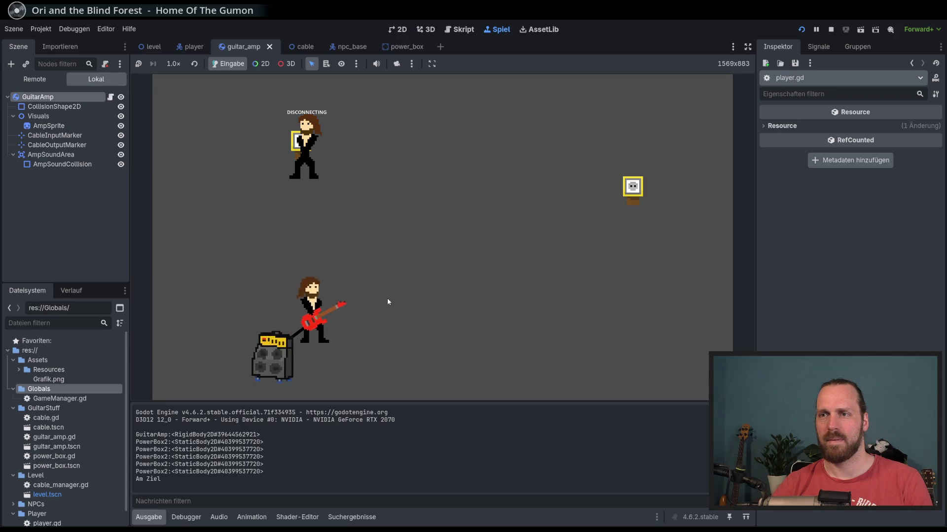
pyautogui.press('F8')
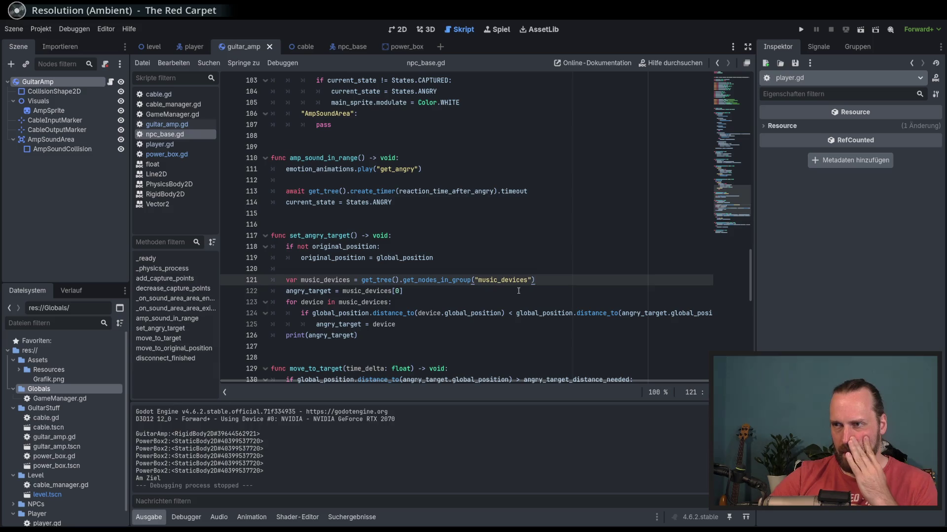
pyautogui.click(518, 291)
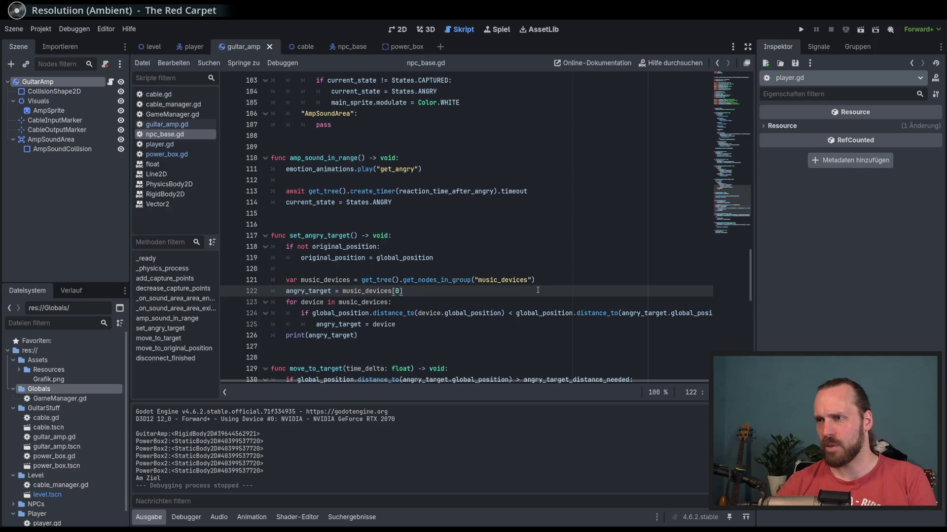
# Add the comment '#TODO Regelmäßig checken, ob es ein dichteres Target gibt' atop set_angry_target.
pyautogui.scroll(-3, 542, 298)
pyautogui.click(517, 237)
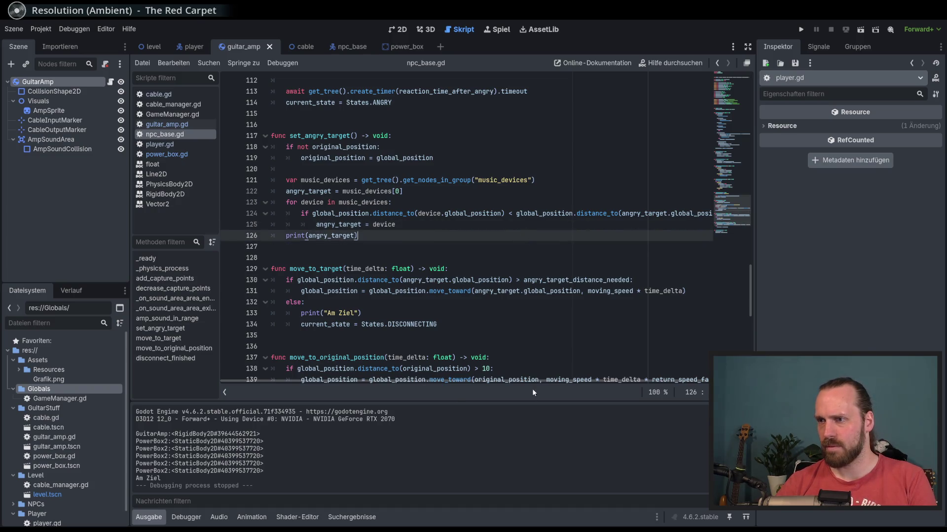
pyautogui.scroll(3, 438, 258)
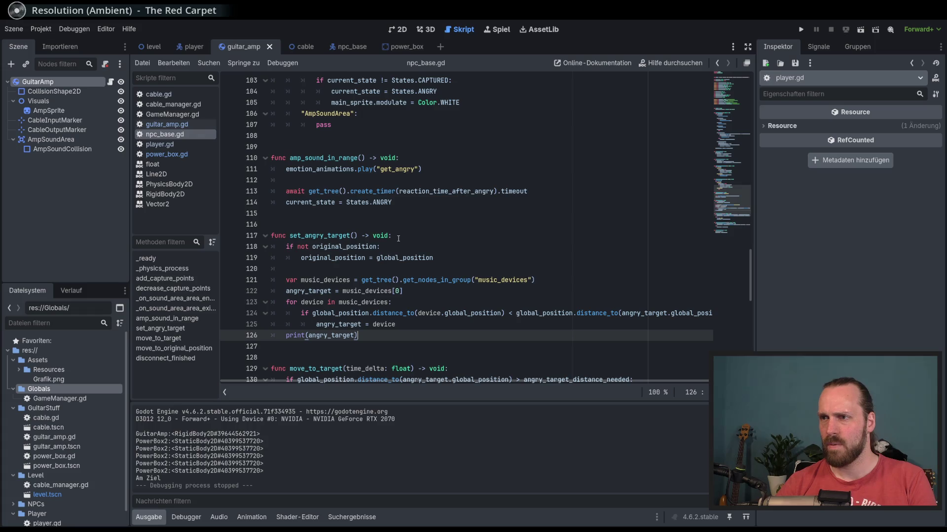
pyautogui.click(398, 238)
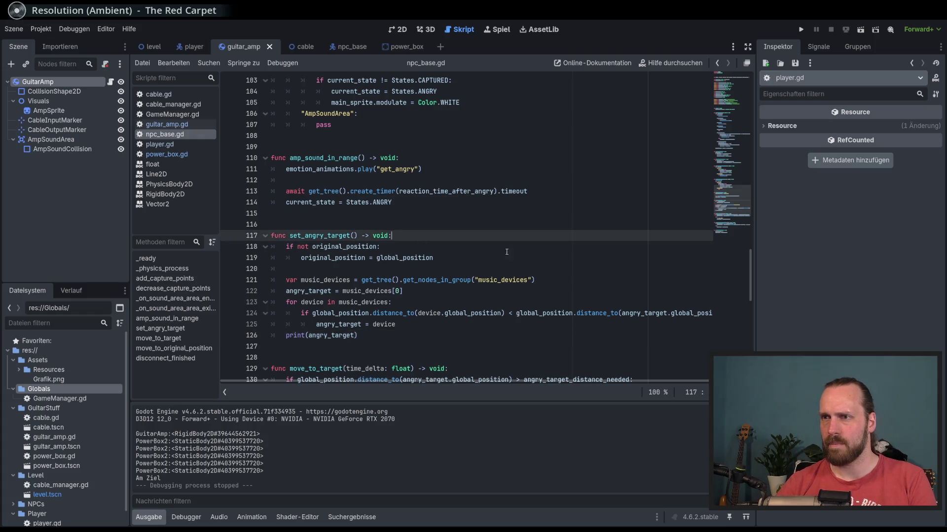
pyautogui.press('Return')
pyautogui.write('#TODO Checken, ')
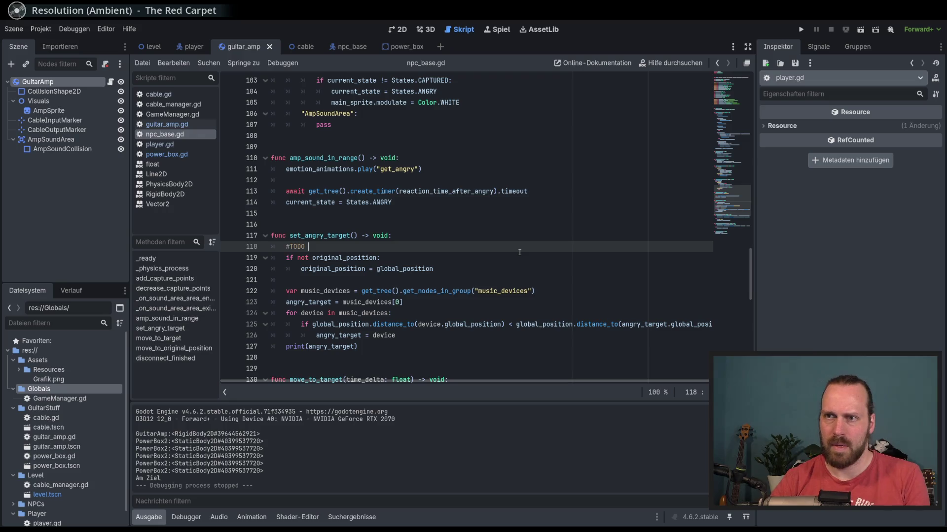
pyautogui.write('of')
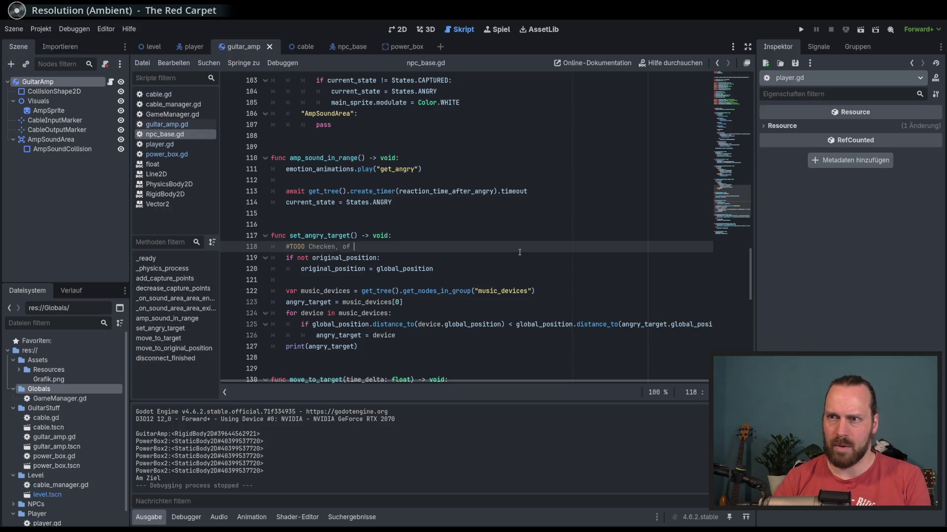
pyautogui.press('BackSpace')
pyautogui.write('b das T')
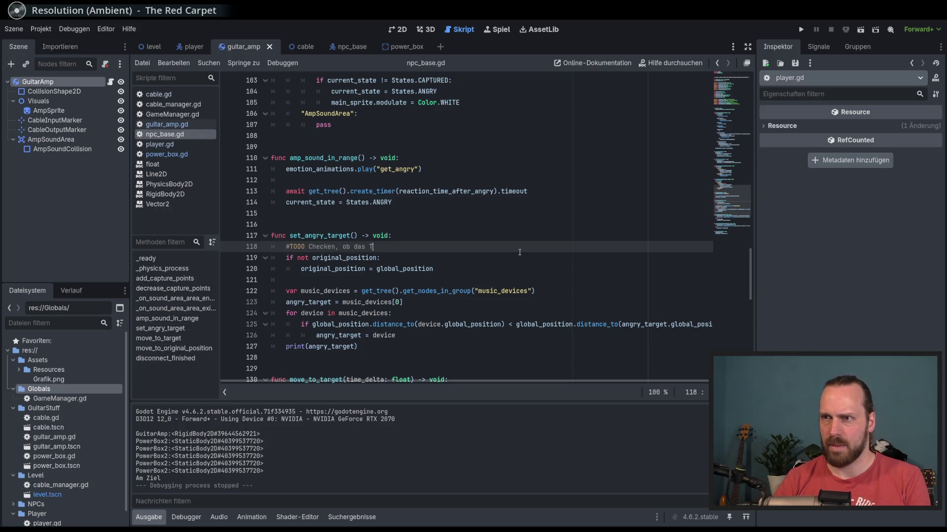
pyautogui.press('BackSpace')
pyautogui.press('BackSpace')
pyautogui.press('BackSpace')
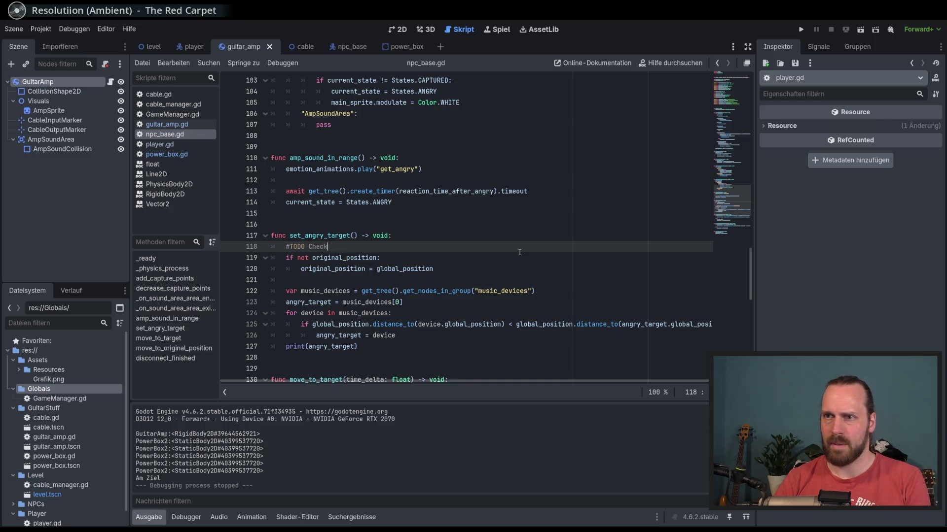
pyautogui.write('Regelmäß')
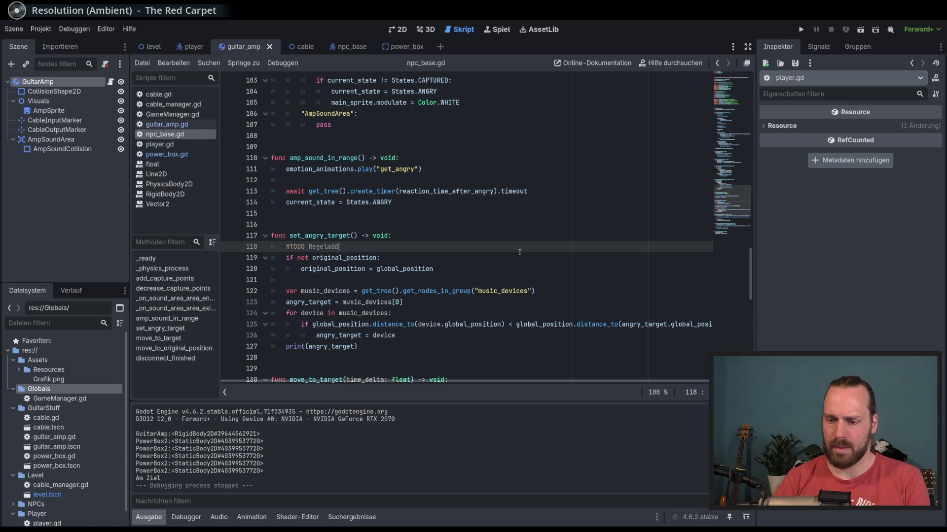
pyautogui.write('ig chekc')
pyautogui.press('BackSpace')
pyautogui.press('BackSpace')
pyautogui.write('ken, ob d')
pyautogui.write('as Target')
pyautogui.press('BackSpace')
pyautogui.press('BackSpace')
pyautogui.press('BackSpace')
pyautogui.write('es ein dichteres Target gibt')
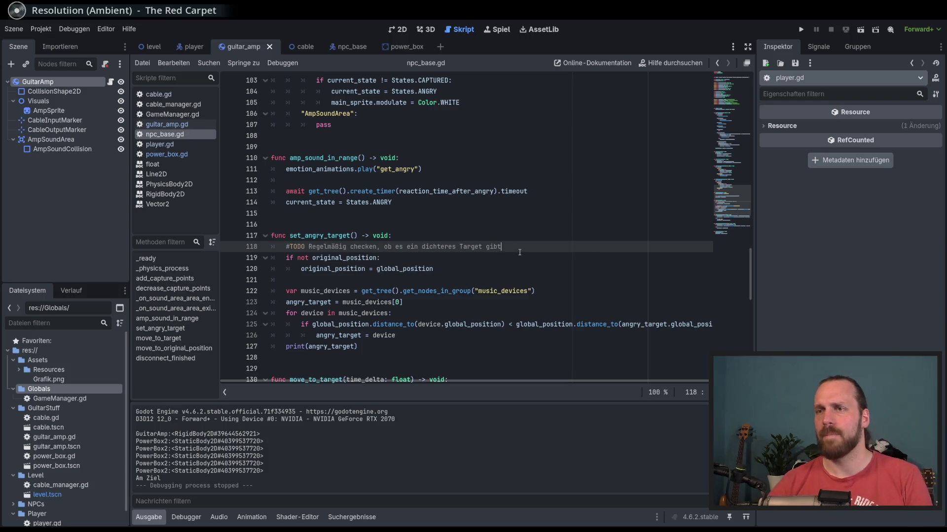
# Insert a space after the # so the comment reads '# TODO'.
pyautogui.scroll(-3, 519, 252)
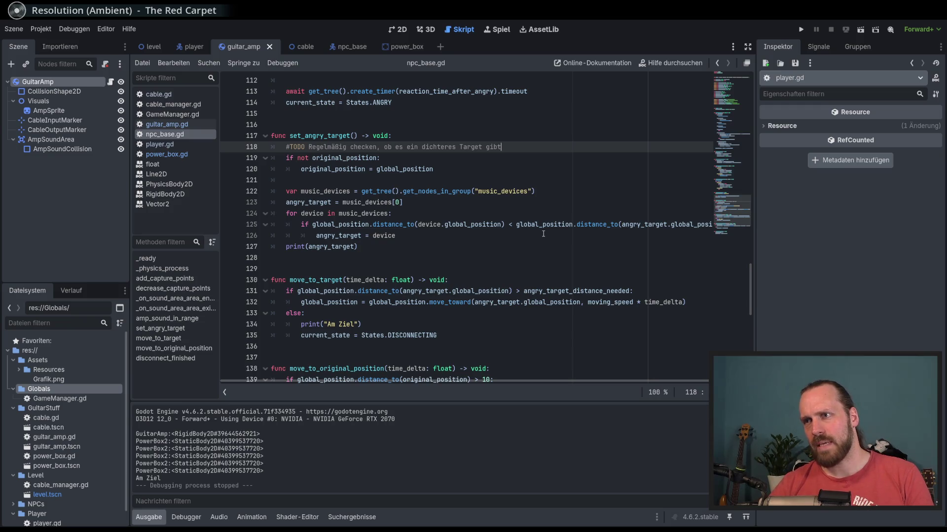
pyautogui.press('Home')
pyautogui.press('Right')
pyautogui.press('Down')
pyautogui.press('Down')
pyautogui.press('Down')
pyautogui.press('End')
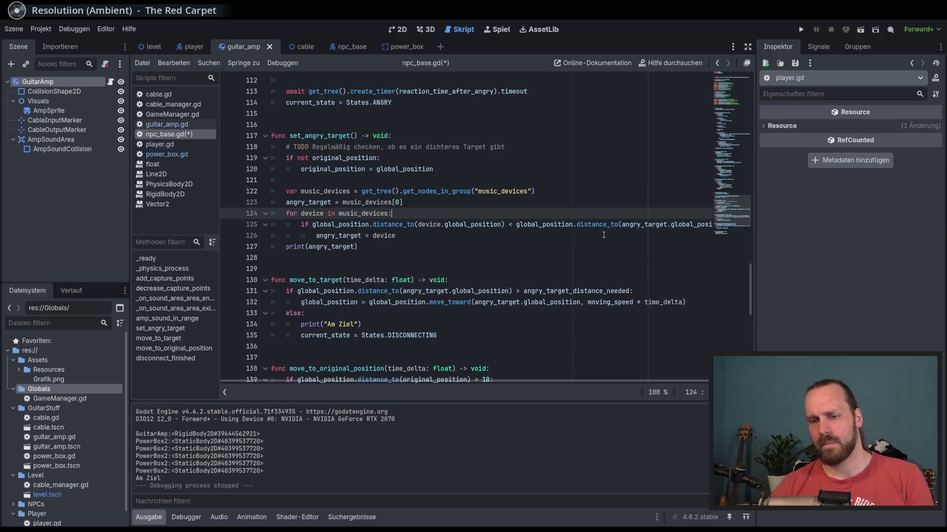
# Save npc_base.gd and inspect disconnect_finished down to its RETURNING state line.
pyautogui.press('Up')
pyautogui.press('Up')
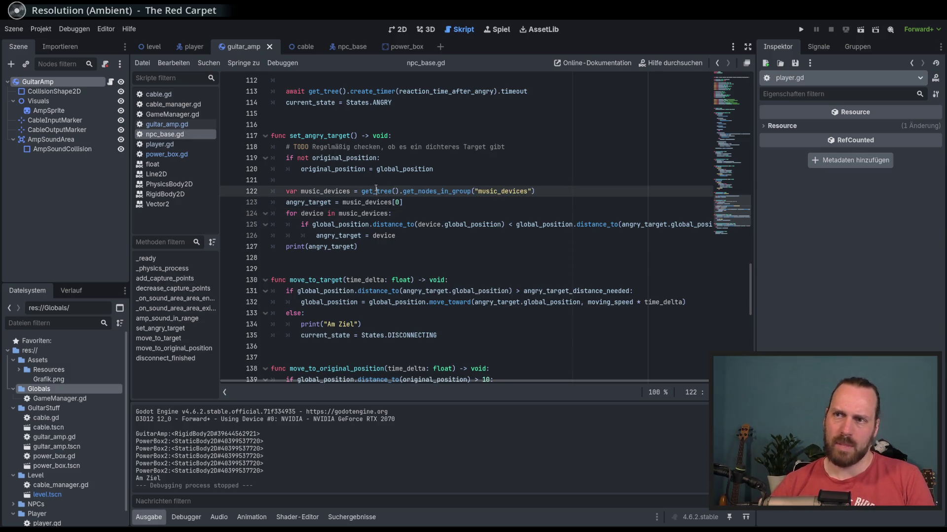
pyautogui.scroll(-1, 455, 212)
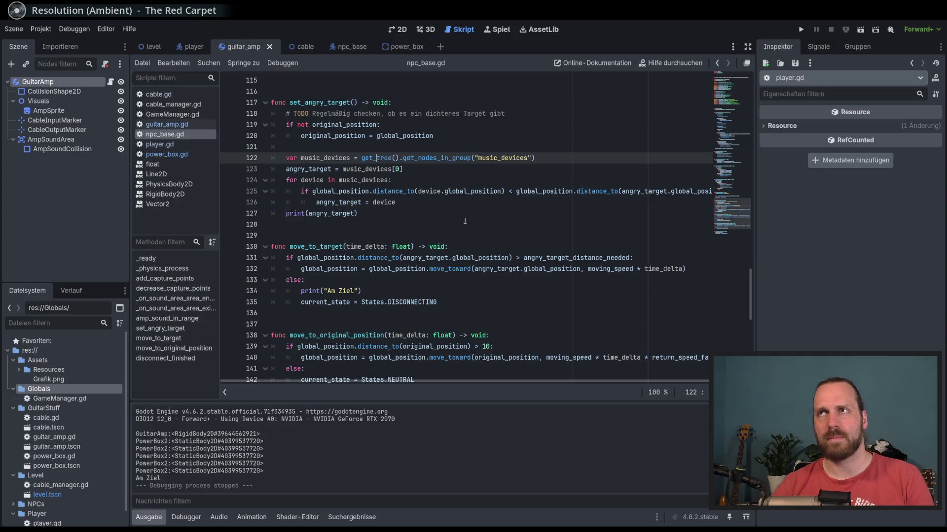
pyautogui.scroll(-3, 453, 237)
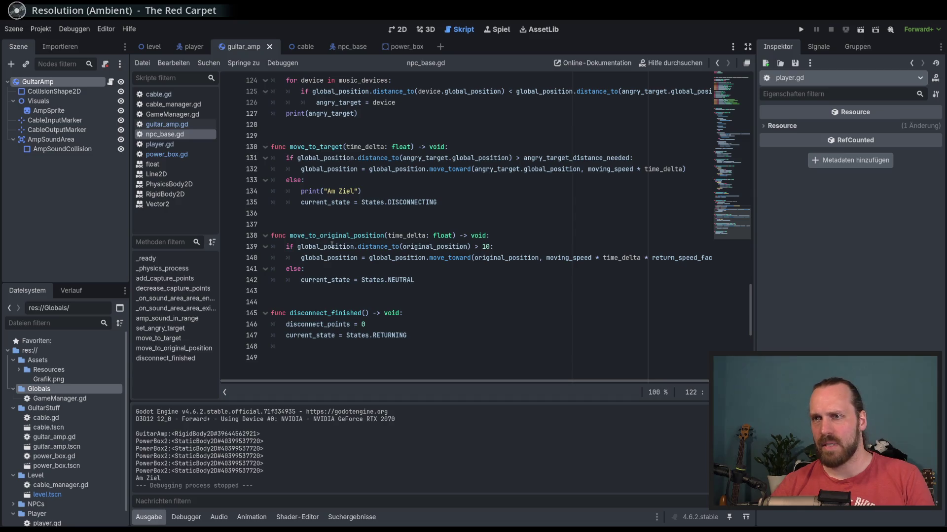
pyautogui.doubleClick(325, 313)
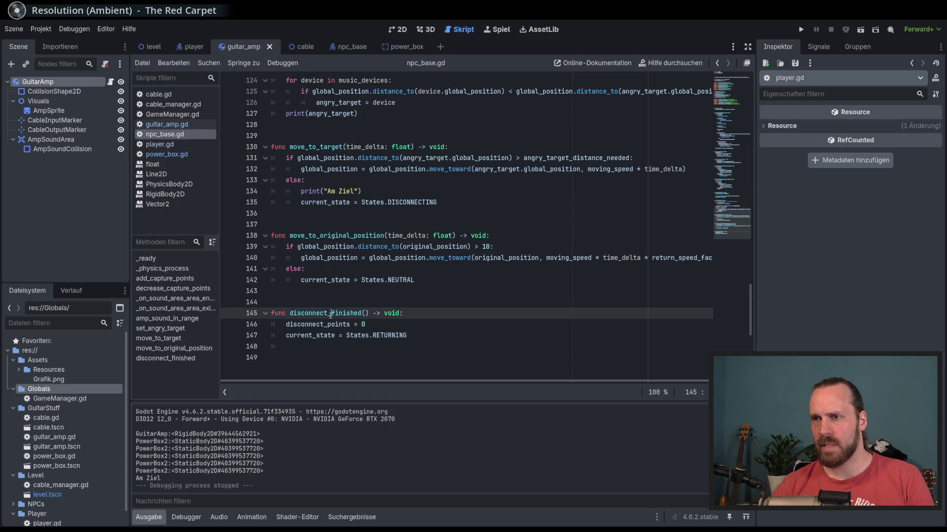
pyautogui.click(421, 330)
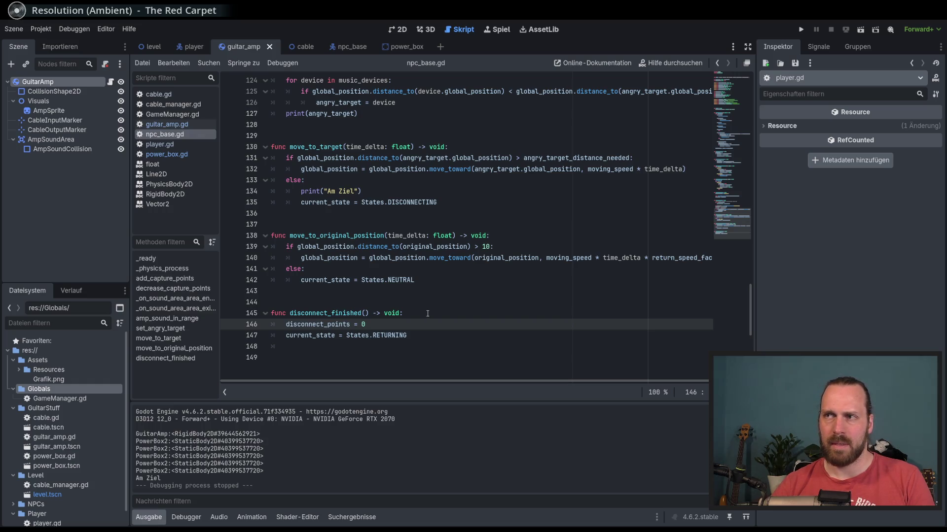
pyautogui.click(460, 336)
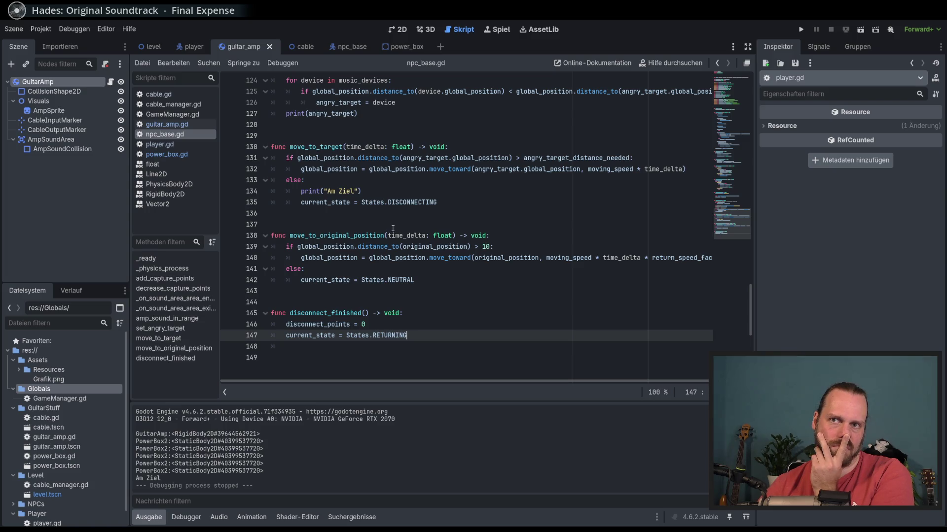
pyautogui.click(167, 124)
# In guitar_amp.gd, inspect the connected_device and powered_on variable declarations.
pyautogui.click(732, 95)
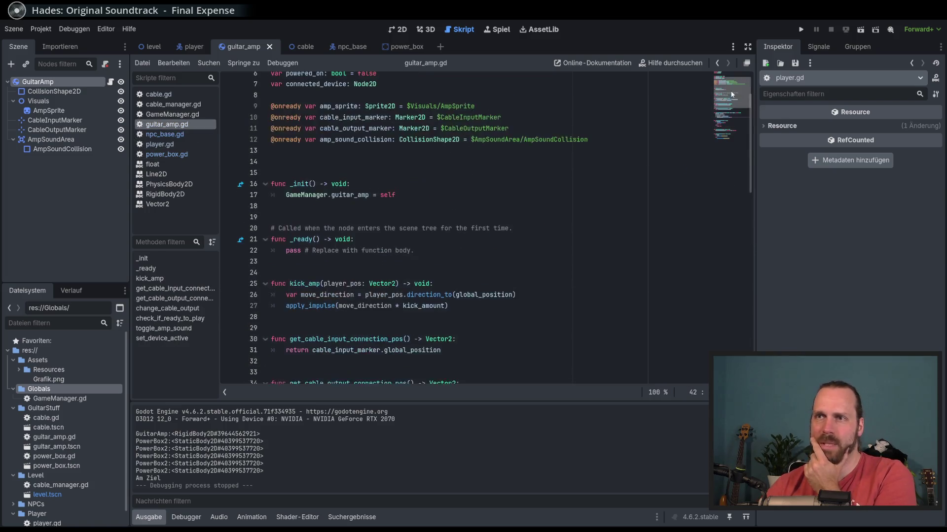
pyautogui.scroll(2, 393, 148)
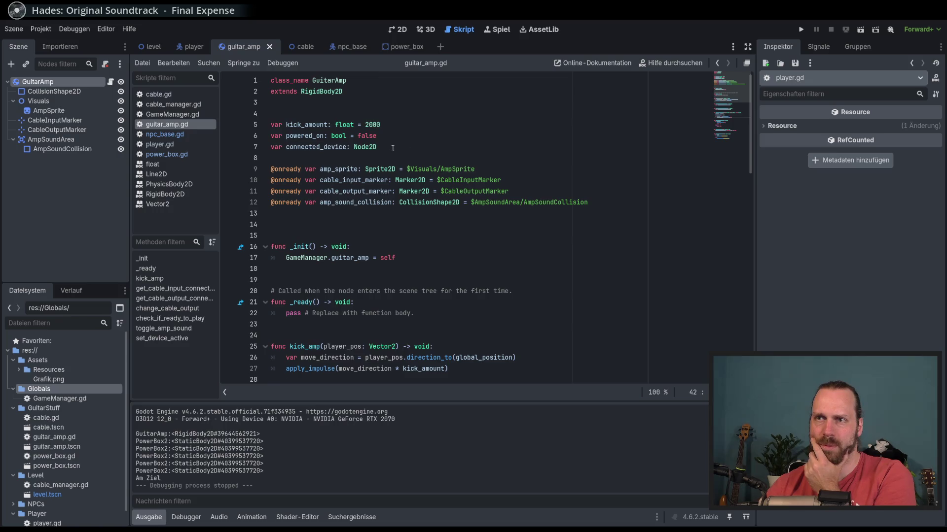
pyautogui.doubleClick(322, 147)
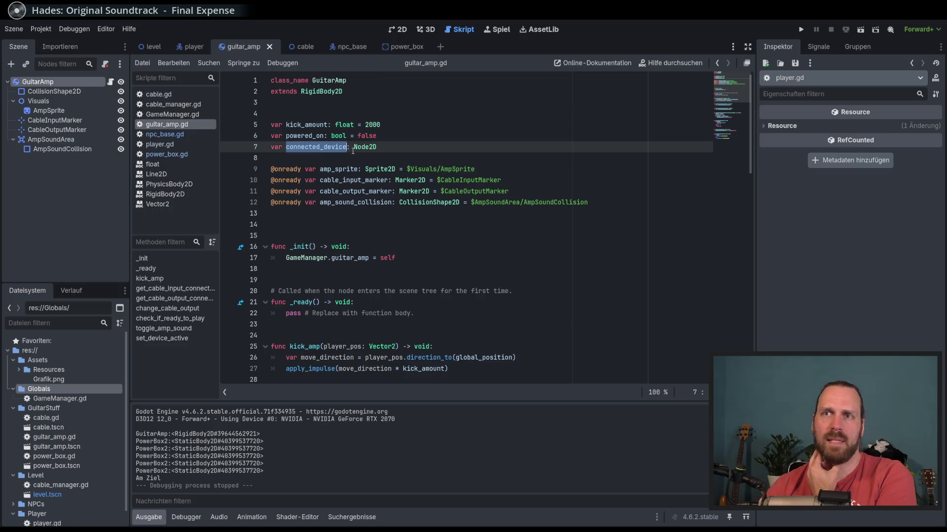
pyautogui.click(313, 144)
pyautogui.doubleClick(313, 136)
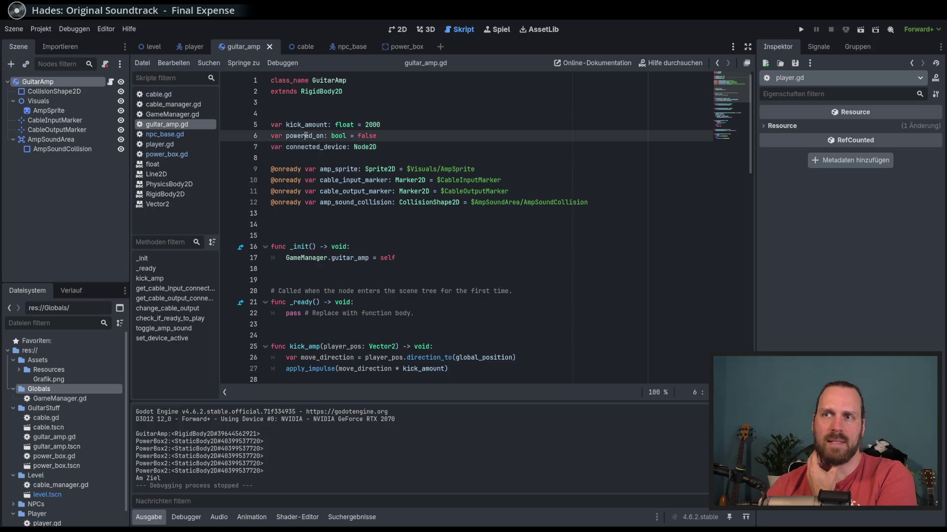
pyautogui.click(416, 147)
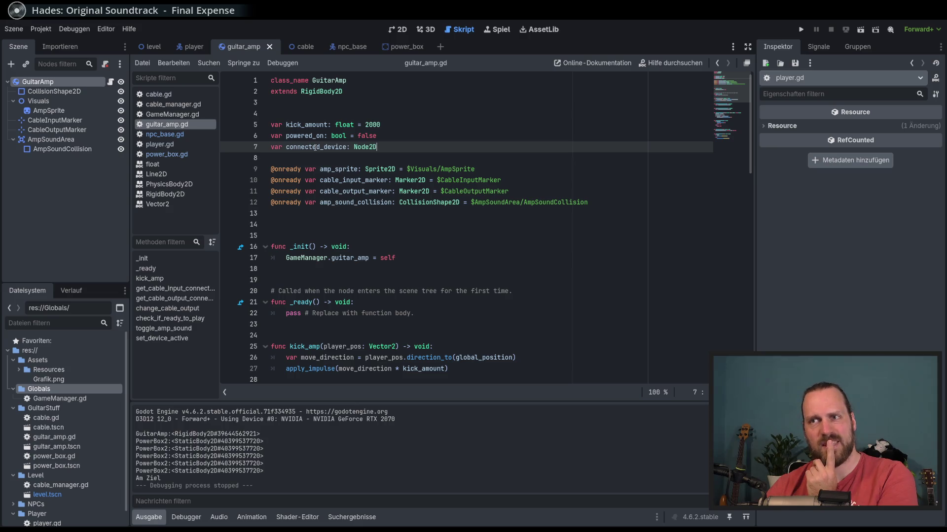
pyautogui.doubleClick(315, 147)
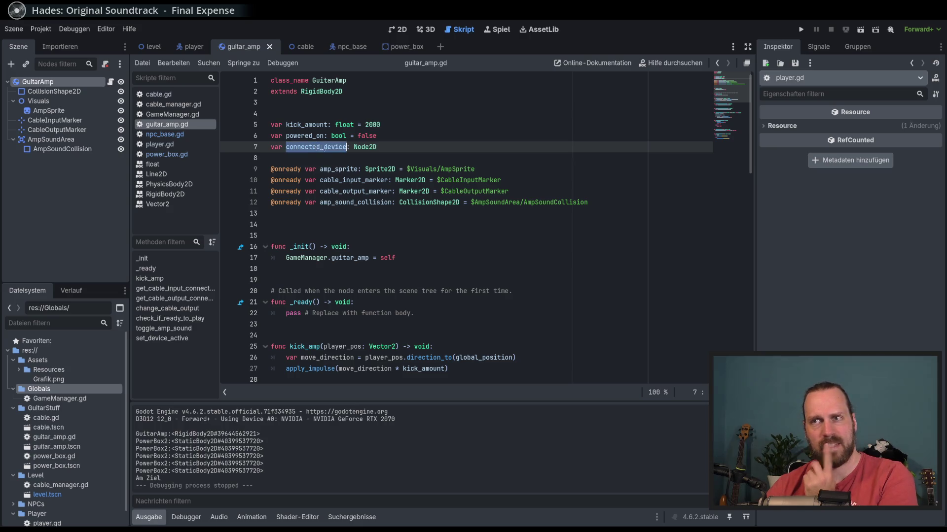
# Search for connected_device and step through matches to its activation at line 42.
pyautogui.hotkey('ctrl', 'f')
pyautogui.click(536, 394)
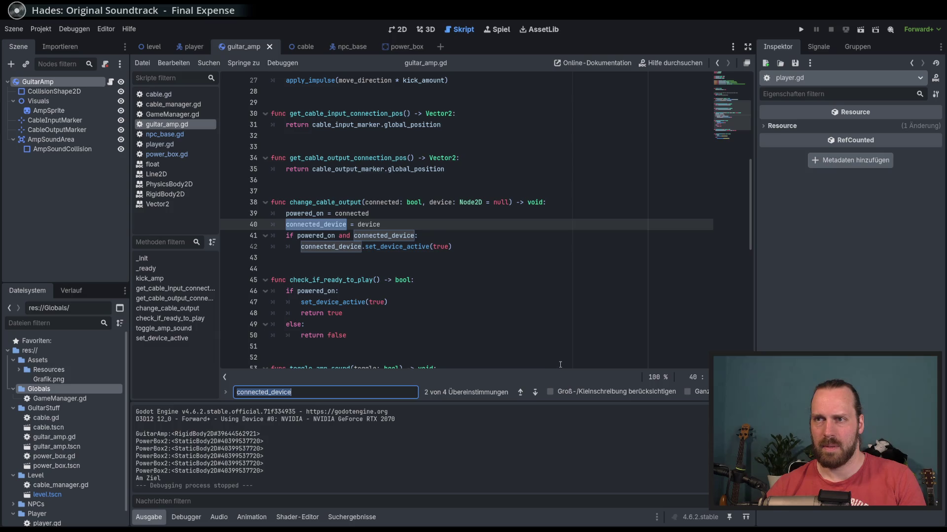
pyautogui.click(535, 392)
pyautogui.click(535, 393)
pyautogui.click(535, 393)
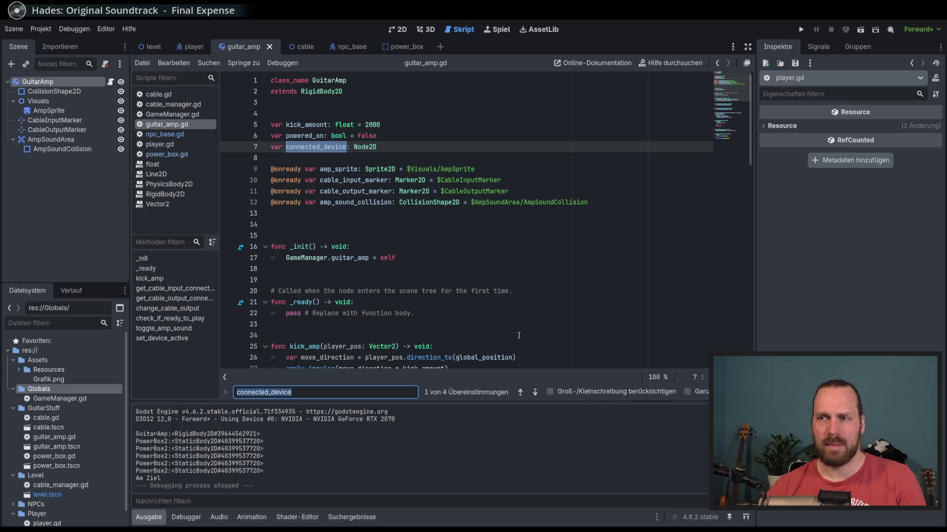
pyautogui.click(536, 397)
pyautogui.click(536, 397)
pyautogui.click(536, 397)
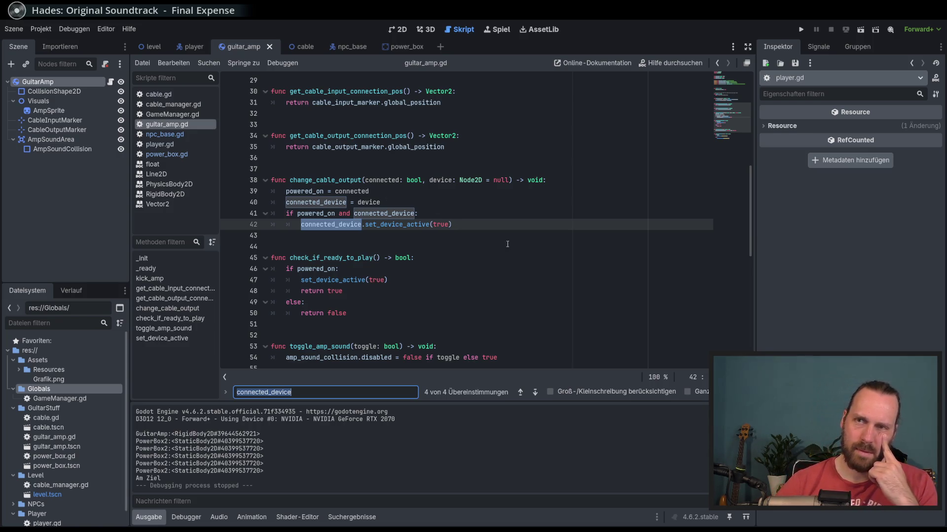
pyautogui.click(163, 146)
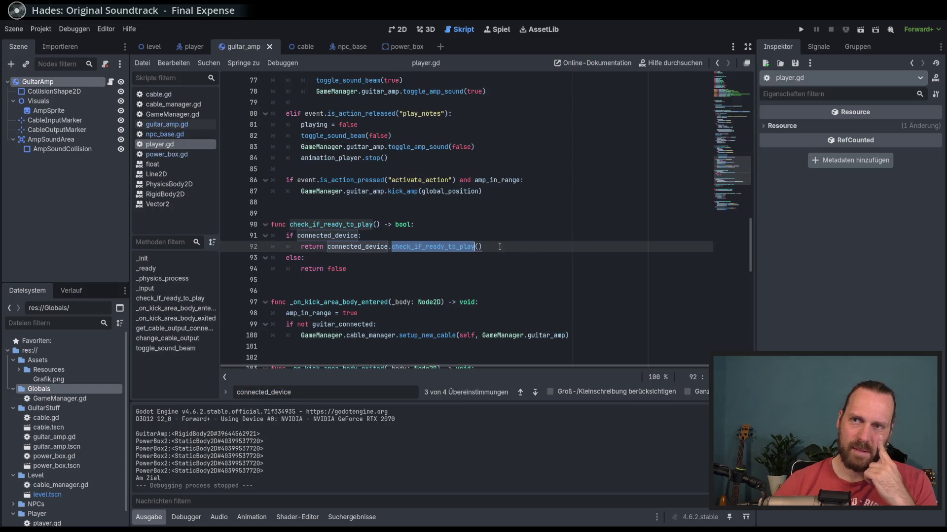
# Step through the connected_device matches in player.gd, from line 91 to the line 14 declaration.
pyautogui.click(465, 224)
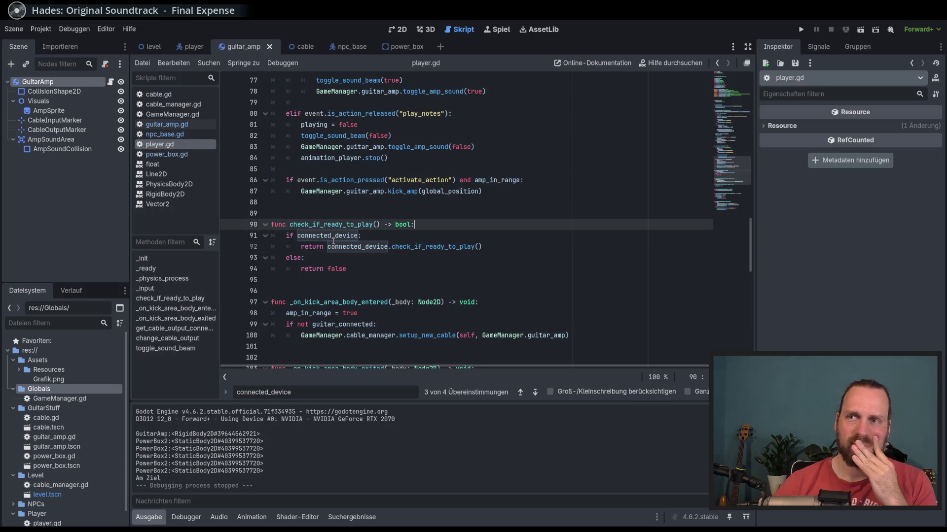
pyautogui.press('F3')
pyautogui.click(520, 393)
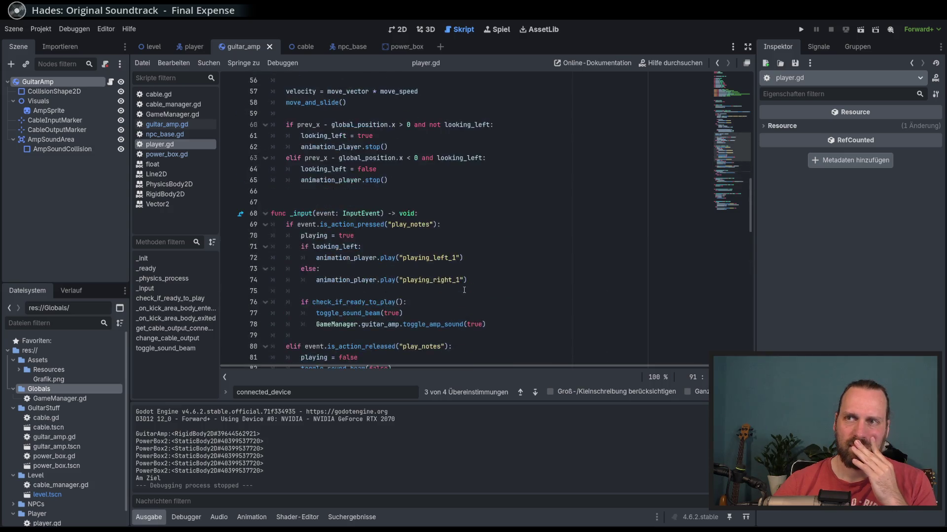
pyautogui.click(520, 393)
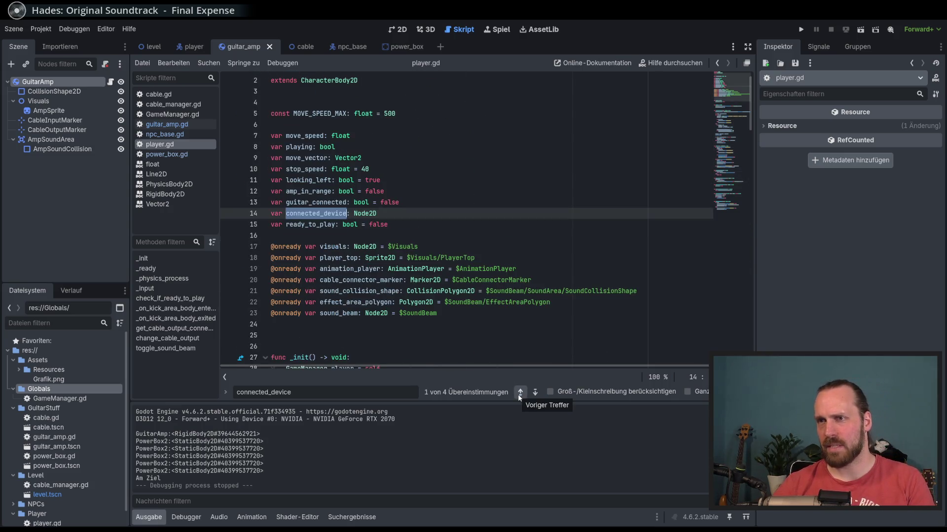
pyautogui.click(540, 396)
pyautogui.click(540, 396)
pyautogui.click(540, 395)
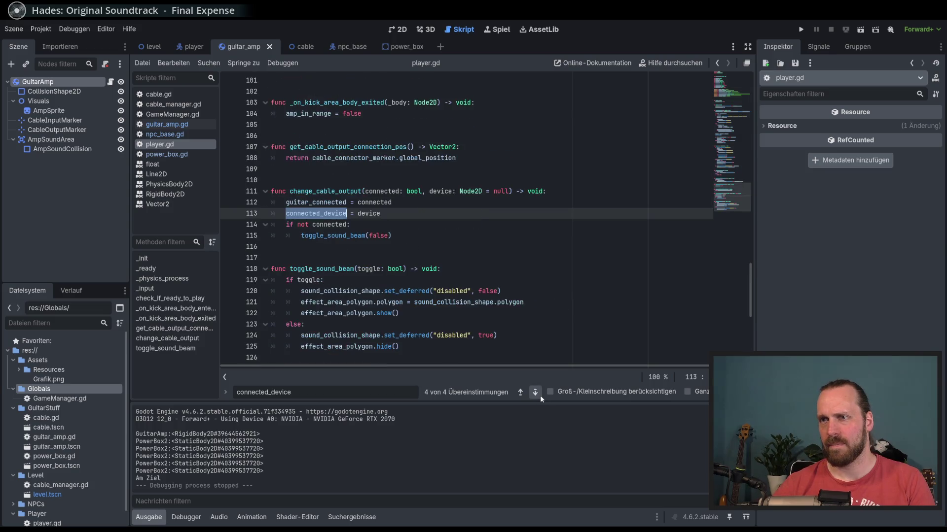
pyautogui.click(540, 396)
pyautogui.click(525, 394)
pyautogui.click(525, 394)
pyautogui.click(525, 394)
pyautogui.click(525, 394)
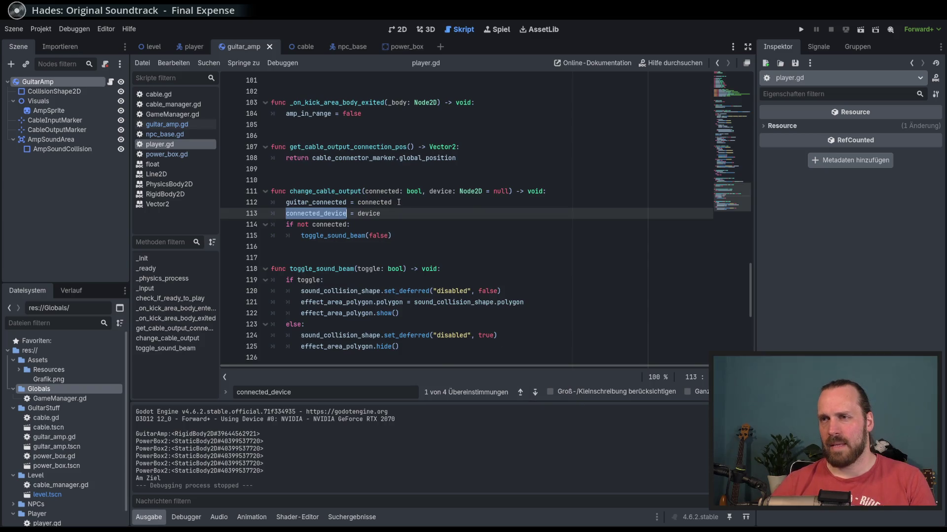
# Inspect the change_cable_output assignment, close the search, and go to the ready_to_play declaration.
pyautogui.click(404, 203)
pyautogui.click(405, 215)
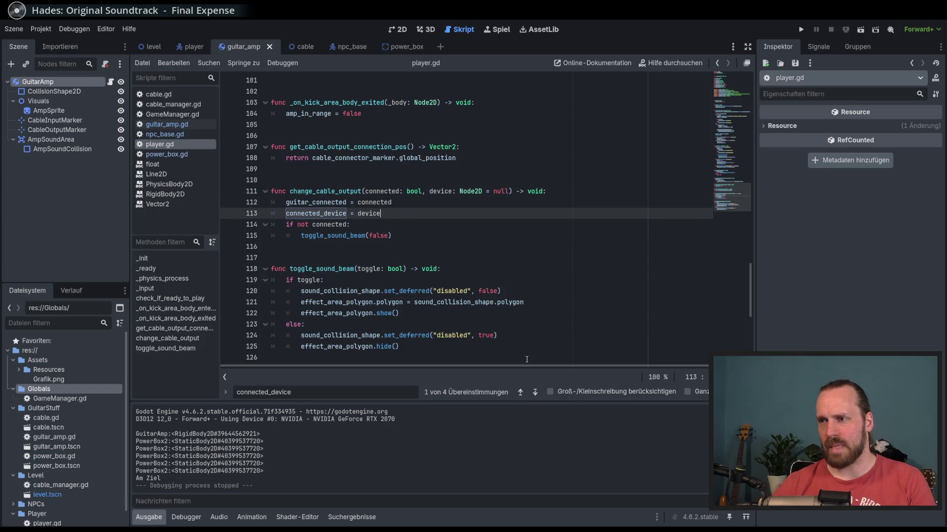
pyautogui.scroll(20, 523, 357)
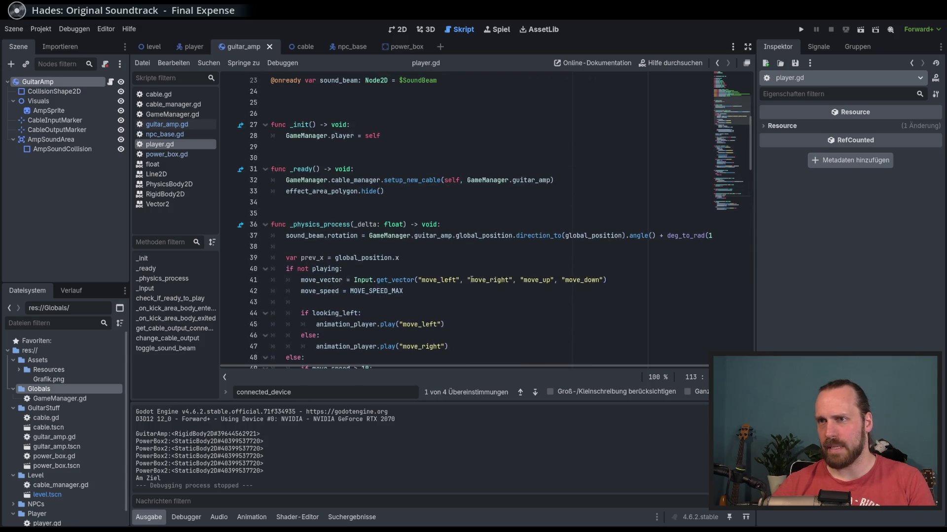
pyautogui.scroll(8, 474, 279)
pyautogui.click(412, 215)
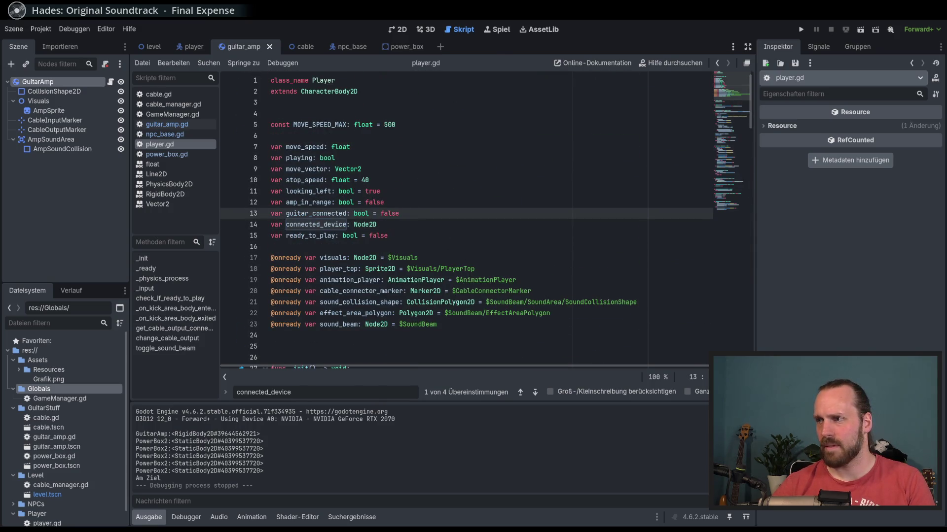
pyautogui.press('Escape')
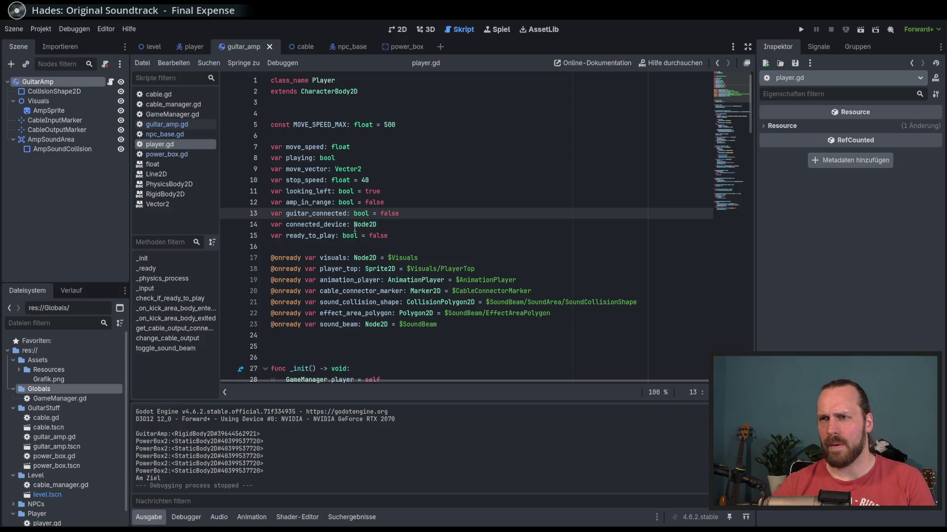
pyautogui.click(443, 235)
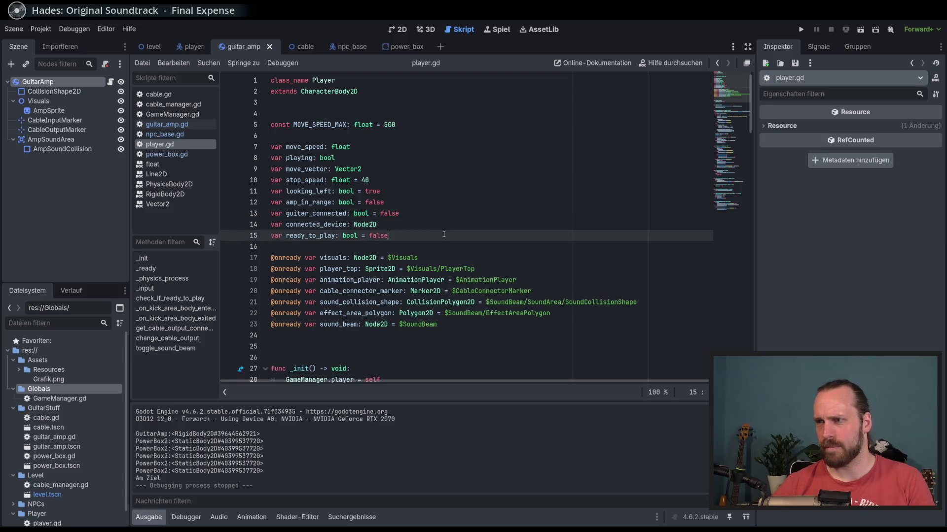
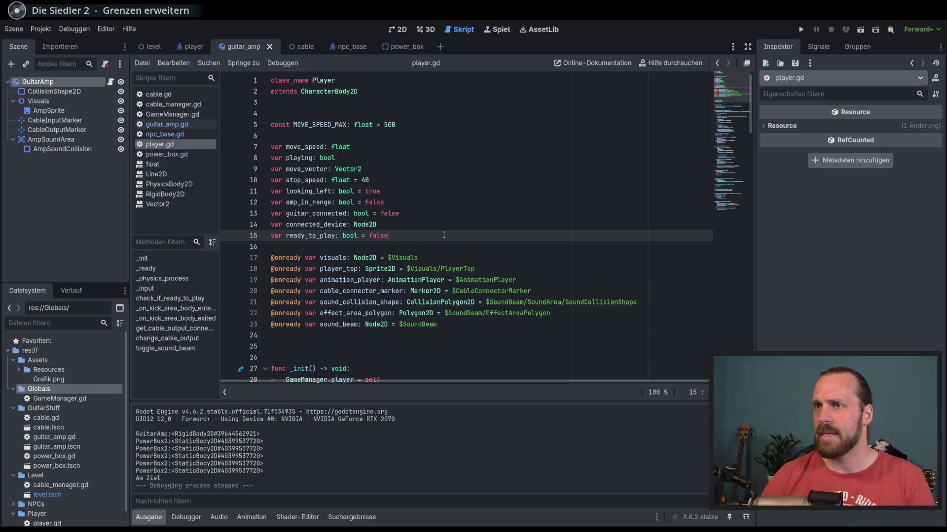
# Run the project with F5 so the level starts in the embedded Spiel view.
pyautogui.scroll(-4, 422, 249)
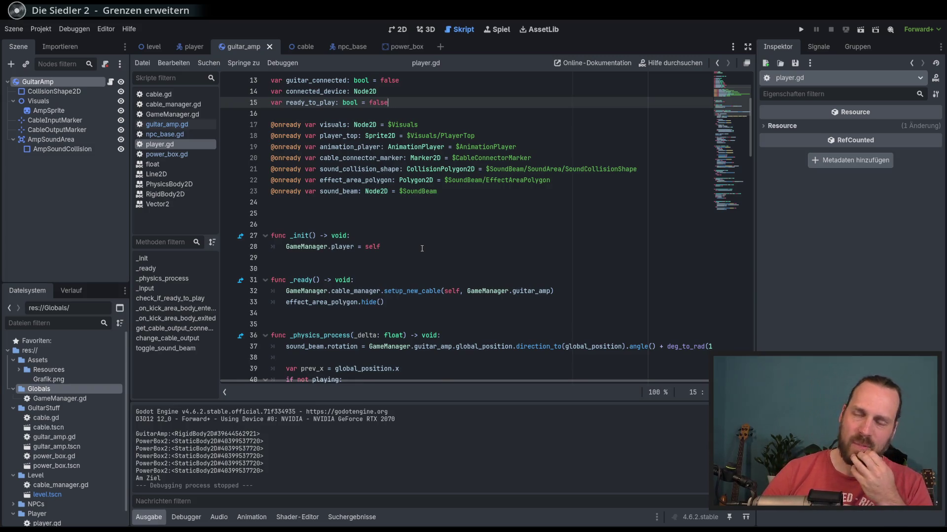
pyautogui.press('F5')
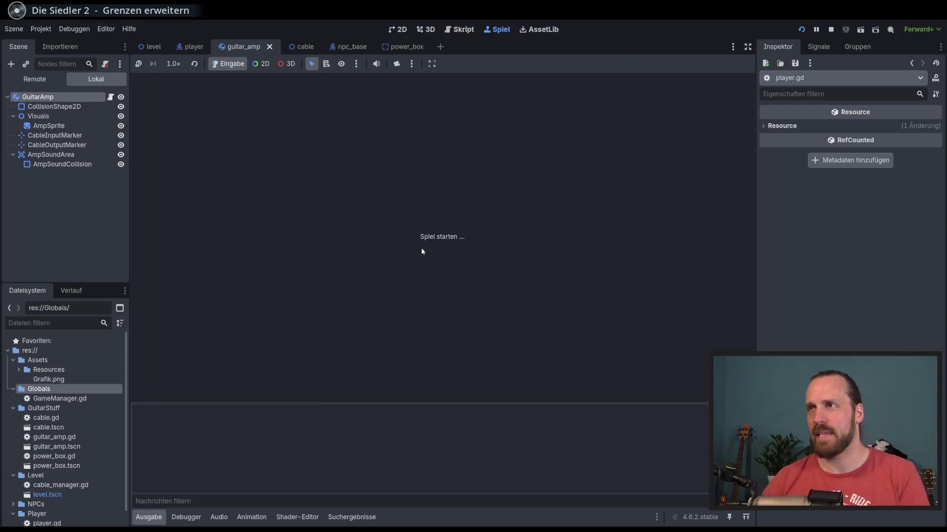
# Walk the guitarist around the amp with the arrow keys to plug in its cable.
pyautogui.press('Right')
pyautogui.press('Left')
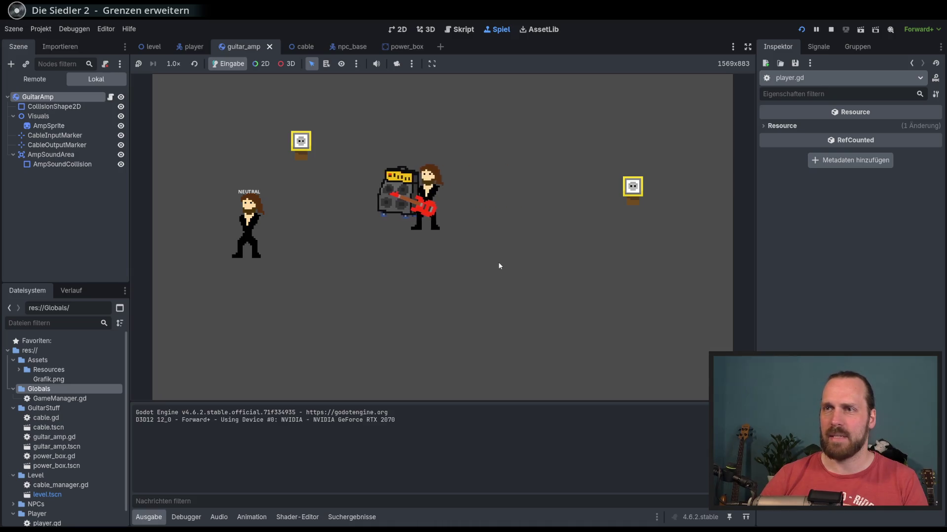
pyautogui.press('Up')
pyautogui.press('Down')
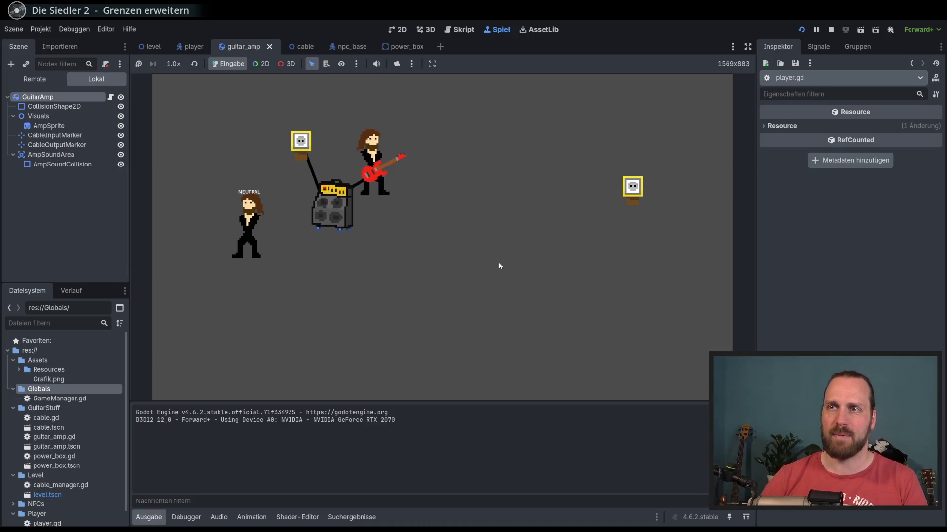
pyautogui.press('Up')
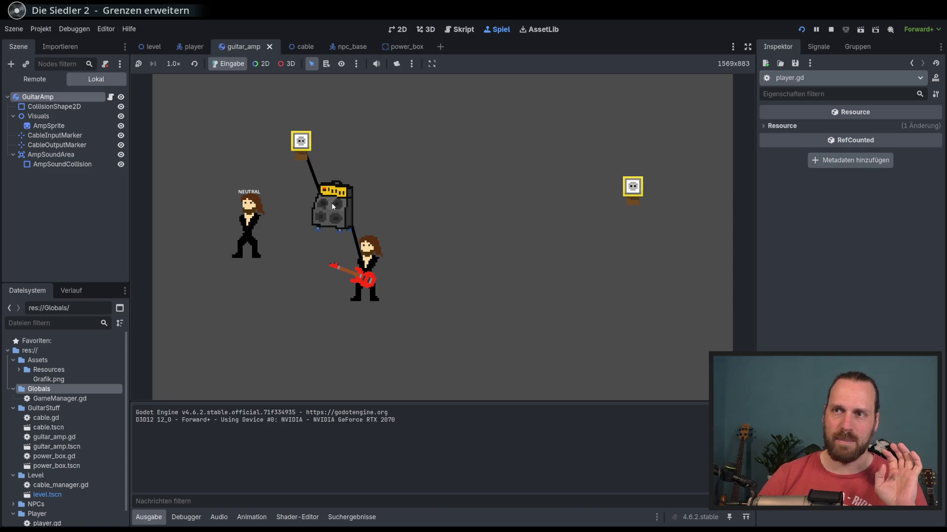
pyautogui.press('space')
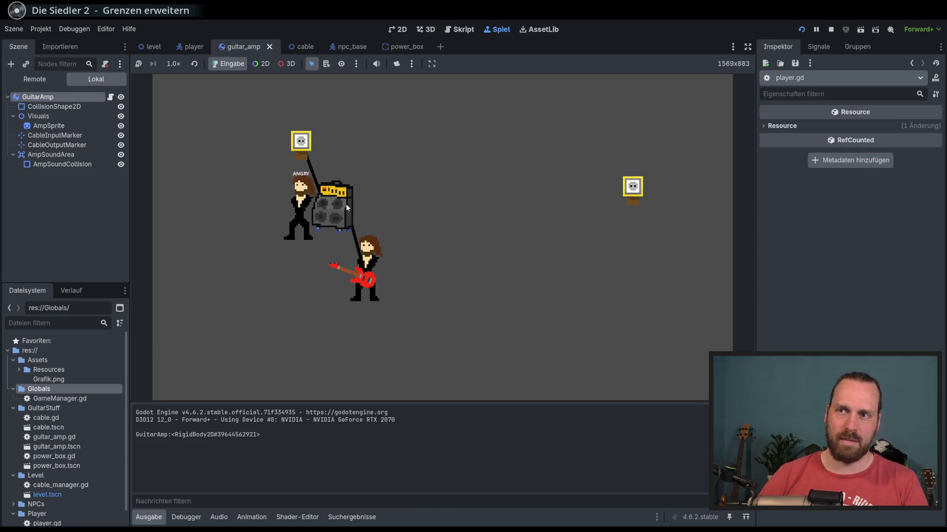
# Push the amp around while the NPC goes to the power box, then stop the game.
pyautogui.press('w')
pyautogui.press('w')
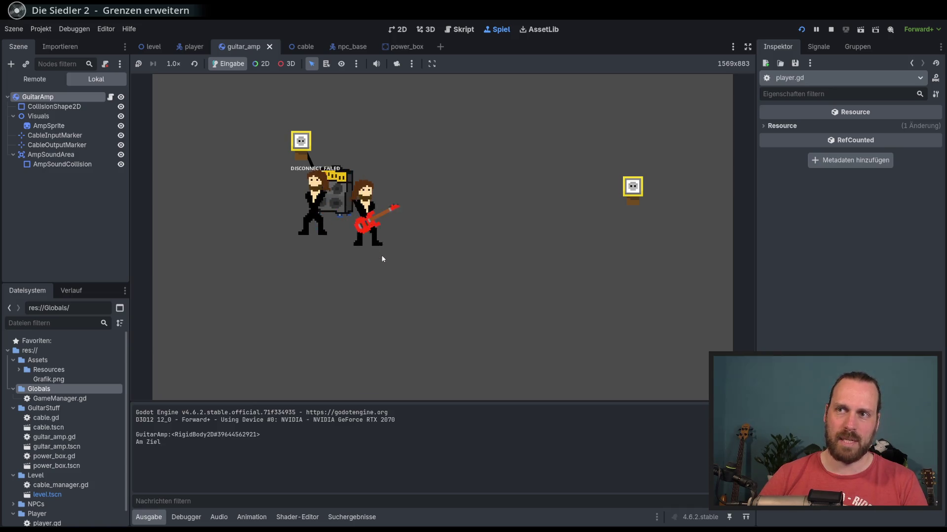
pyautogui.press('d')
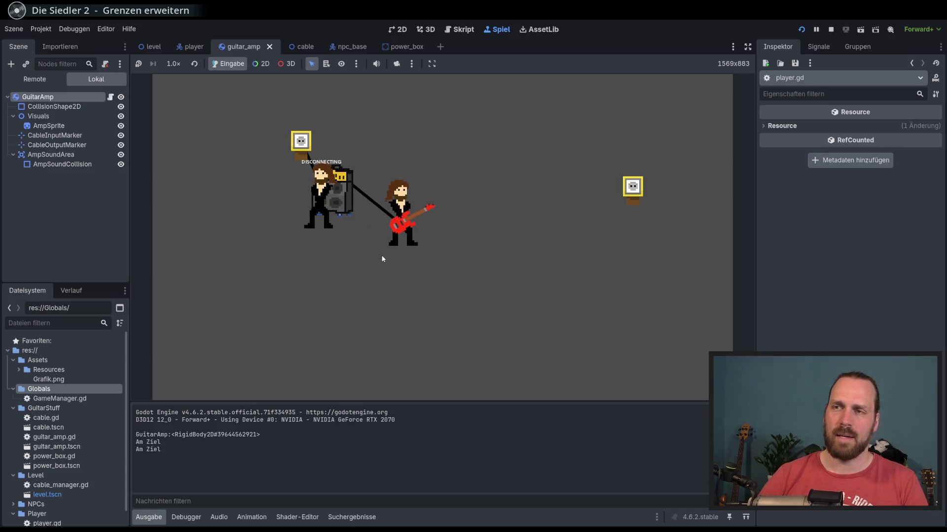
pyautogui.press('w')
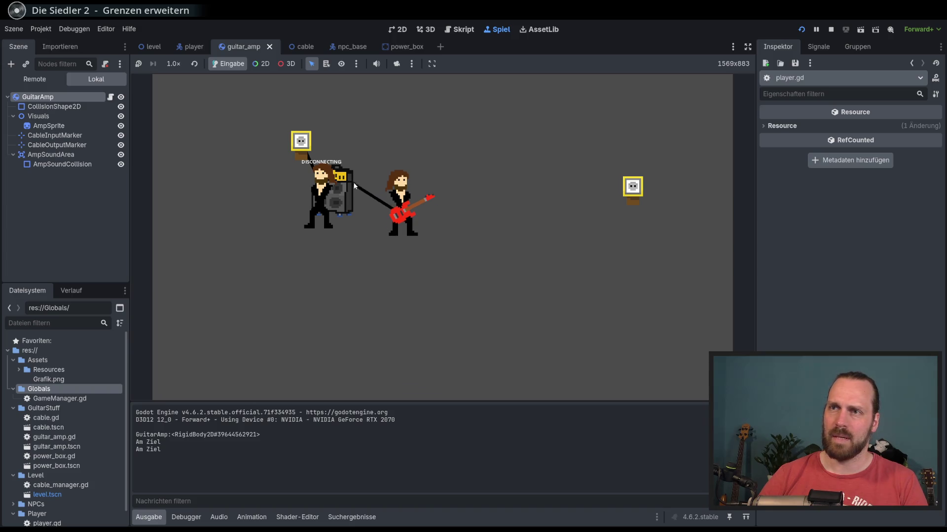
pyautogui.press('a')
pyautogui.press('s')
pyautogui.press('d')
pyautogui.press('w')
pyautogui.press('s')
pyautogui.press('a')
pyautogui.press('d')
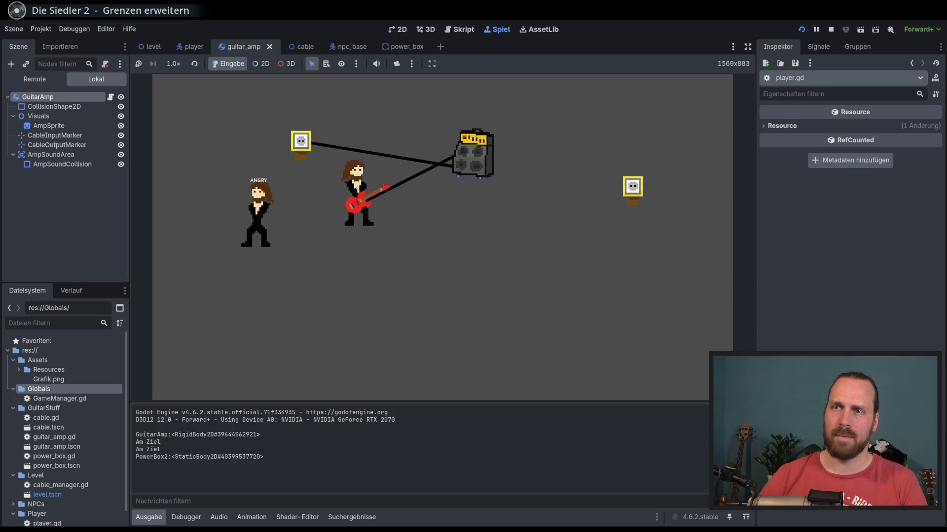
pyautogui.press('s')
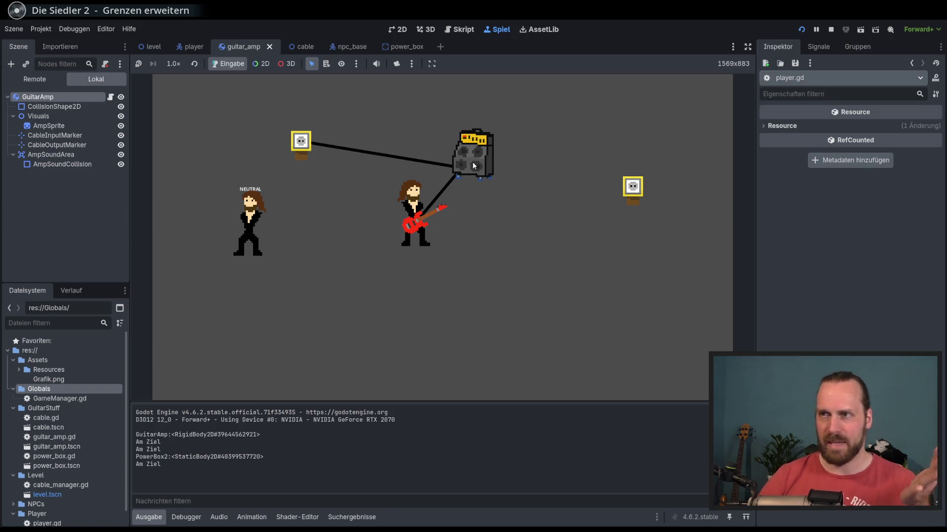
pyautogui.press('F8')
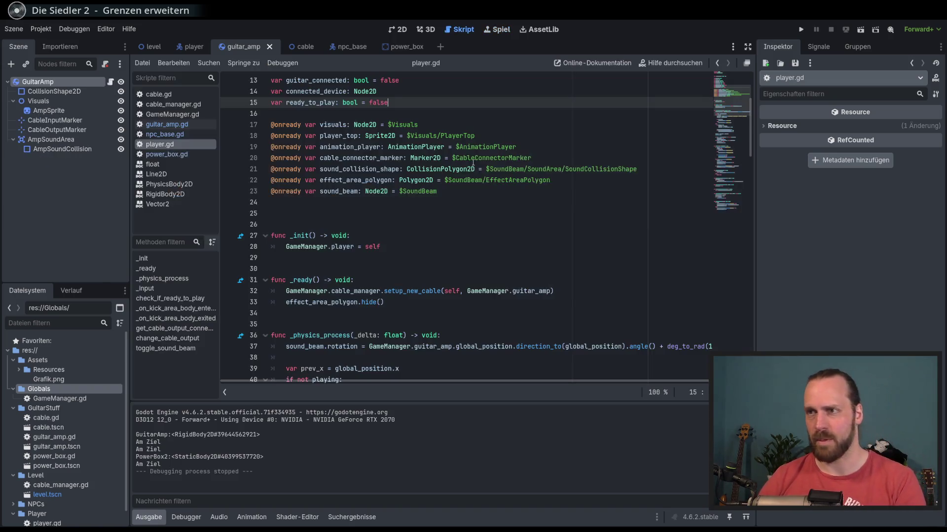
# Save player.gd and check its ready_to_play flag on line 15.
pyautogui.scroll(3, 564, 216)
pyautogui.hotkey('ctrl', 's')
pyautogui.scroll(-9, 564, 201)
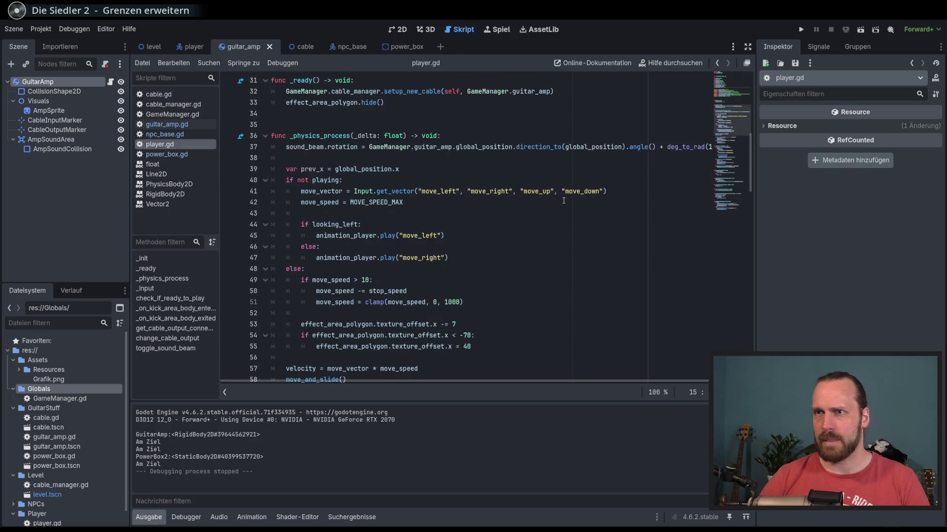
pyautogui.scroll(10, 563, 200)
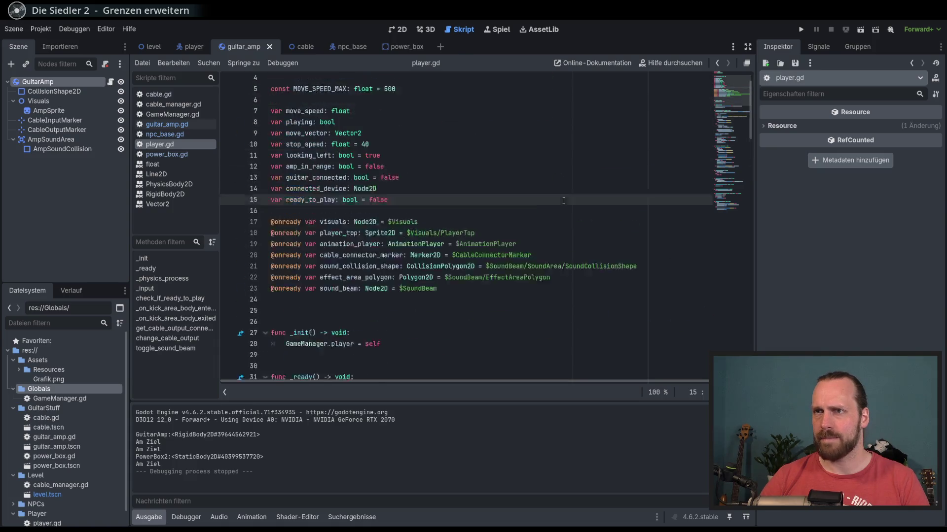
pyautogui.click(398, 225)
pyautogui.click(396, 235)
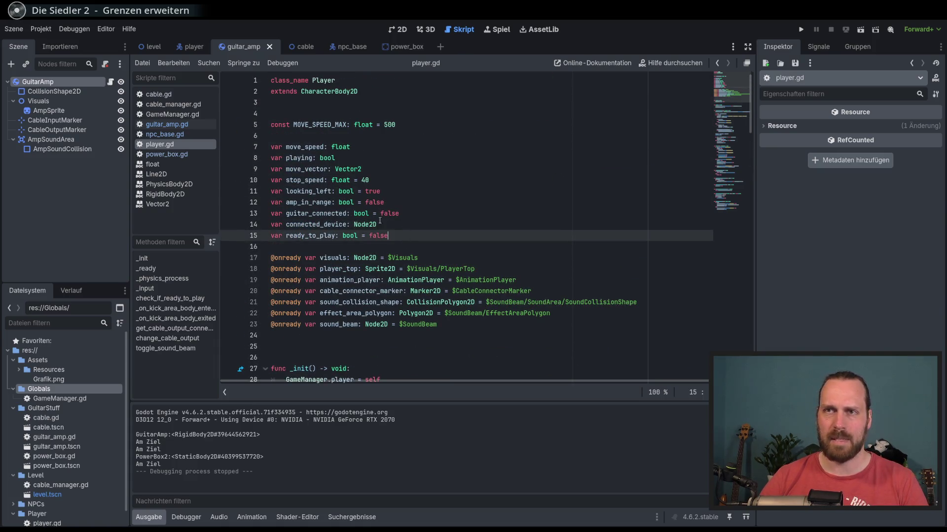
# Declare var input_cable: Cable on line 8 of guitar_amp.gd and save it.
pyautogui.click(169, 130)
pyautogui.scroll(10, 419, 227)
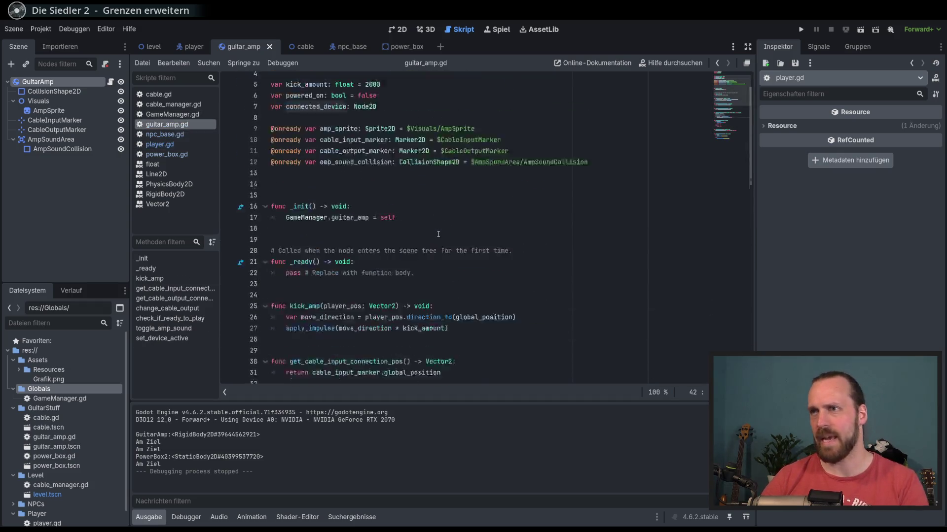
pyautogui.click(391, 146)
pyautogui.press('Return')
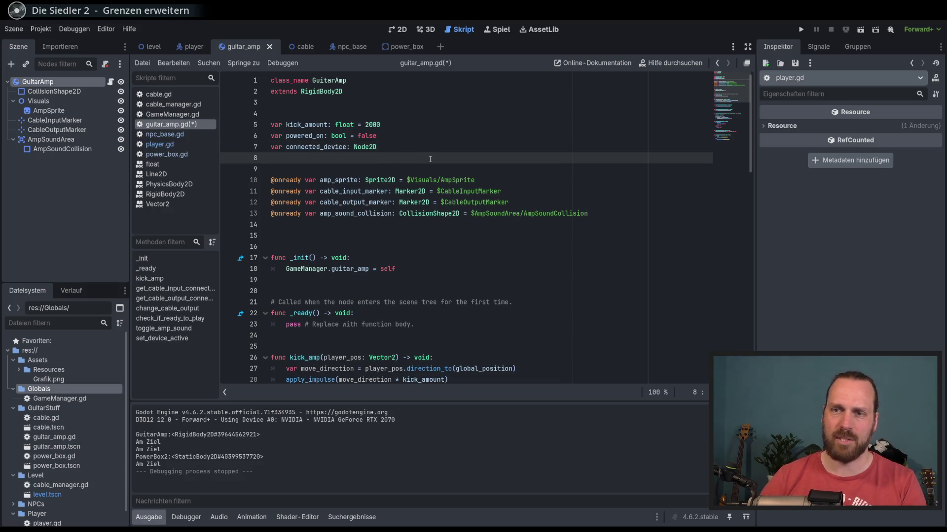
pyautogui.write('var in')
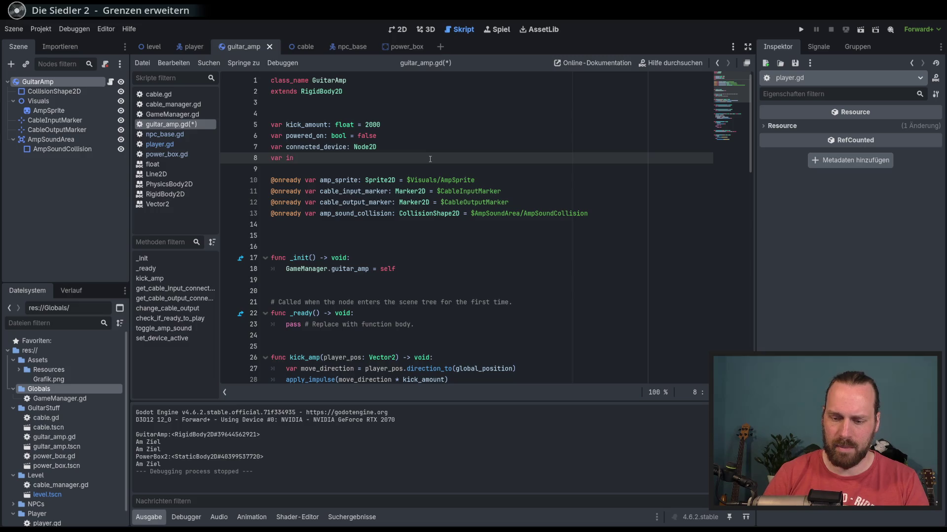
pyautogui.write('put_ca')
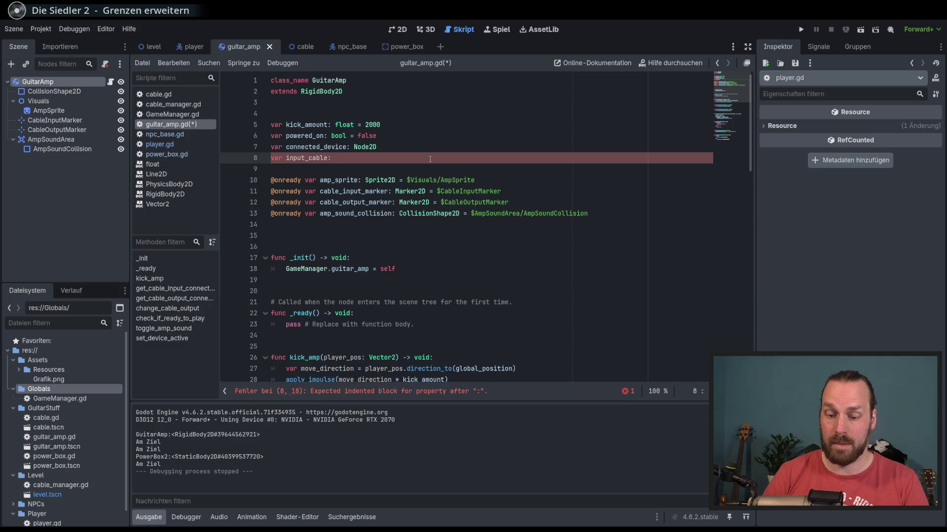
pyautogui.write('ble')
pyautogui.hotkey('ctrl', 's')
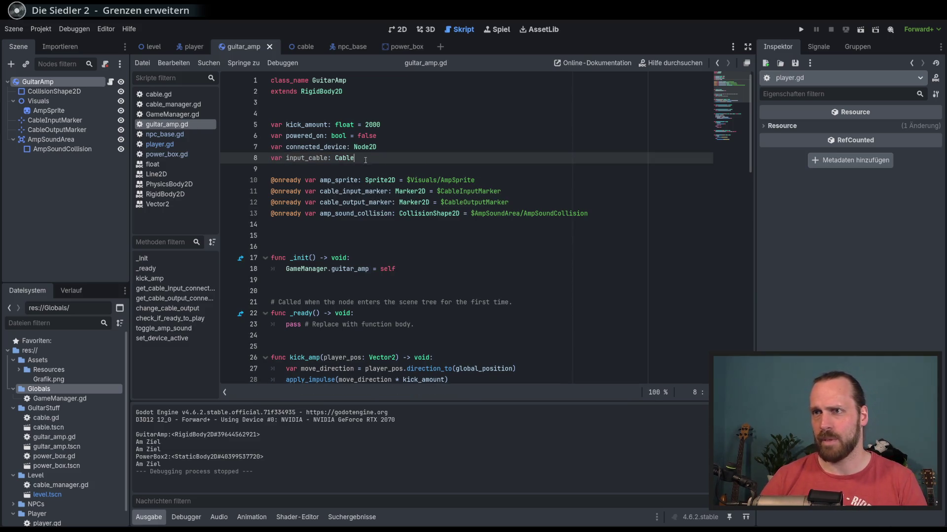
pyautogui.keyDown('shift'); pyautogui.click(270, 158); pyautogui.keyUp('shift')
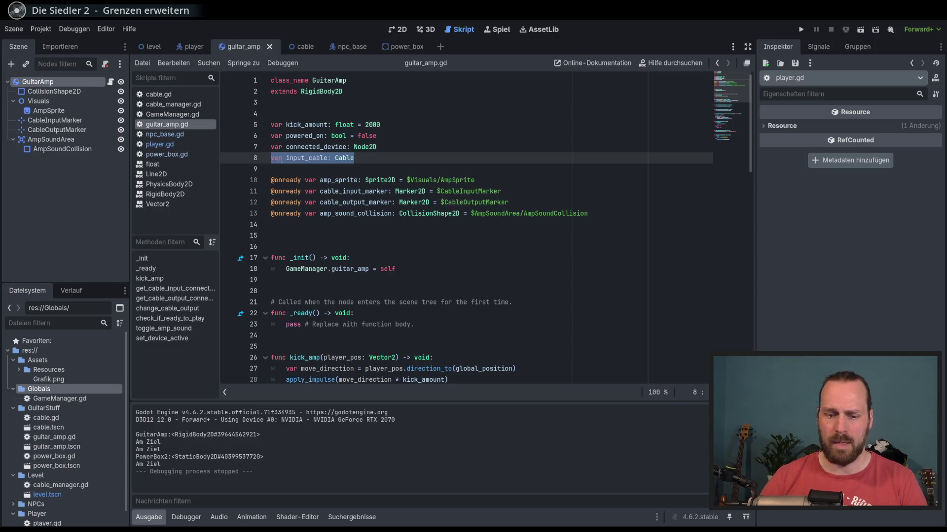
pyautogui.click(167, 156)
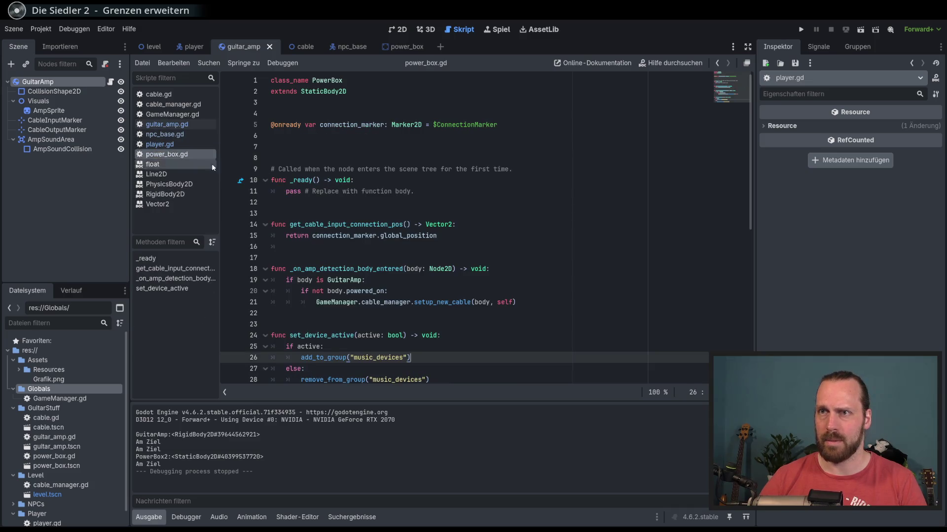
# Insert var input_cable: Cable below extends in power_box.gd, tidy the blank lines, and save.
pyautogui.click(380, 154)
pyautogui.scroll(-5, 444, 197)
pyautogui.scroll(5, 484, 220)
pyautogui.click(312, 105)
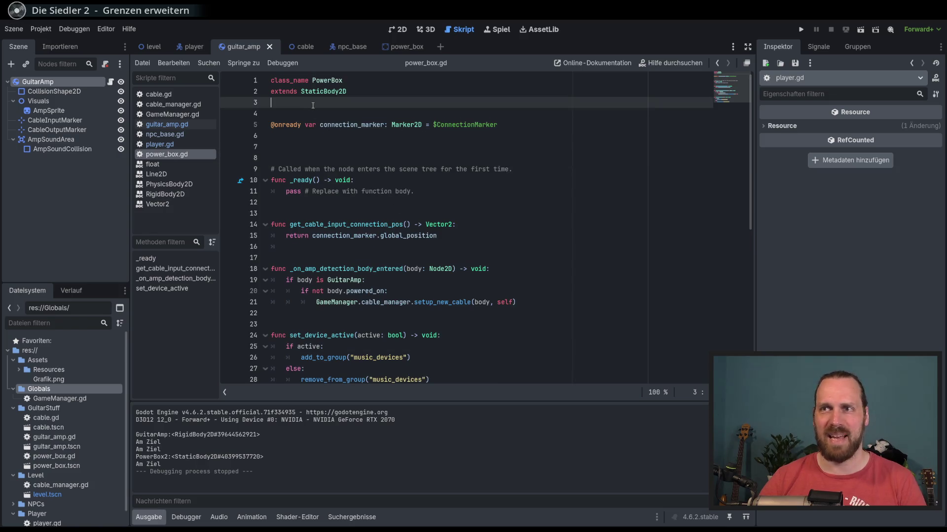
pyautogui.press('Return')
pyautogui.press('Return')
pyautogui.press('Return')
pyautogui.write('var input_cable: Cable')
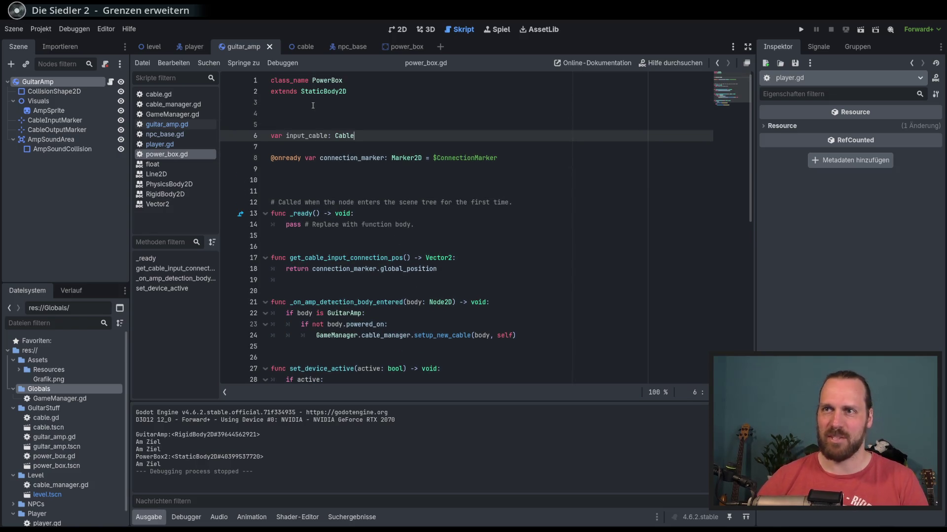
pyautogui.click(325, 169)
pyautogui.click(537, 202)
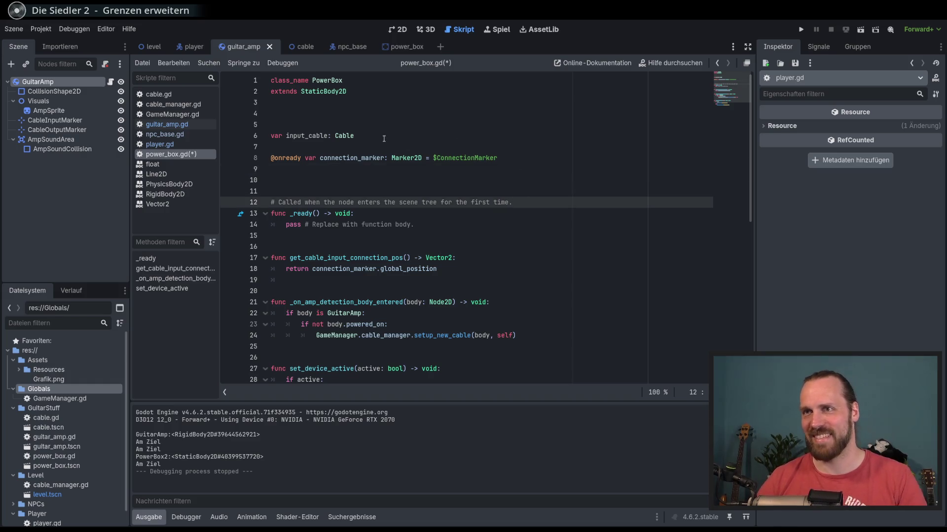
pyautogui.click(419, 124)
pyautogui.press('Delete')
pyautogui.click(424, 169)
pyautogui.hotkey('ctrl', 's')
# Review the new input_cable declaration on line 5 of power_box.gd.
pyautogui.scroll(-3, 547, 225)
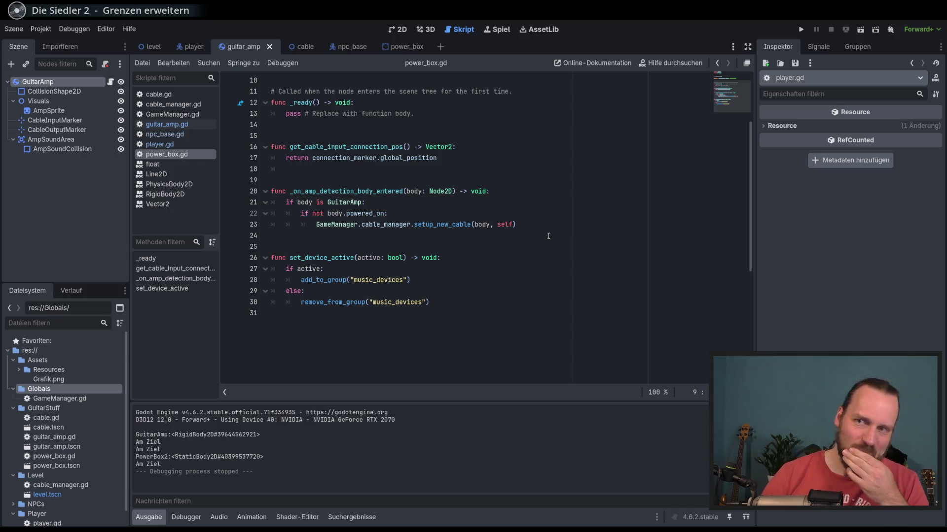
pyautogui.scroll(3, 548, 236)
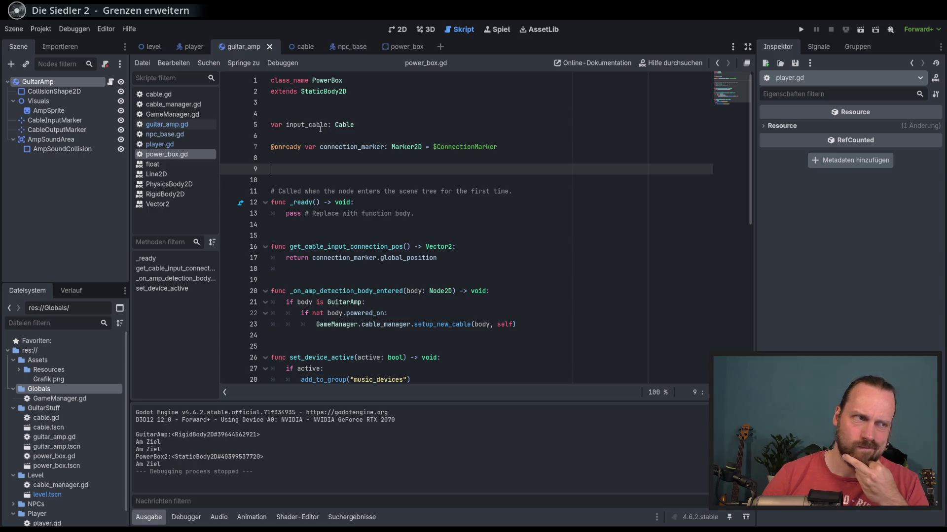
pyautogui.click(319, 128)
pyautogui.click(388, 124)
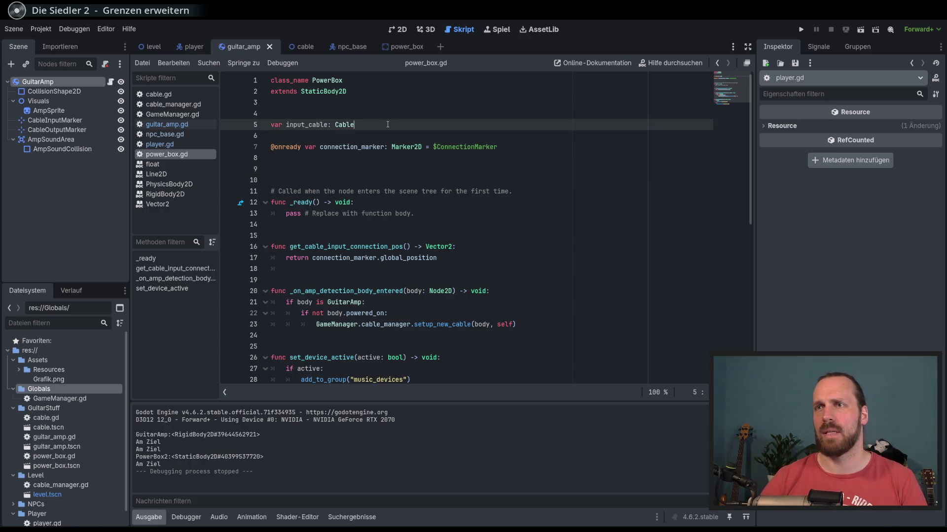
pyautogui.doubleClick(297, 124)
pyautogui.press('End')
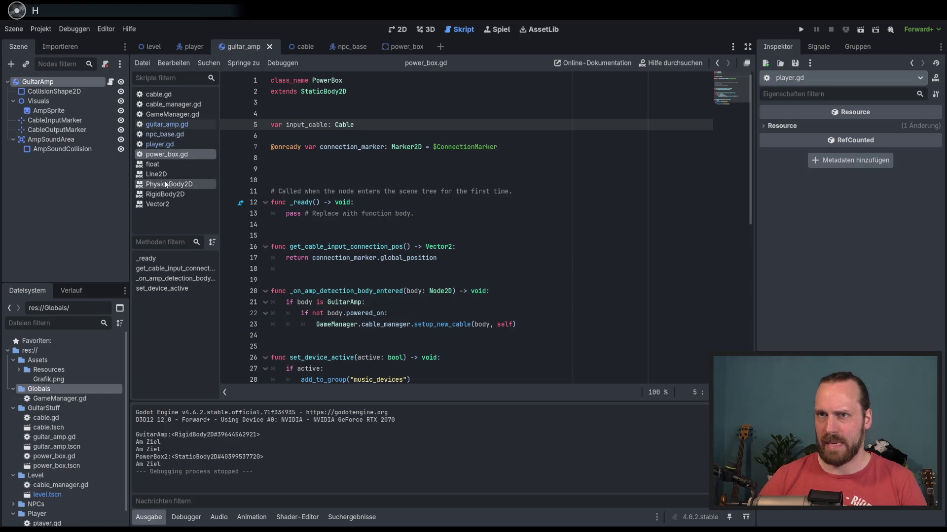
# Inspect the new_start and new_end parameters of connect_cable in cable.gd.
pyautogui.click(158, 95)
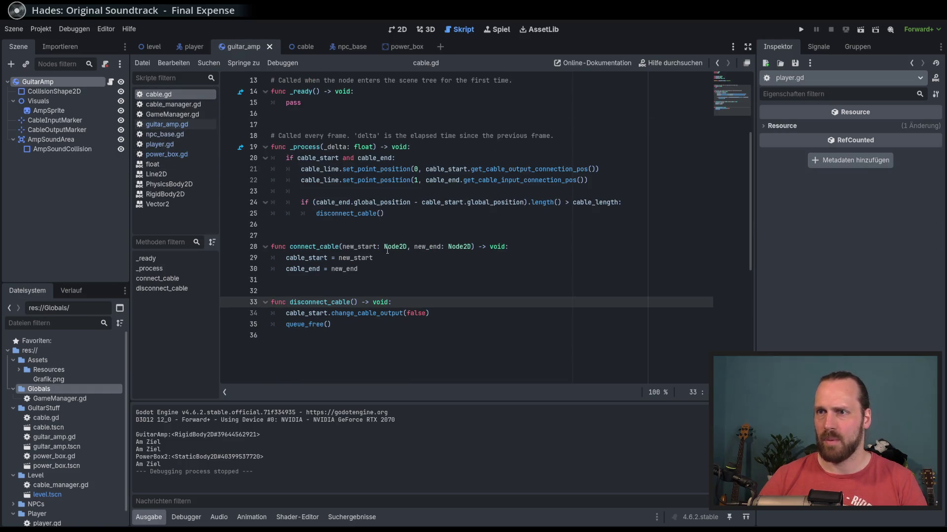
pyautogui.scroll(-2, 397, 275)
pyautogui.doubleClick(359, 280)
pyautogui.doubleClick(428, 280)
pyautogui.click(435, 317)
pyautogui.doubleClick(315, 280)
pyautogui.click(388, 312)
# Add cable_end.input_cable = self after the cable_end assignment in connect_cable.
pyautogui.click(388, 304)
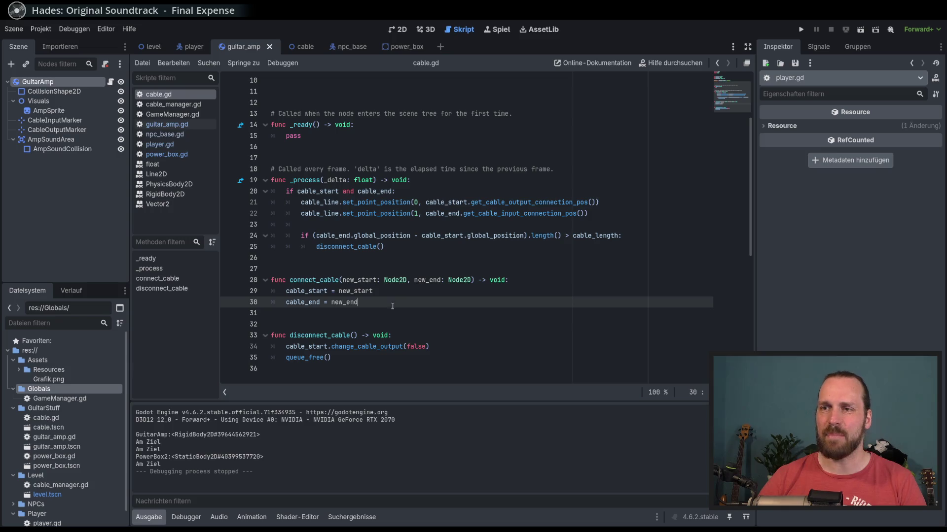
pyautogui.press('Return')
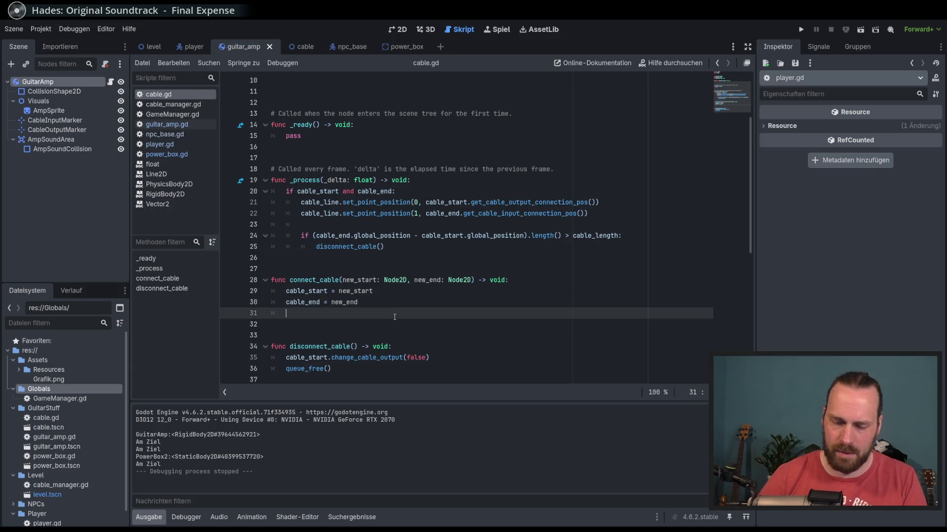
pyautogui.write('ca')
pyautogui.press('Return')
pyautogui.write('.')
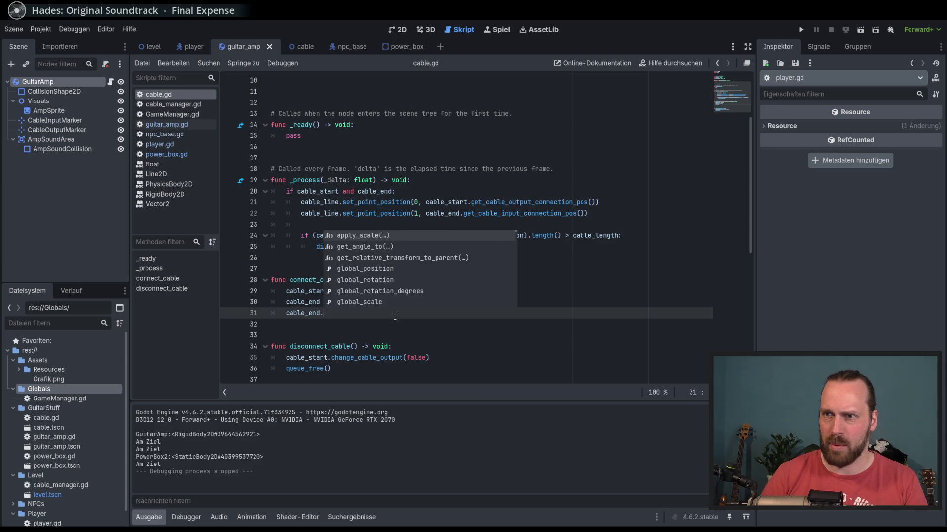
pyautogui.write('inpt')
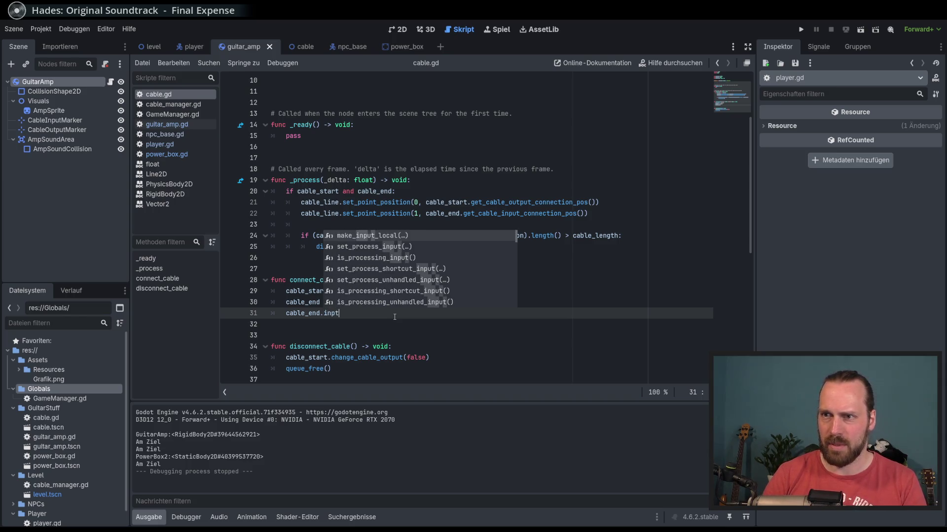
pyautogui.press('BackSpace')
pyautogui.write('ut_cable')
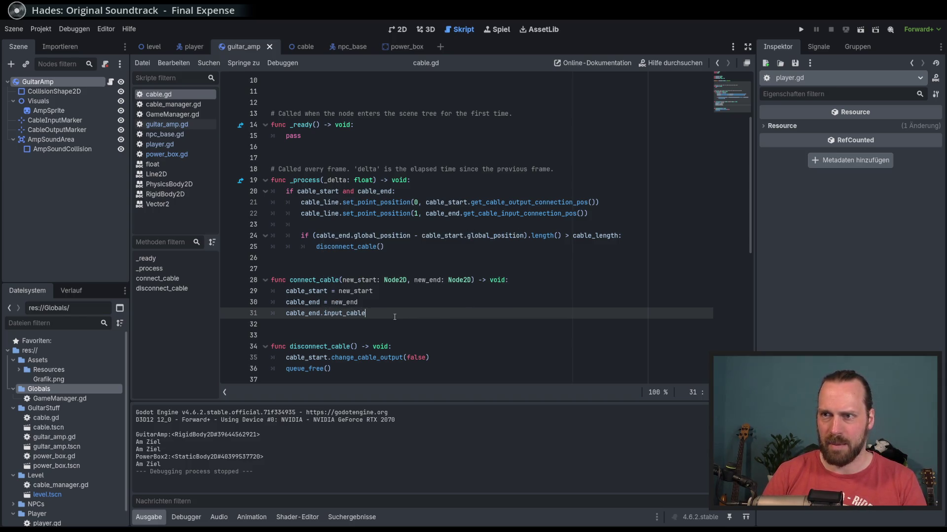
pyautogui.write(' = self')
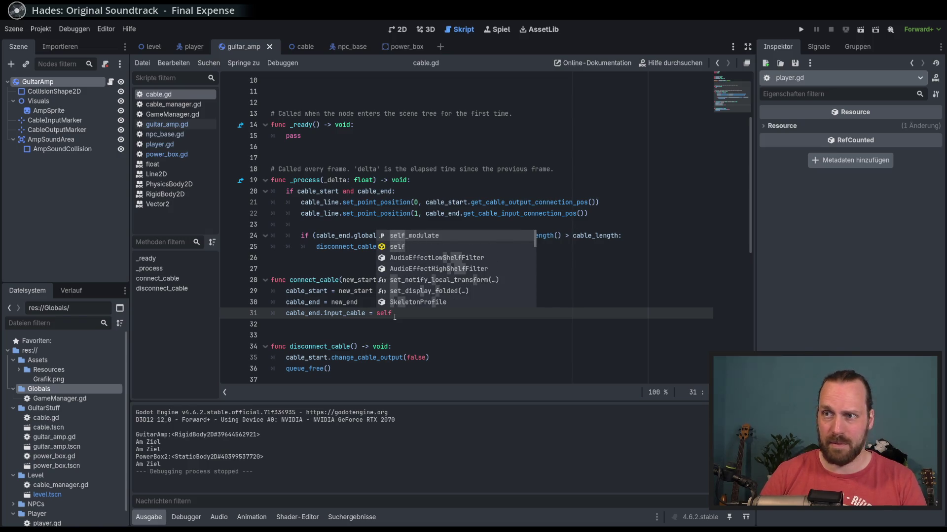
pyautogui.press('Return')
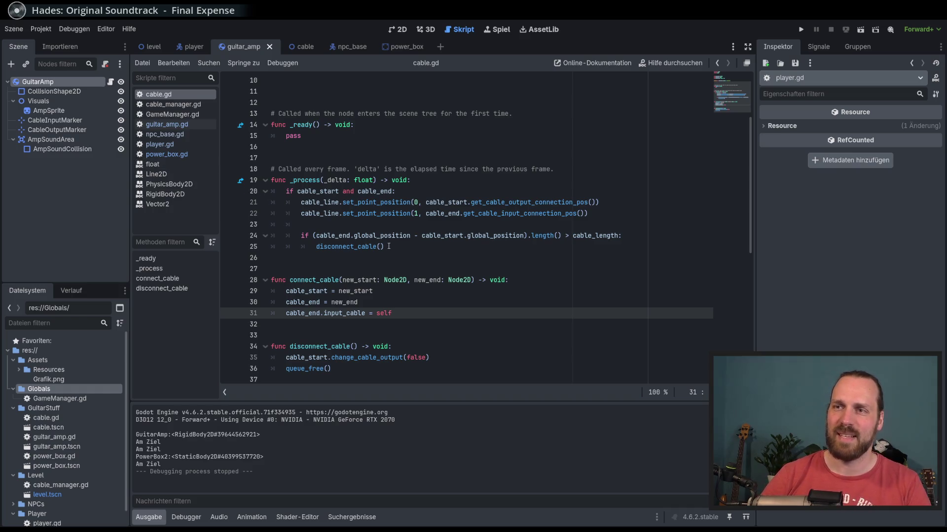
pyautogui.scroll(-3, 398, 160)
pyautogui.scroll(4, 399, 160)
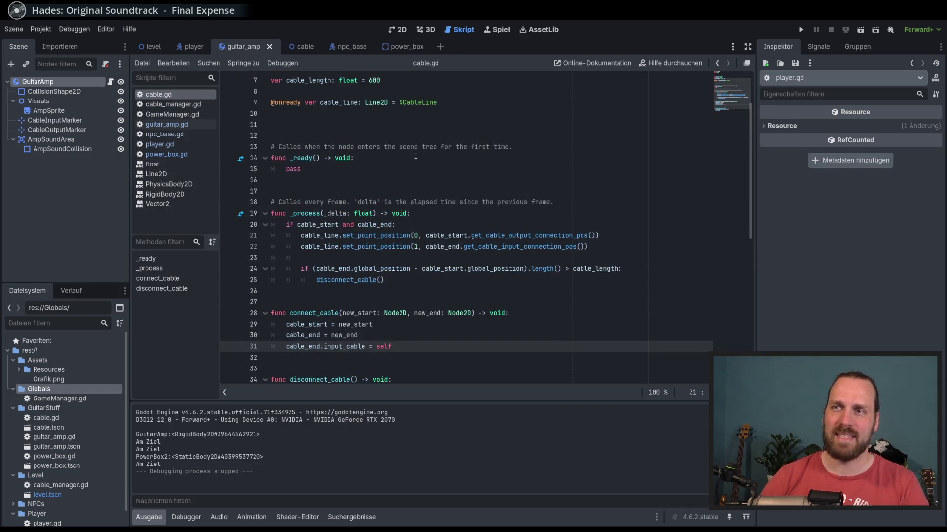
pyautogui.scroll(-1, 398, 160)
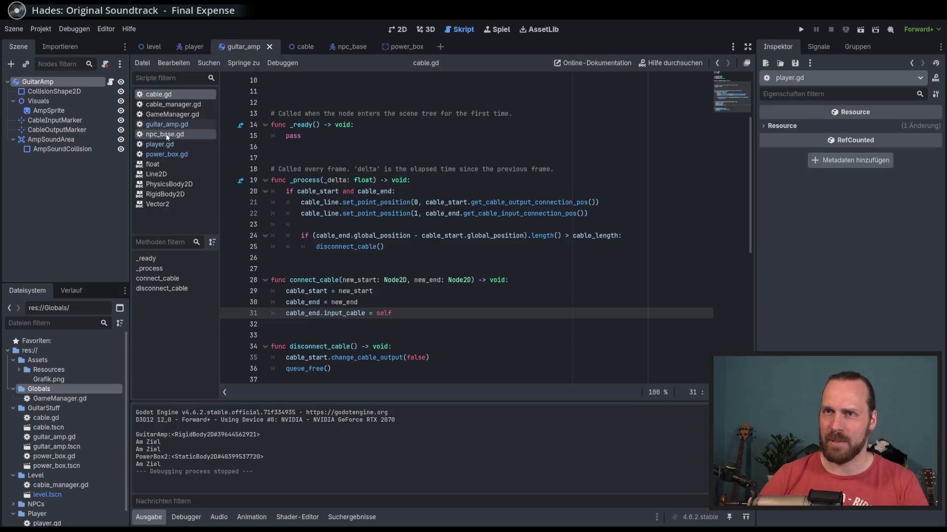
# Look through npc_base.gd and player.gd, then review set_device_active in guitar_amp.gd.
pyautogui.click(166, 136)
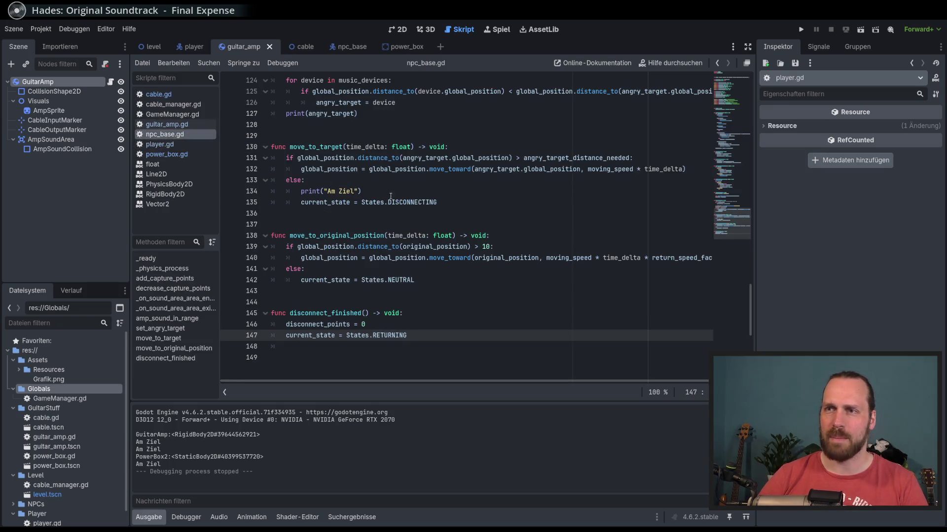
pyautogui.moveTo(713, 226)
pyautogui.mouseDown()
pyautogui.moveTo(724, 66)
pyautogui.moveTo(732, 215)
pyautogui.moveTo(714, 102)
pyautogui.moveTo(727, 173)
pyautogui.moveTo(716, 215)
pyautogui.mouseUp()
pyautogui.click(175, 141)
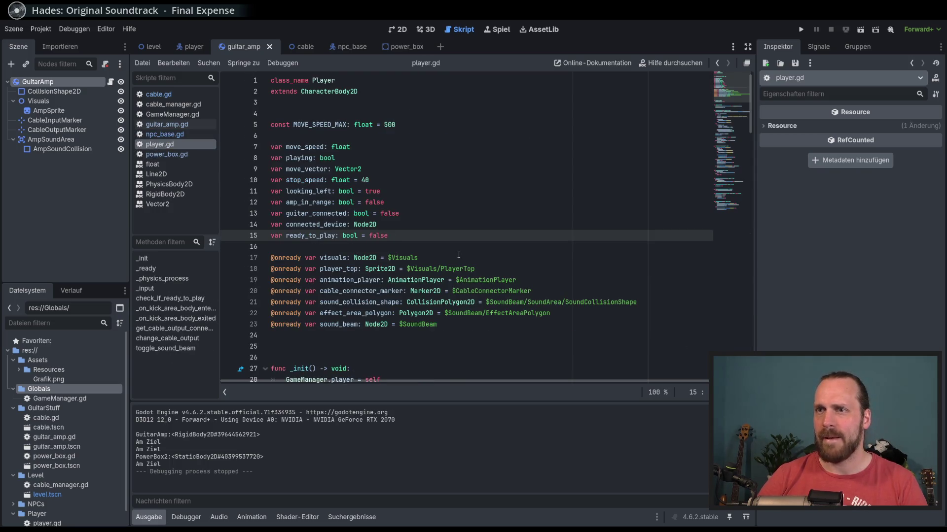
pyautogui.click(166, 124)
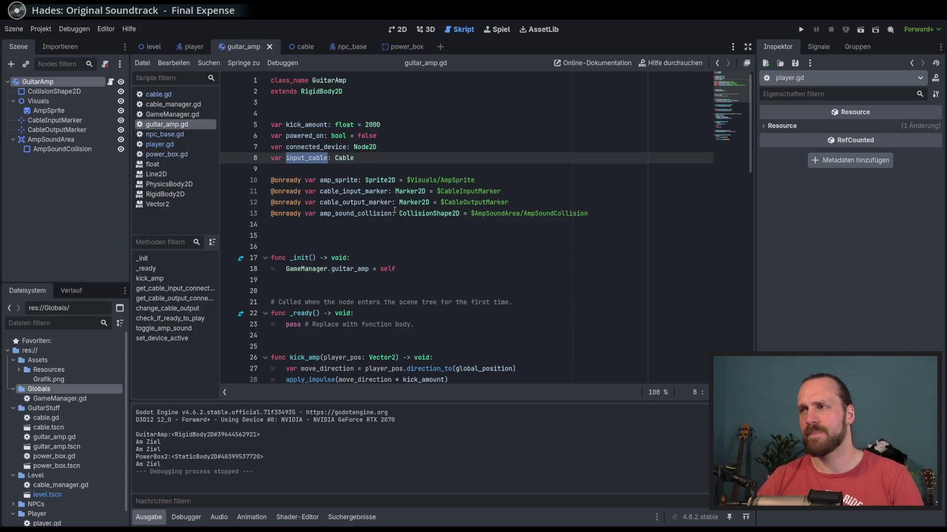
pyautogui.scroll(-6, 402, 250)
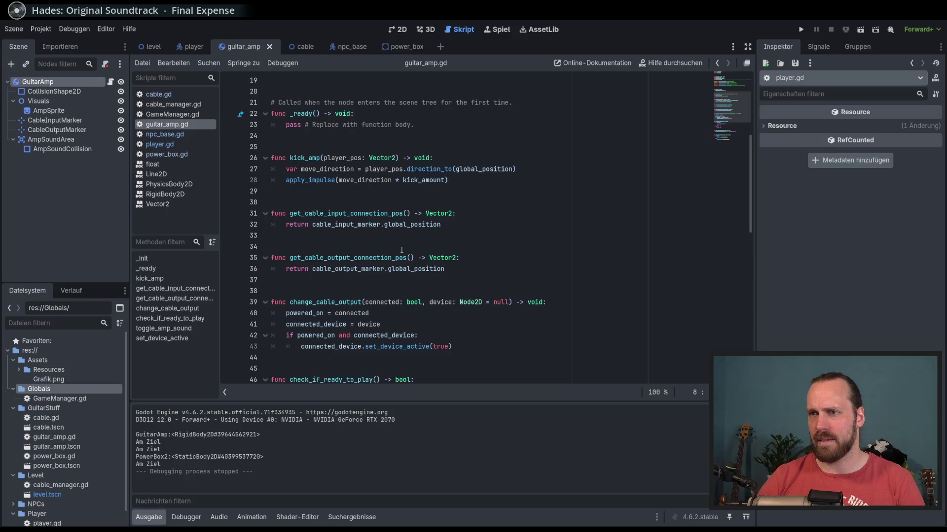
pyautogui.scroll(-2, 402, 250)
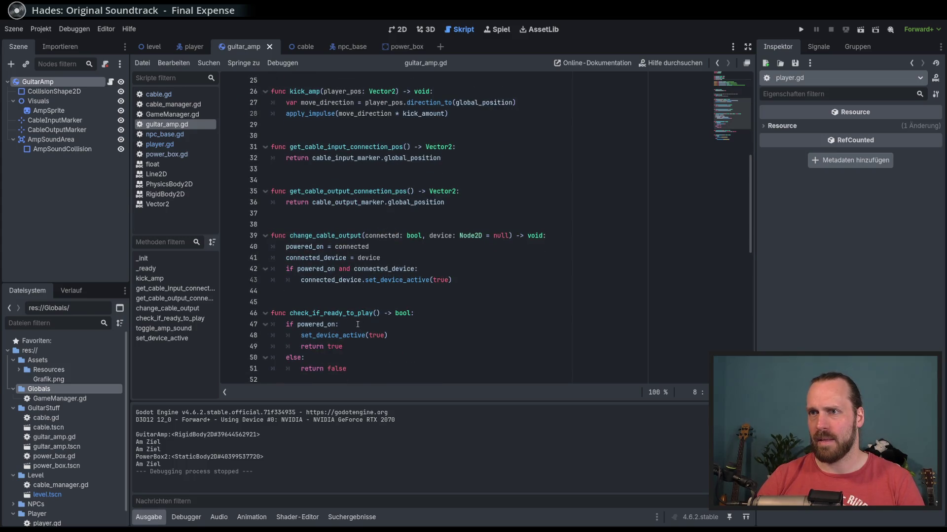
pyautogui.scroll(-4, 357, 324)
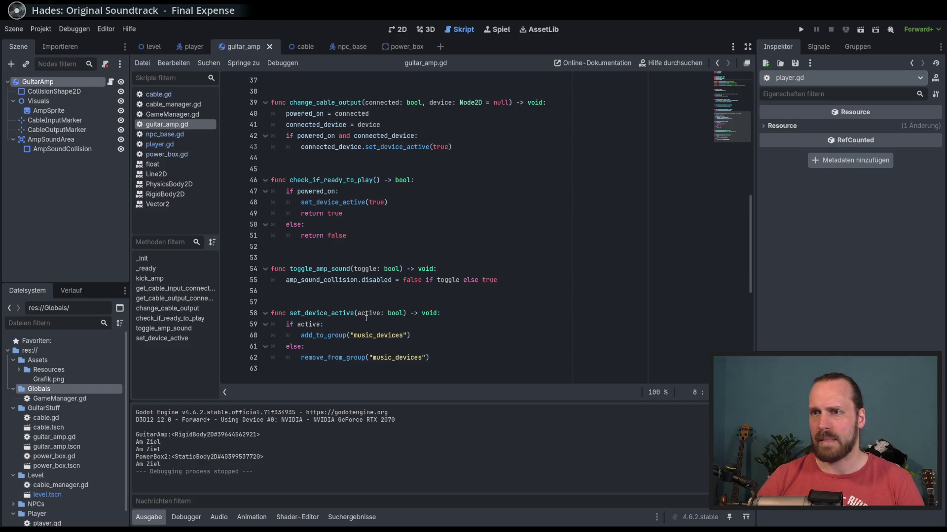
pyautogui.doubleClick(366, 315)
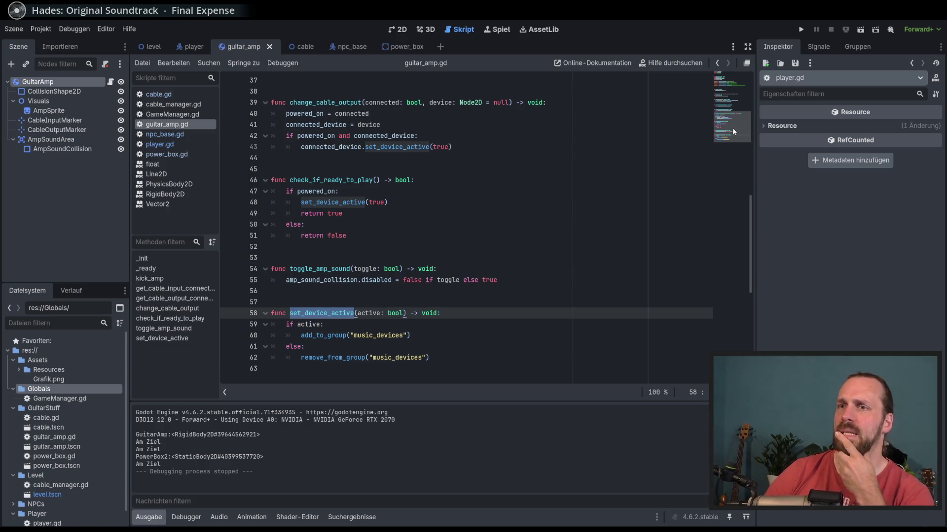
pyautogui.scroll(-2, 730, 130)
pyautogui.scroll(6, 471, 274)
pyautogui.scroll(4, 471, 275)
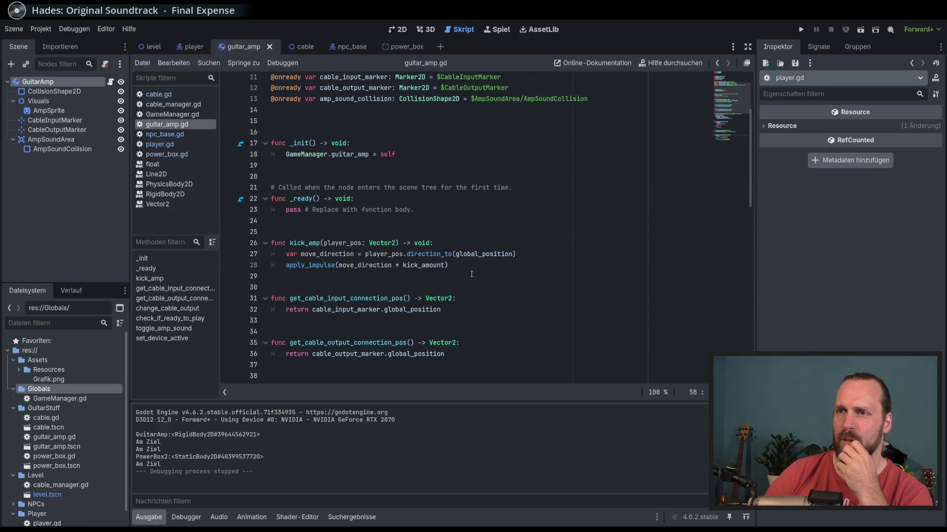
pyautogui.scroll(-14, 471, 275)
# Add blank lines at the end of guitar_amp.gd and search it for 'disconnec'.
pyautogui.click(386, 277)
pyautogui.press('Return')
pyautogui.press('Return')
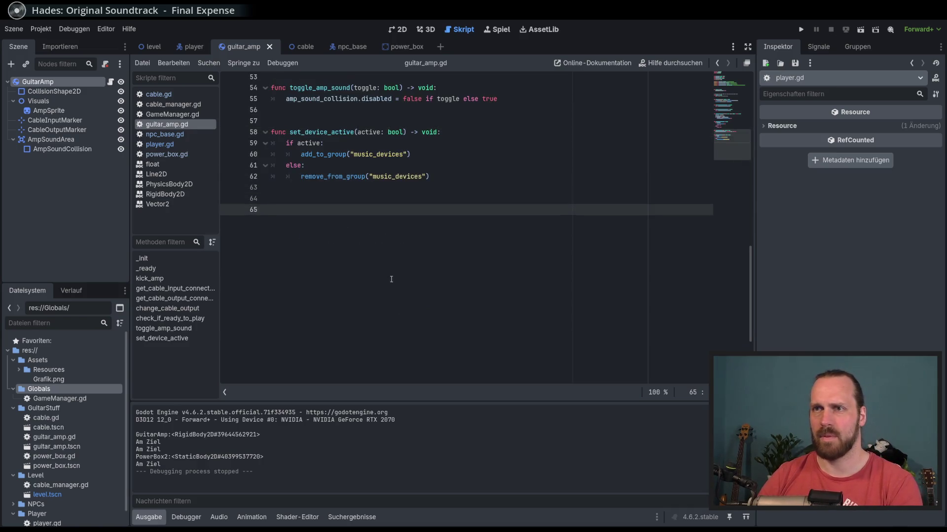
pyautogui.hotkey('ctrl', 'f')
pyautogui.write('disc')
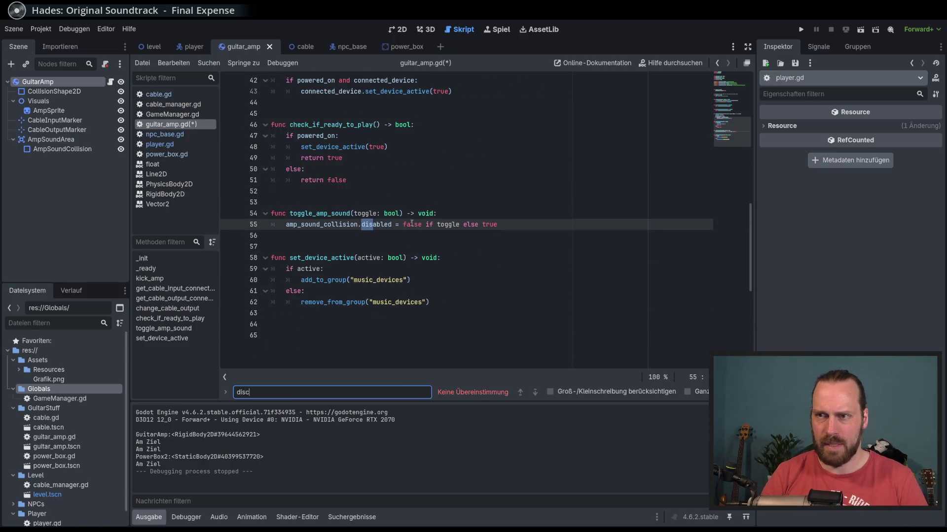
pyautogui.write('onnec')
pyautogui.press('Escape')
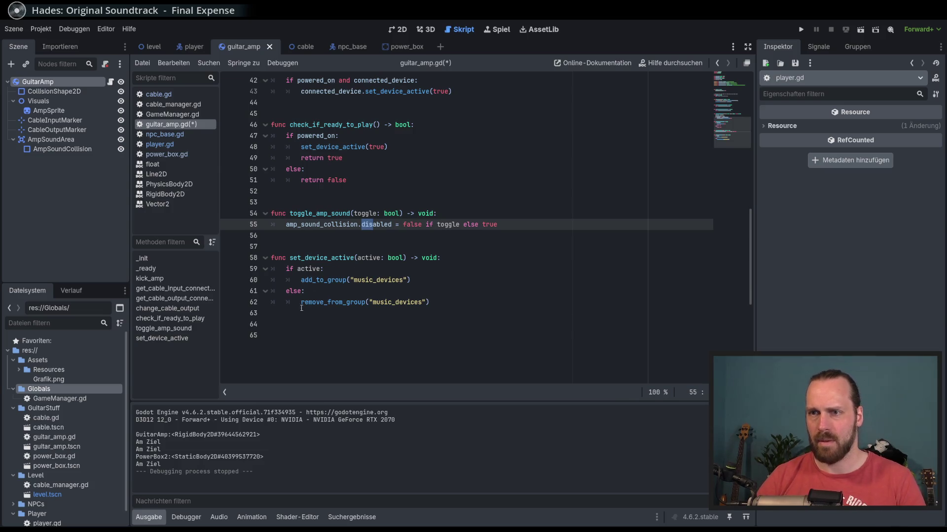
# Write func disconnect_input_cable() -> void: with an input_cable body on line 65 and save.
pyautogui.click(320, 339)
pyautogui.write('unc disconnect_input_cable() -> ')
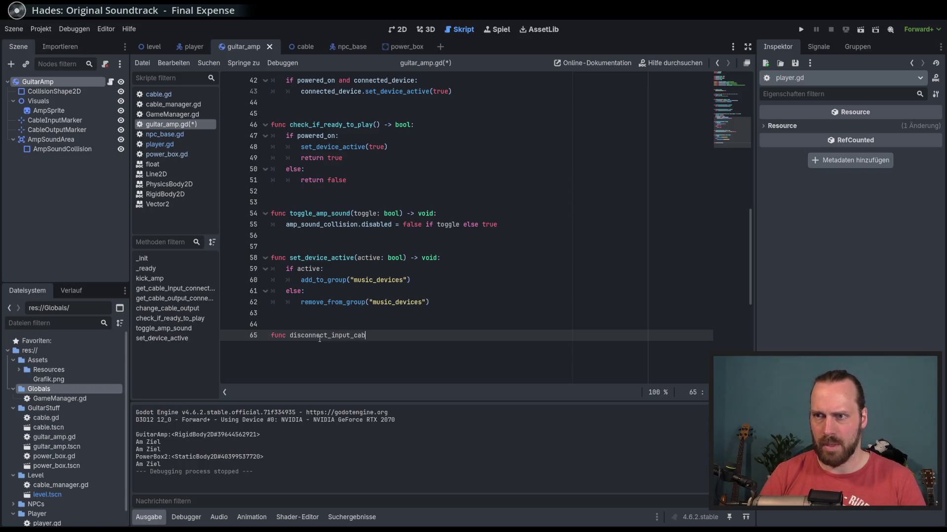
pyautogui.write('void:')
pyautogui.press('Return')
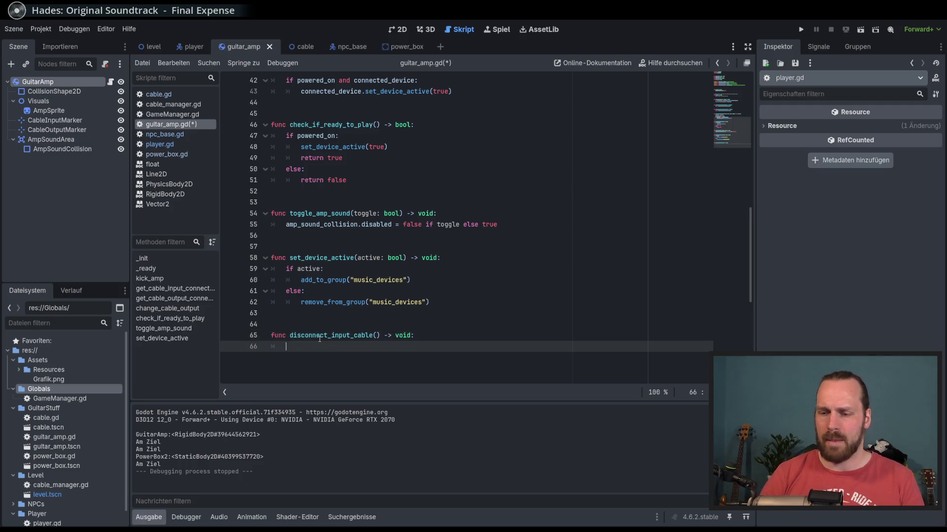
pyautogui.write('input_cable.')
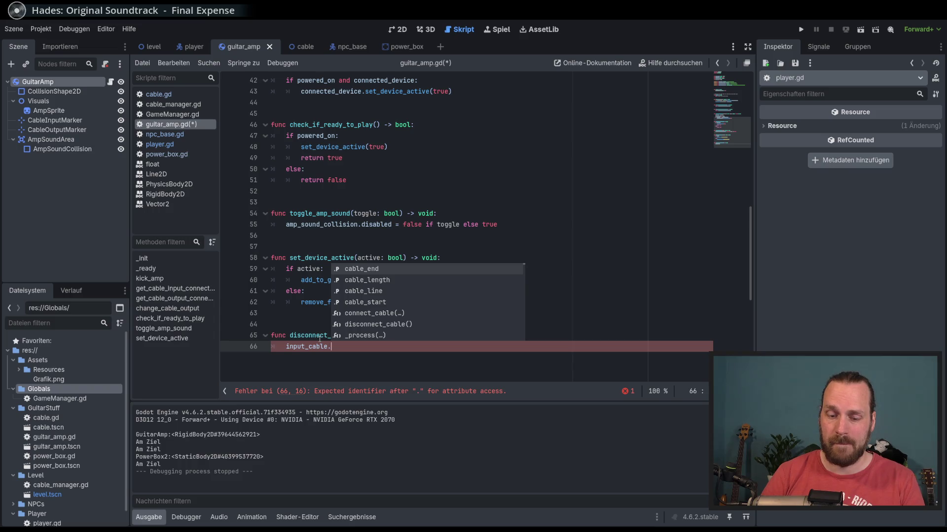
pyautogui.press('BackSpace')
pyautogui.hotkey('ctrl', 's')
# Complete the body as input_cable.disconnect_cable() using the name from cable.gd, and save.
pyautogui.click(159, 94)
pyautogui.scroll(-2, 376, 270)
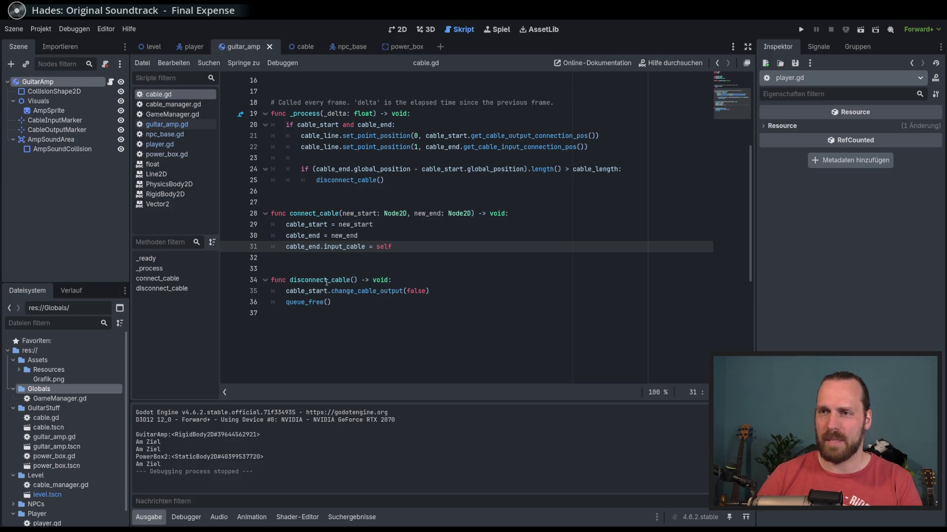
pyautogui.doubleClick(327, 281)
pyautogui.hotkey('ctrl', 'c')
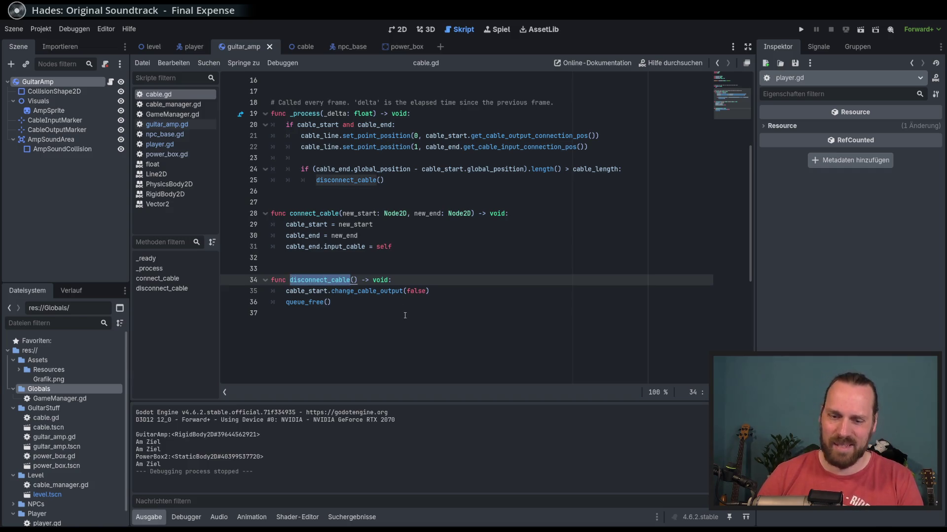
pyautogui.click(167, 124)
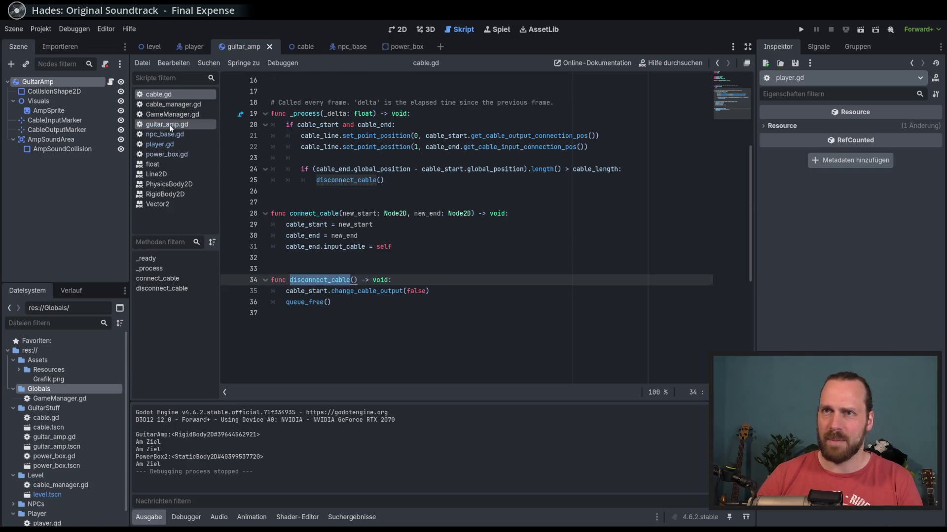
pyautogui.write('.')
pyautogui.hotkey('ctrl', 'v')
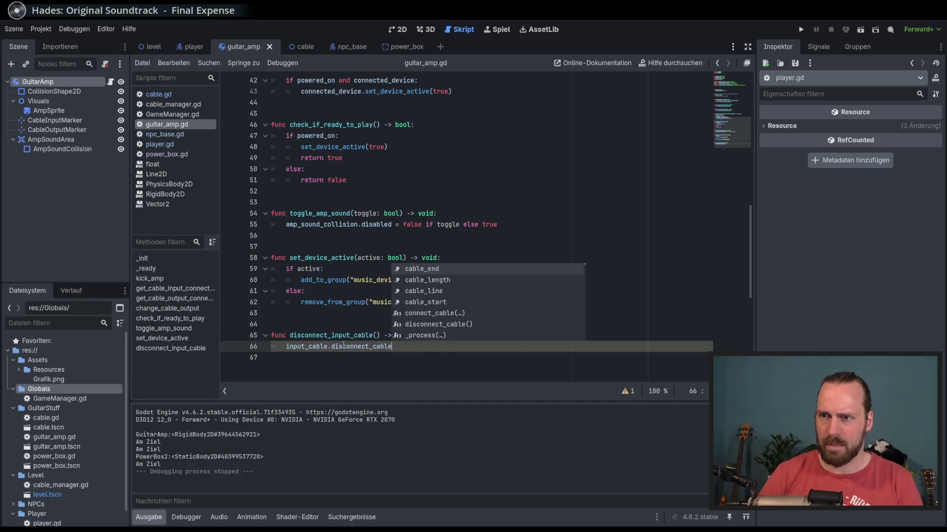
pyautogui.press('Escape')
pyautogui.write('()')
pyautogui.hotkey('ctrl', 's')
# Inspect the disconnect_cable definition in cable.gd, then return to guitar_amp.gd.
pyautogui.keyDown('ctrl'); pyautogui.click(365, 347); pyautogui.keyUp('ctrl')
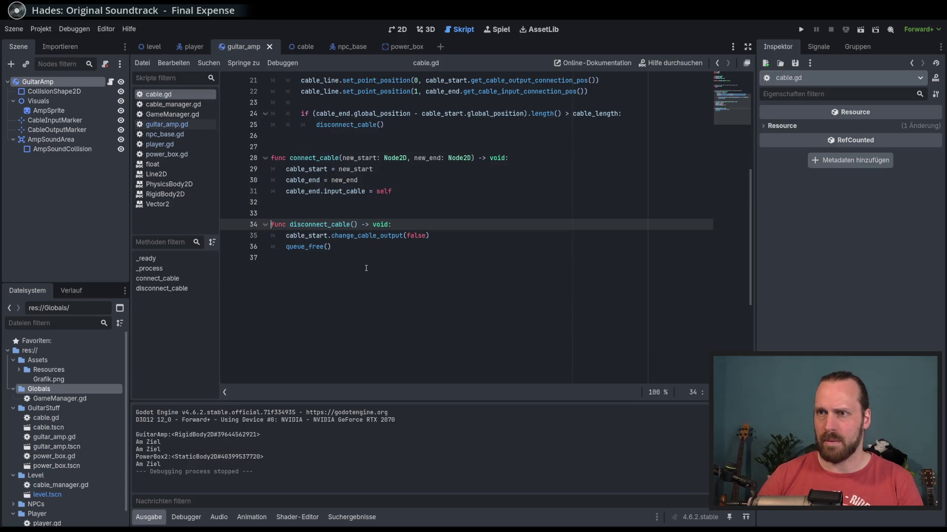
pyautogui.scroll(2, 365, 267)
pyautogui.click(362, 292)
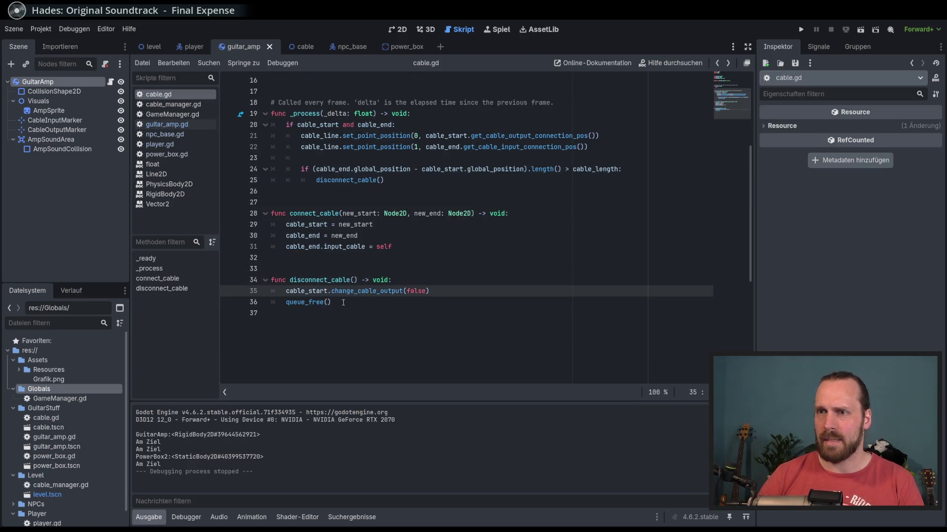
pyautogui.scroll(-2, 335, 283)
pyautogui.click(350, 273)
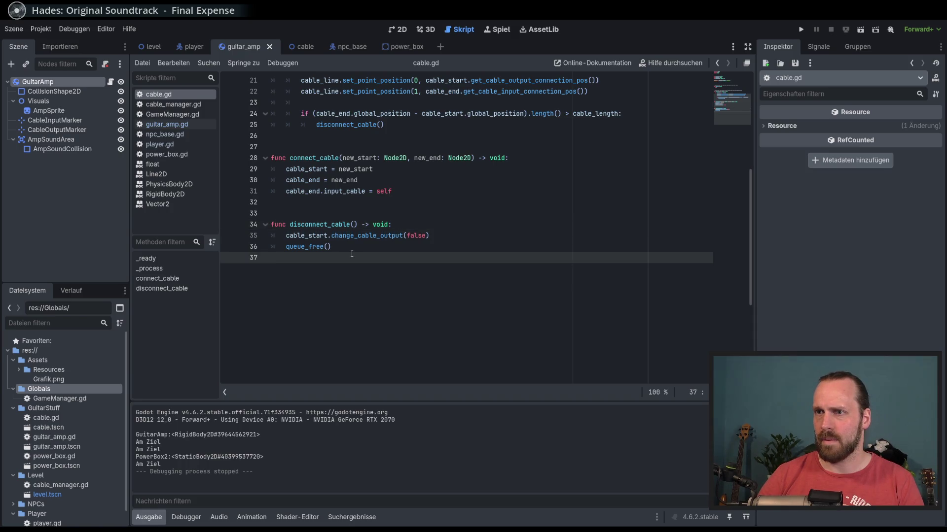
pyautogui.hotkey('alt', 'Left')
pyautogui.hotkey('alt', 'Left')
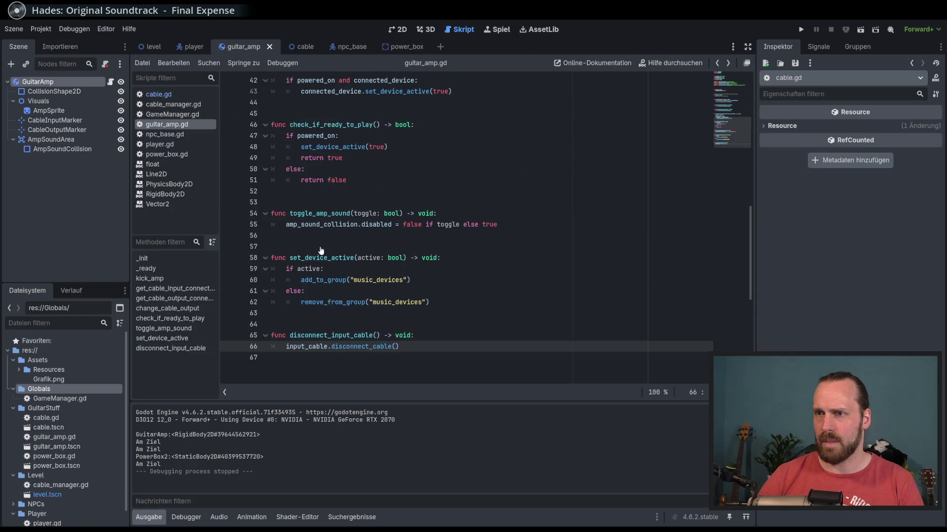
# Select and review the disconnect_input_cable function at the end of guitar_amp.gd.
pyautogui.moveTo(381, 340); pyautogui.dragTo(270, 336)
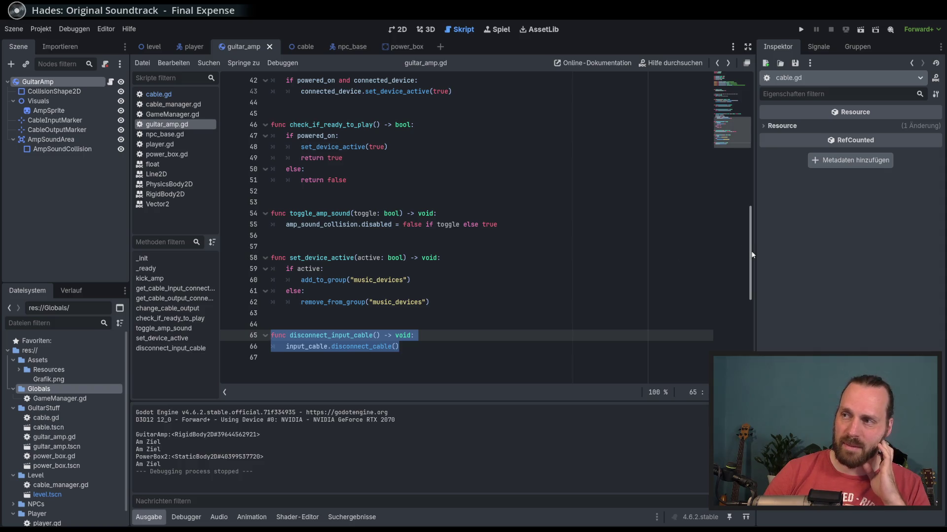
pyautogui.scroll(-1, 746, 258)
pyautogui.scroll(-1, 746, 260)
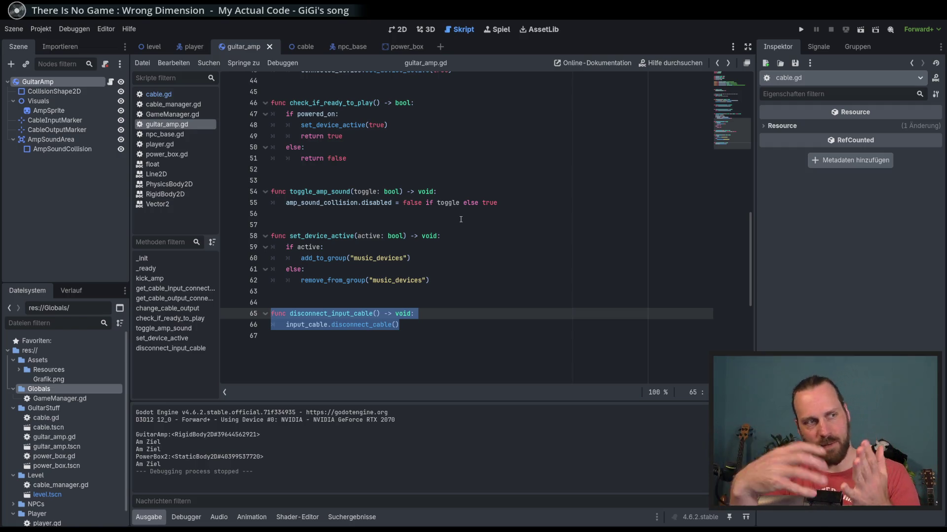
pyautogui.moveTo(751, 277); pyautogui.dragTo(738, 126)
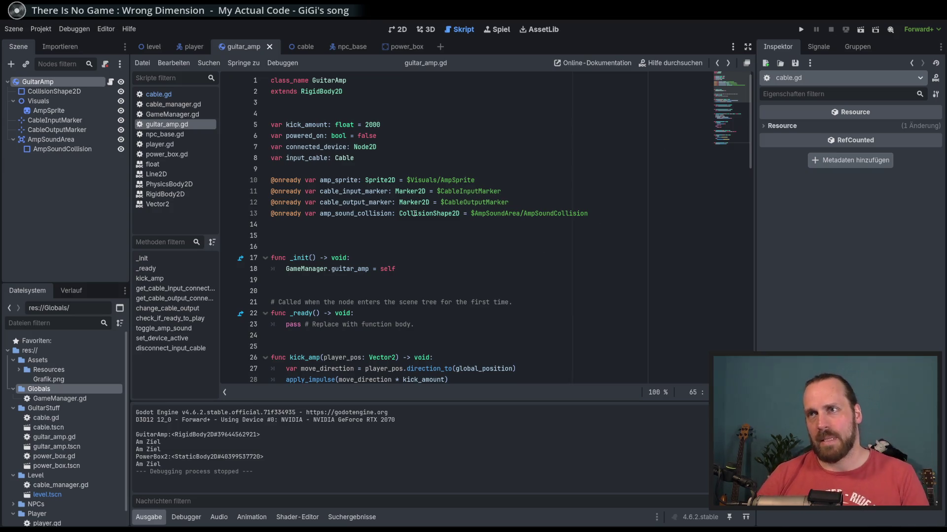
pyautogui.scroll(-10, 473, 226)
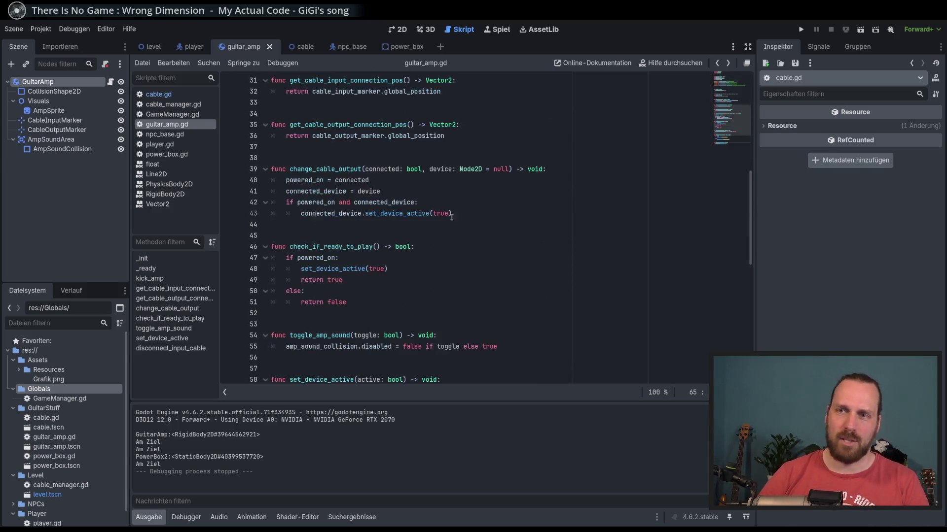
pyautogui.moveTo(270, 324); pyautogui.dragTo(400, 335)
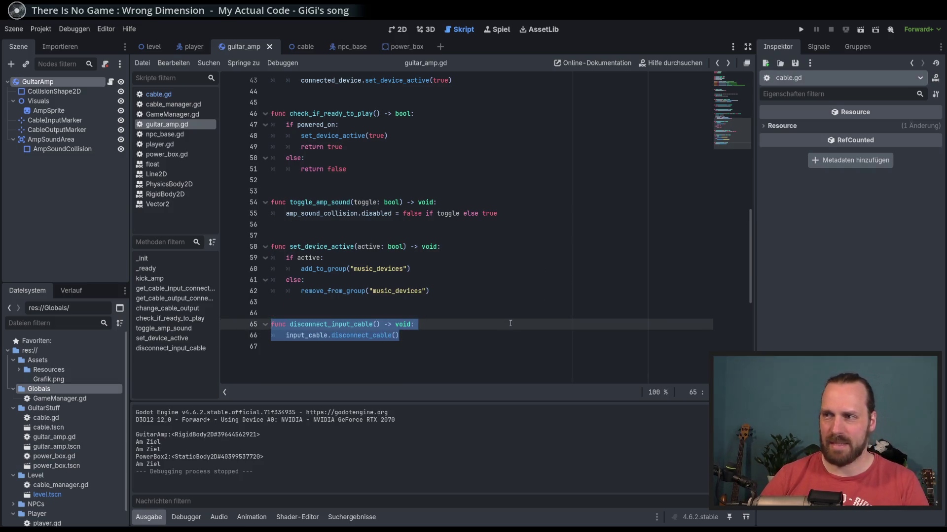
pyautogui.click(384, 335)
pyautogui.click(393, 335)
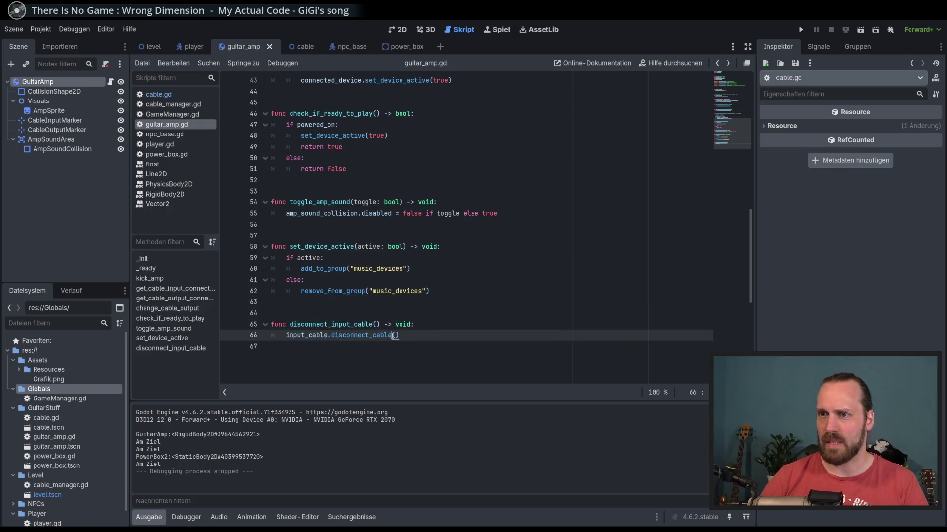
pyautogui.moveTo(340, 248); pyautogui.dragTo(374, 324)
pyautogui.click(353, 325)
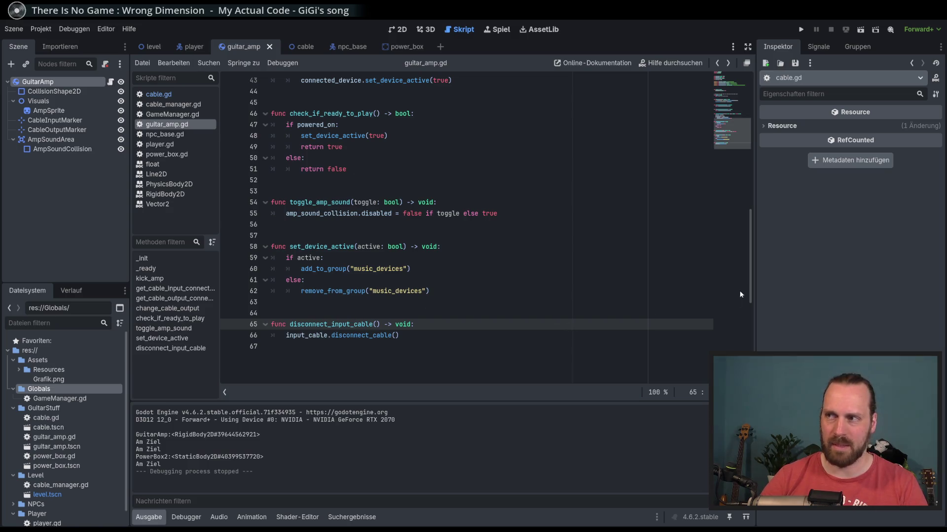
pyautogui.moveTo(750, 283)
pyautogui.mouseDown()
pyautogui.moveTo(750, 206)
pyautogui.moveTo(745, 269)
pyautogui.moveTo(737, 174)
pyautogui.moveTo(752, 276)
pyautogui.mouseUp()
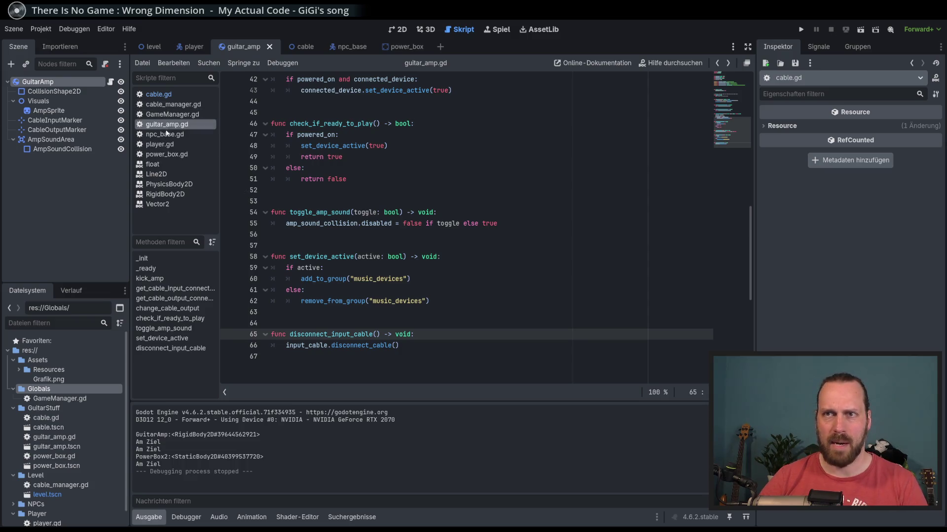
# Append func disconnect_input_cable() -> void calling input_cable.disconnect_cable() to power_box.gd.
pyautogui.click(170, 157)
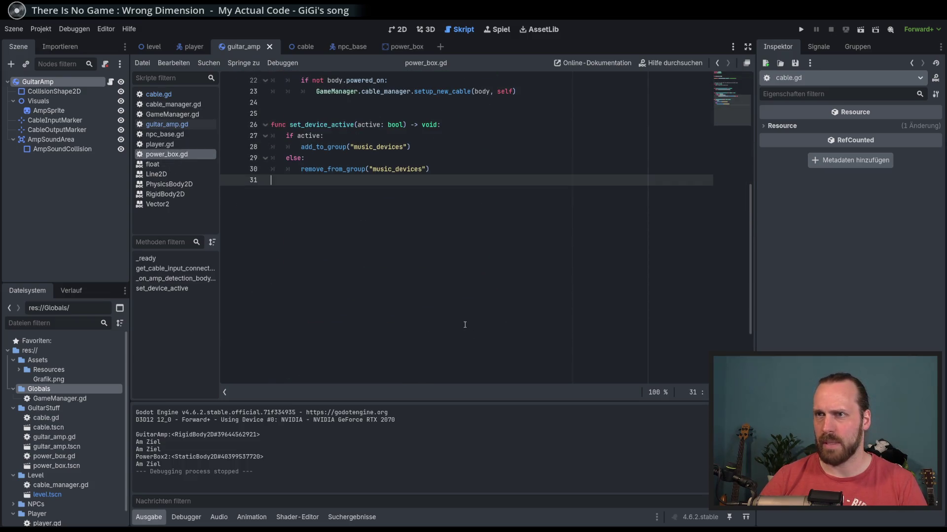
pyautogui.press('Return')
pyautogui.press('Return')
pyautogui.write('func disconnect_input_cable() -> void: \tinput_cable.disconnect_cable()')
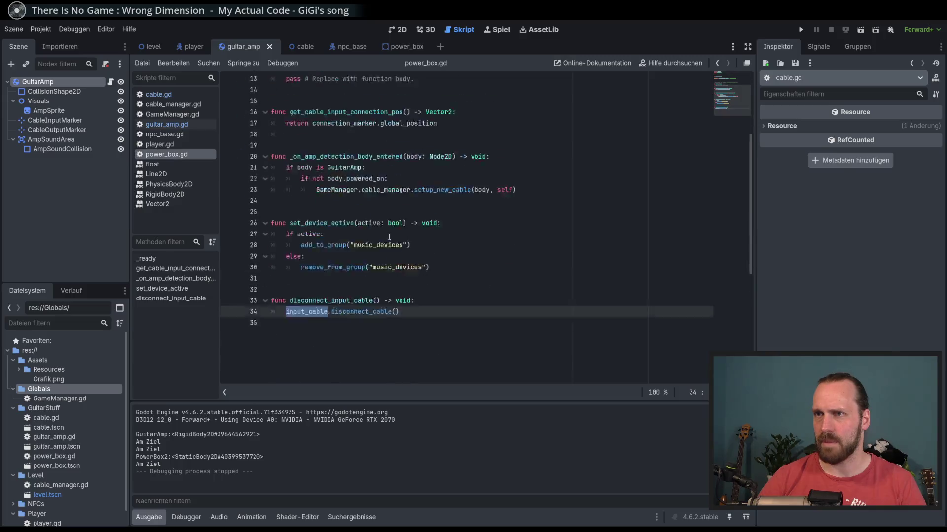
pyautogui.scroll(4, 444, 251)
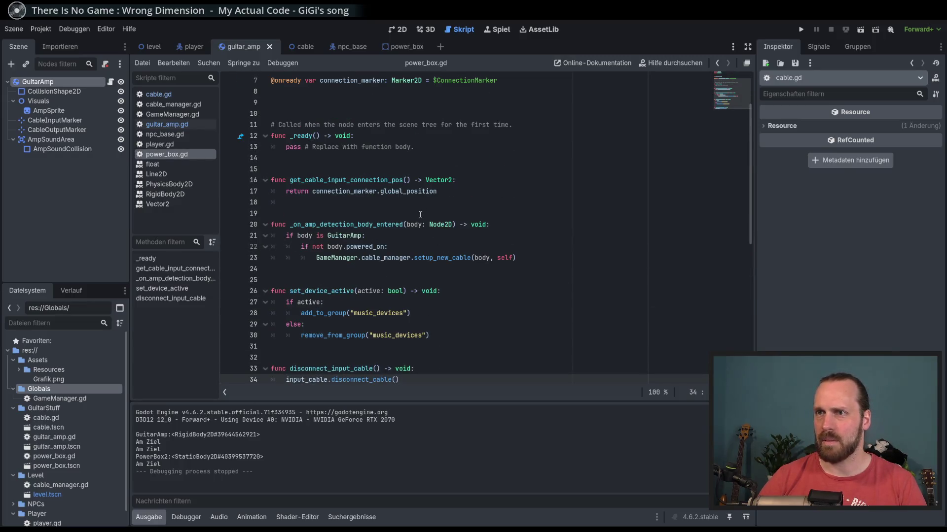
pyautogui.scroll(2, 420, 214)
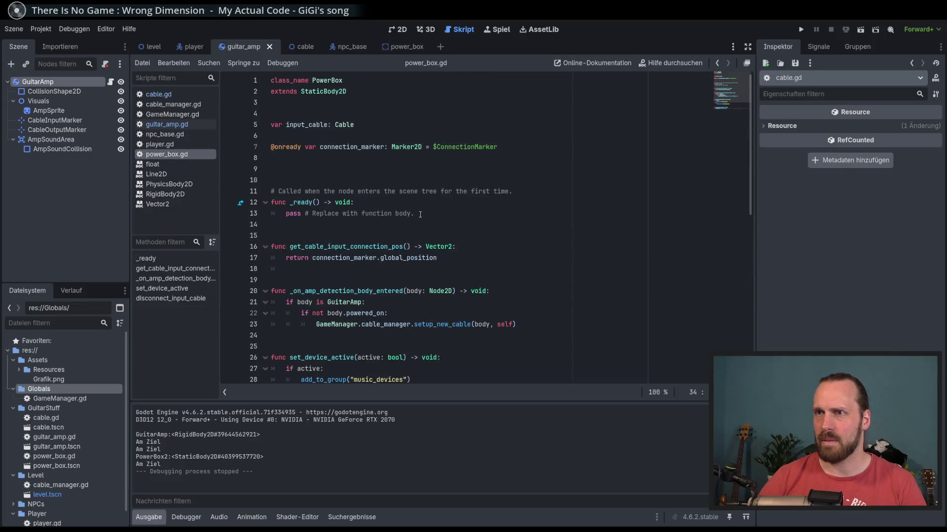
pyautogui.click(164, 97)
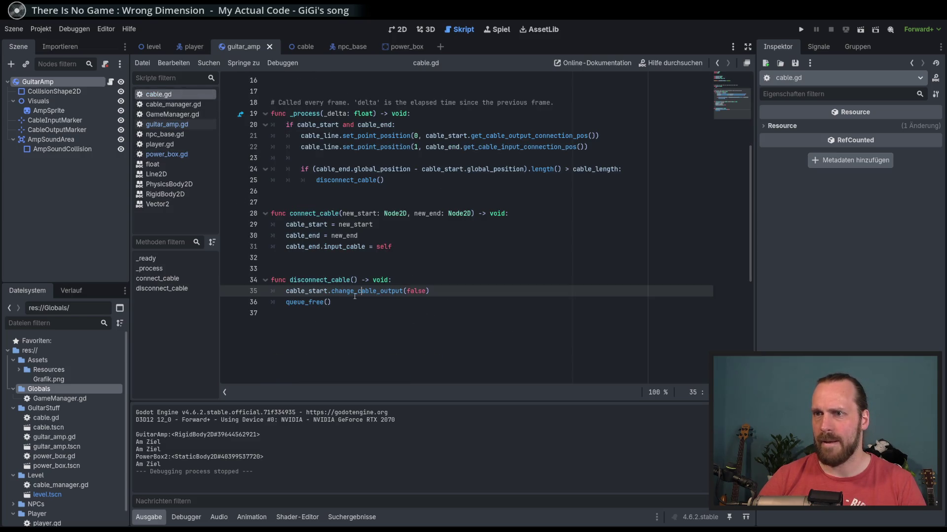
pyautogui.click(411, 245)
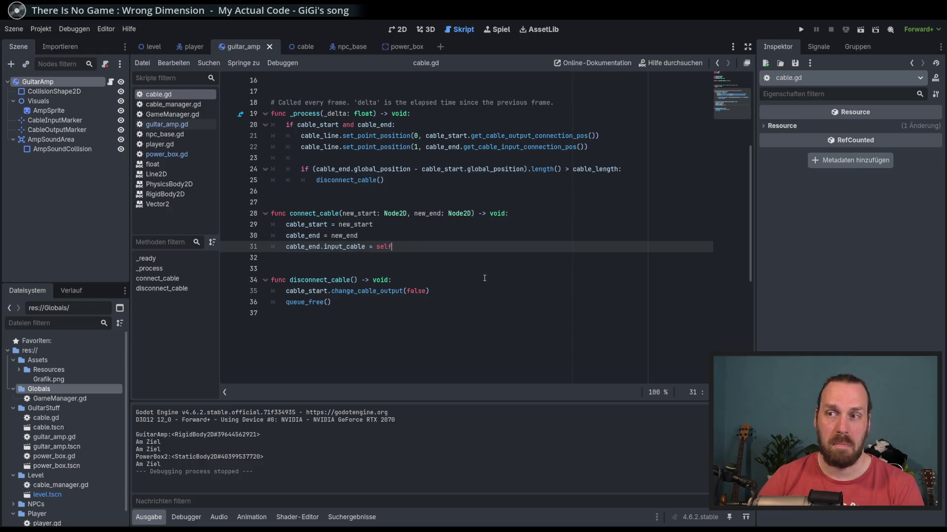
pyautogui.press('F5')
pyautogui.press('Left')
pyautogui.press('Up')
pyautogui.press('Left')
pyautogui.press('Up')
pyautogui.press('Down')
pyautogui.press('Right')
pyautogui.press('Down')
pyautogui.press('Right')
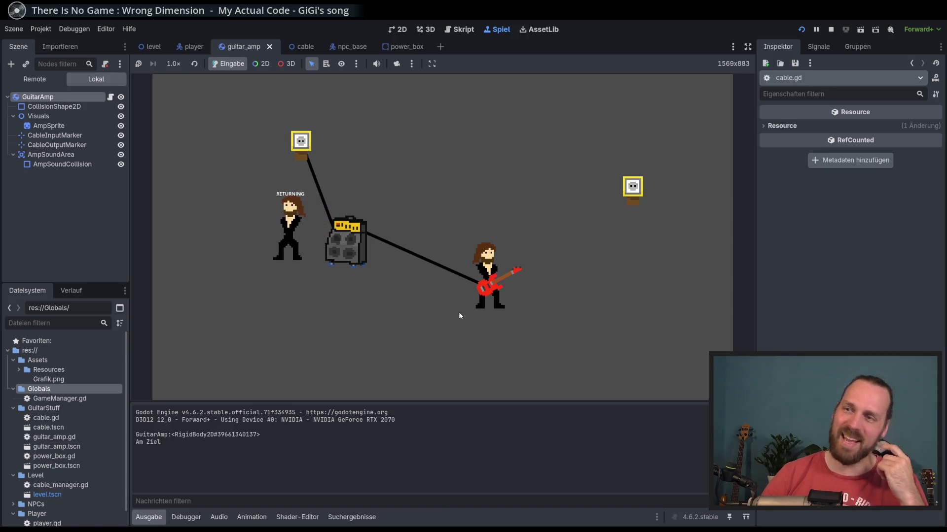
pyautogui.press('Left')
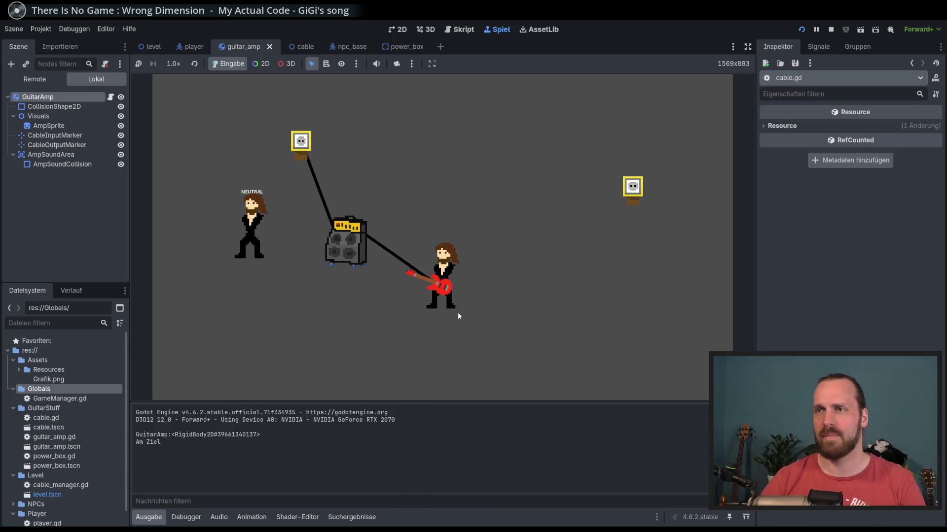
pyautogui.press('Up')
pyautogui.press('space')
pyautogui.press('Left')
pyautogui.press('Down')
pyautogui.press('Right')
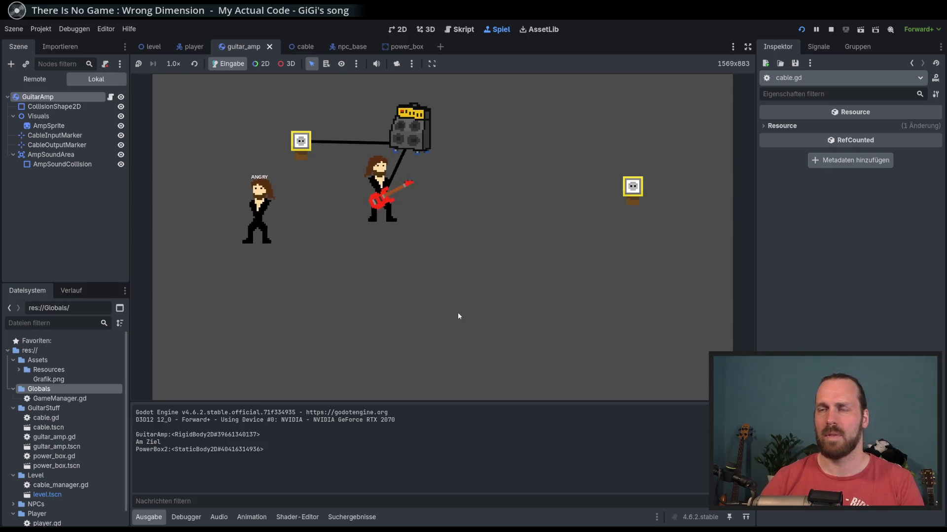
pyautogui.press('Up')
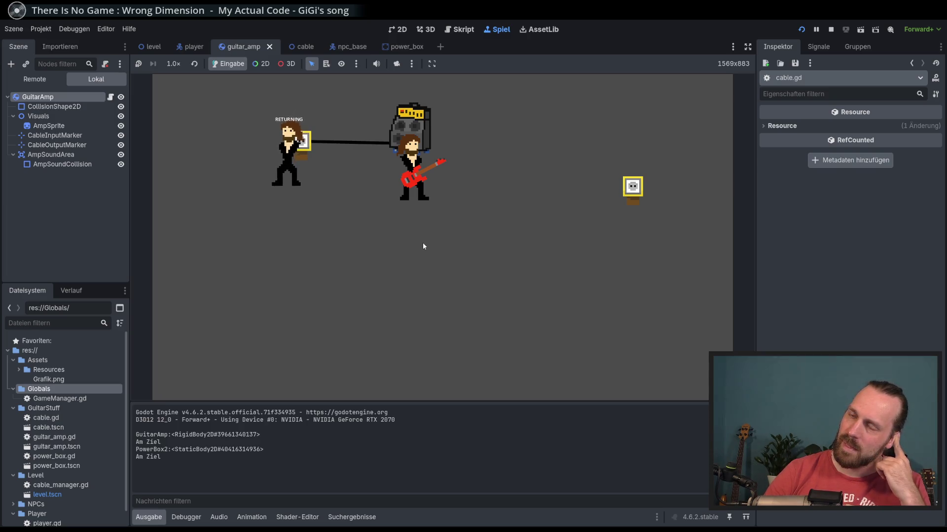
pyautogui.press('F8')
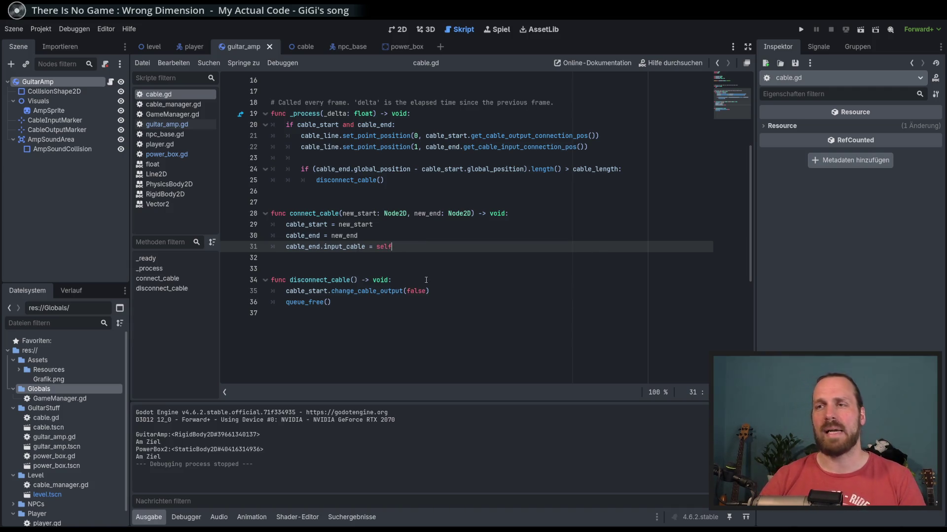
# Select the disconnect_input_cable function name in guitar_amp.gd.
pyautogui.click(170, 124)
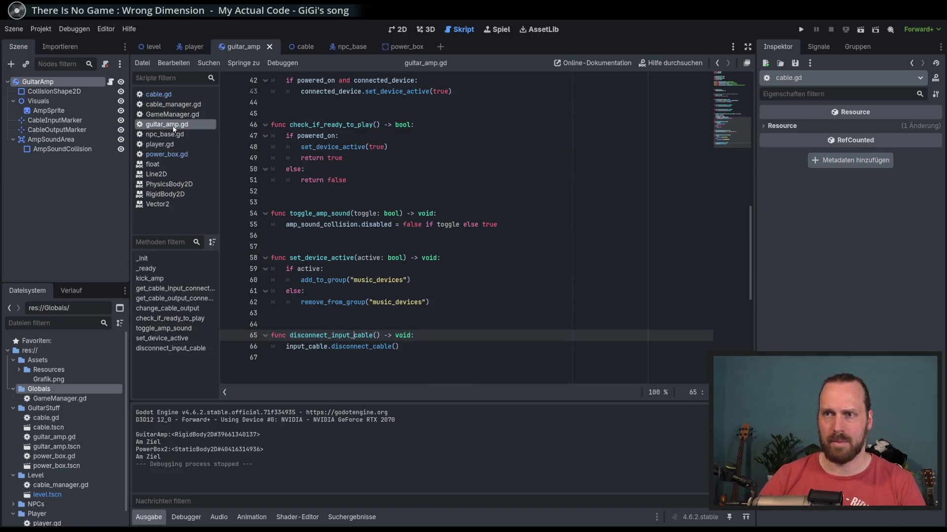
pyautogui.doubleClick(339, 335)
pyautogui.click(377, 335)
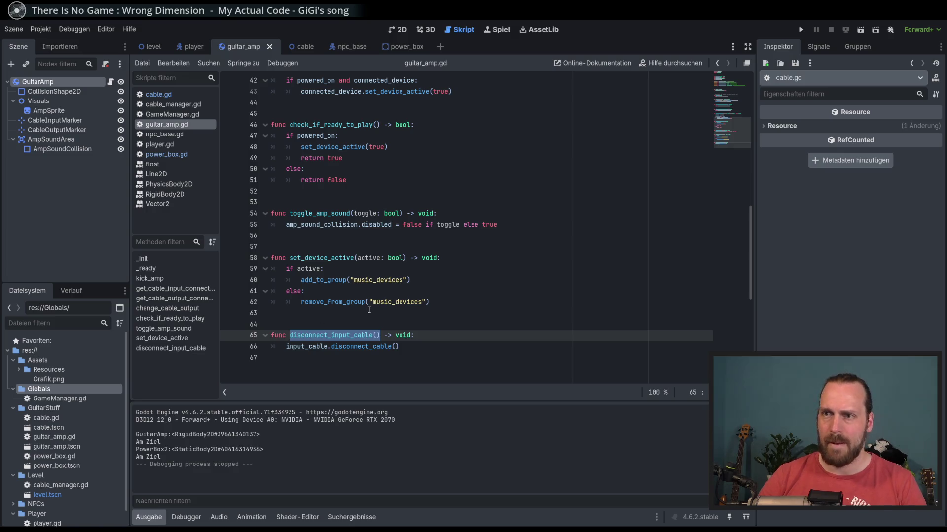
# Call angry_target.disconnect_input_cable() at the start of disconnect_finished in npc_base.gd, then run.
pyautogui.click(165, 134)
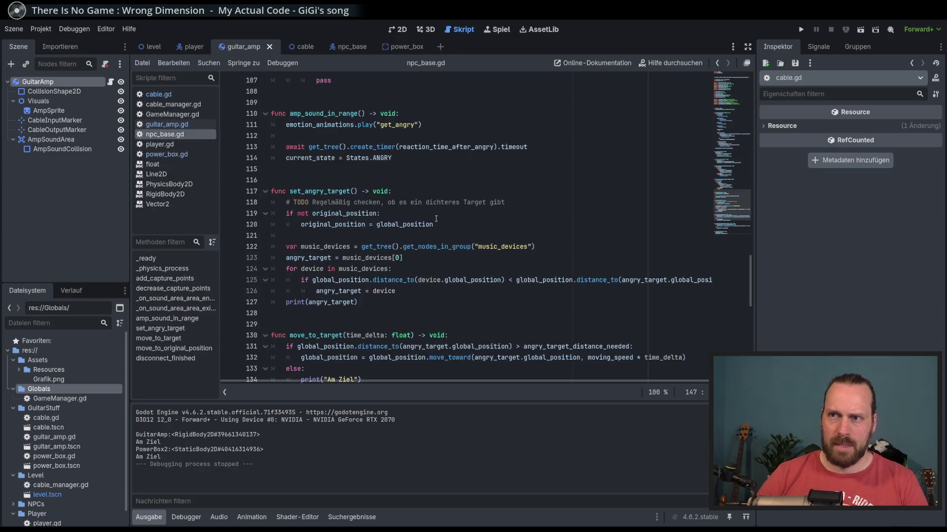
pyautogui.scroll(-6, 683, 219)
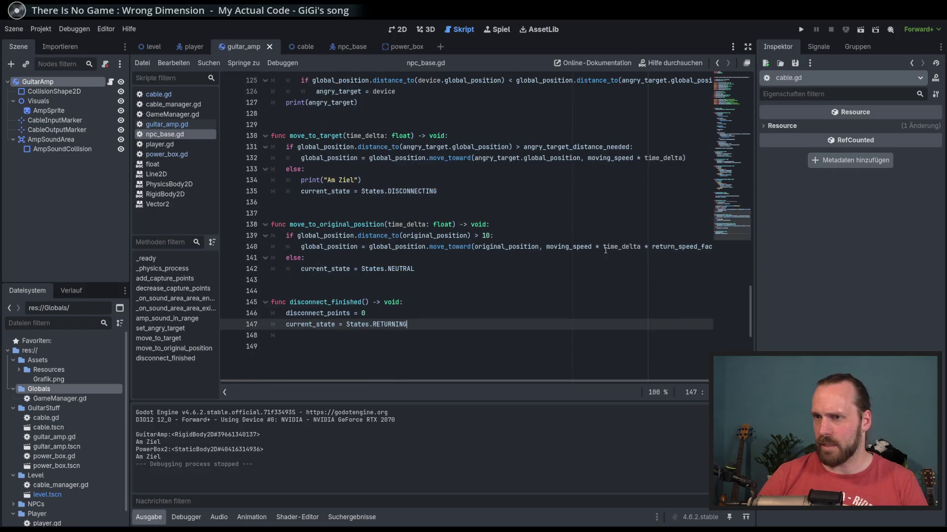
pyautogui.click(314, 305)
pyautogui.press('Return')
pyautogui.write('tardisconnect_input_cable()')
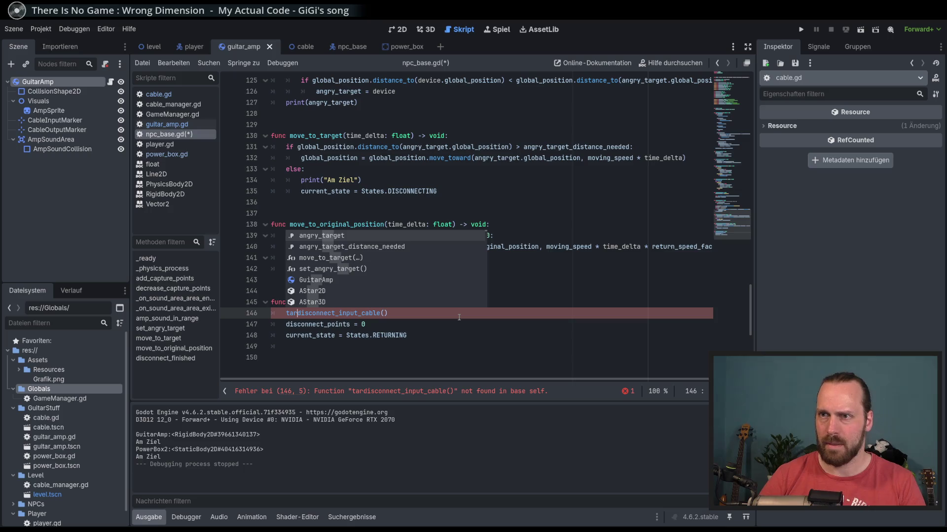
pyautogui.press('Return')
pyautogui.write('.')
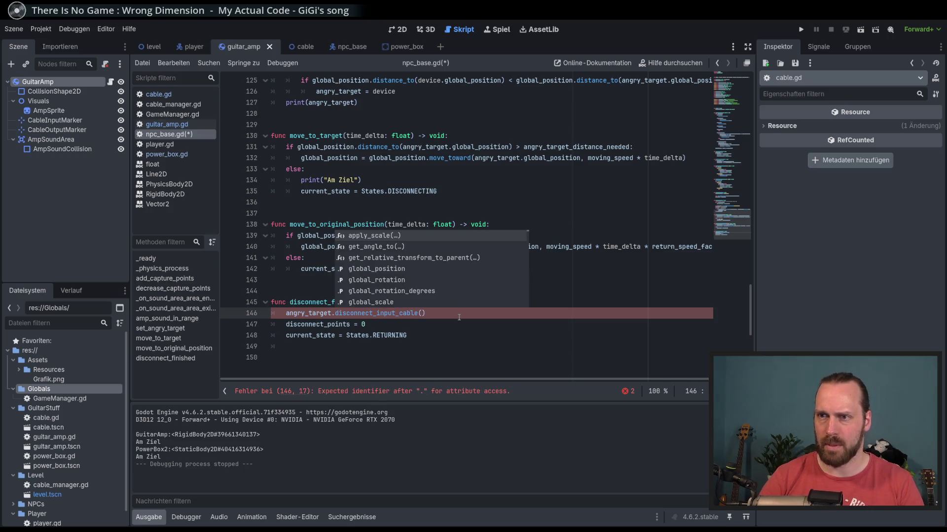
pyautogui.click(459, 317)
pyautogui.press('F5')
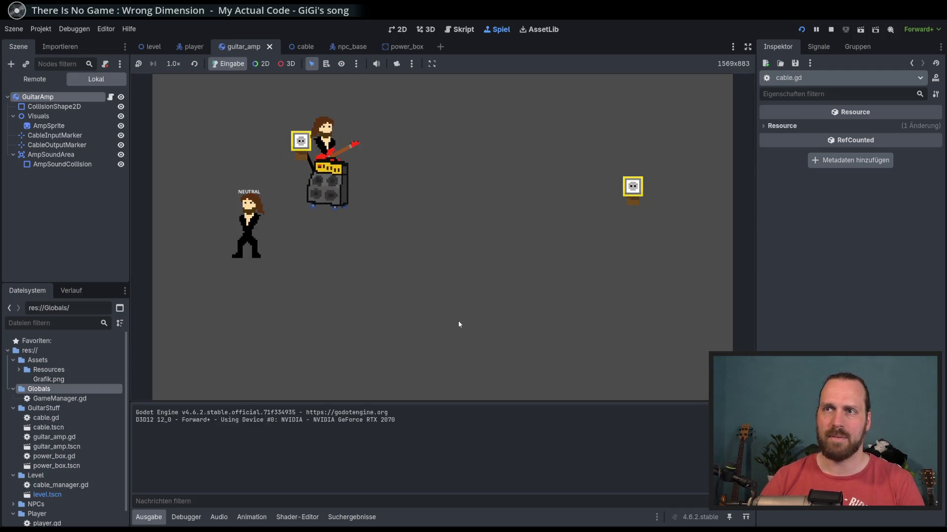
# Walk the guitarist to stretch the cable, fetch the amp, and play a guitar blast at the NPC.
pyautogui.press('Right')
pyautogui.press('Down')
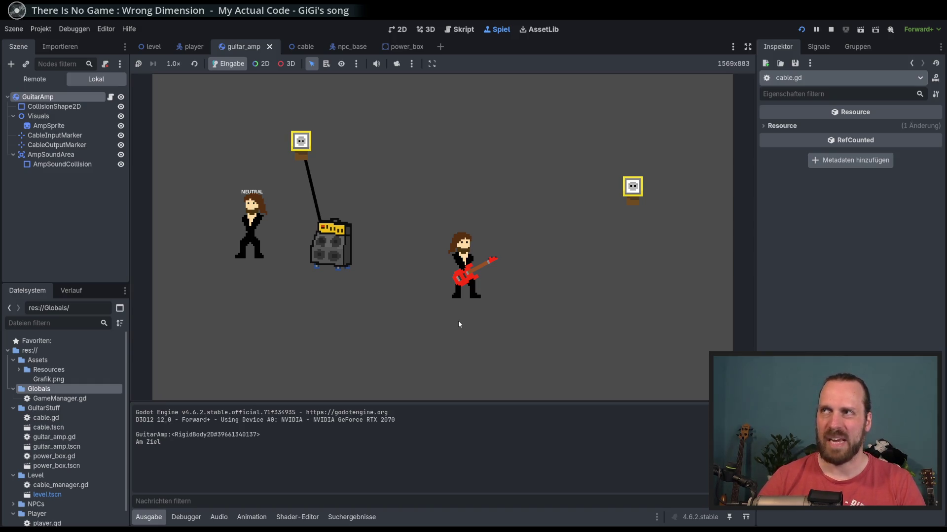
pyautogui.press('Left')
pyautogui.press('Up')
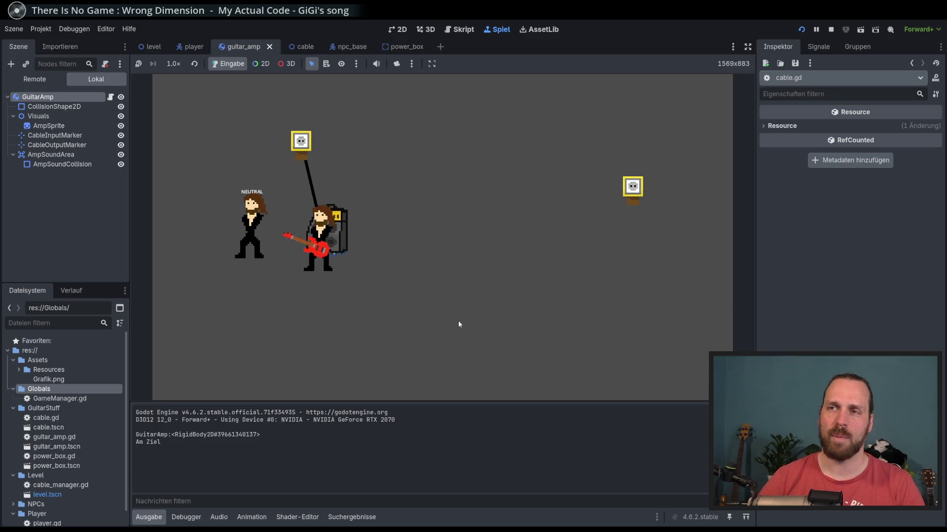
pyautogui.press('Right')
pyautogui.press('Left')
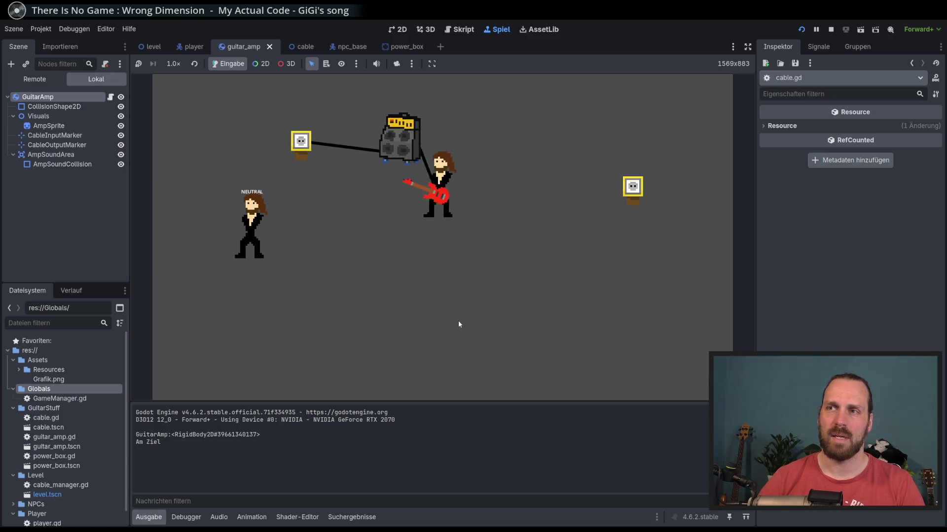
pyautogui.press('Left')
pyautogui.press('space')
pyautogui.press('Right')
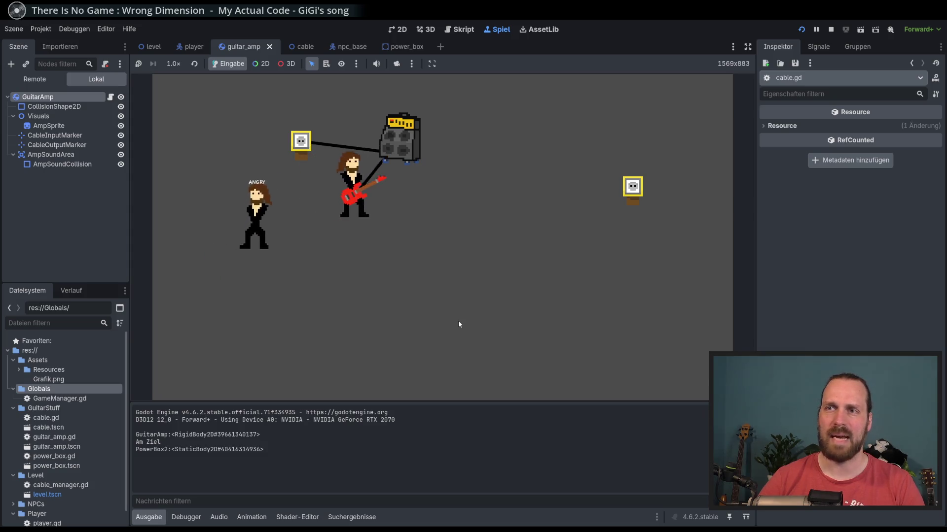
pyautogui.press('Up')
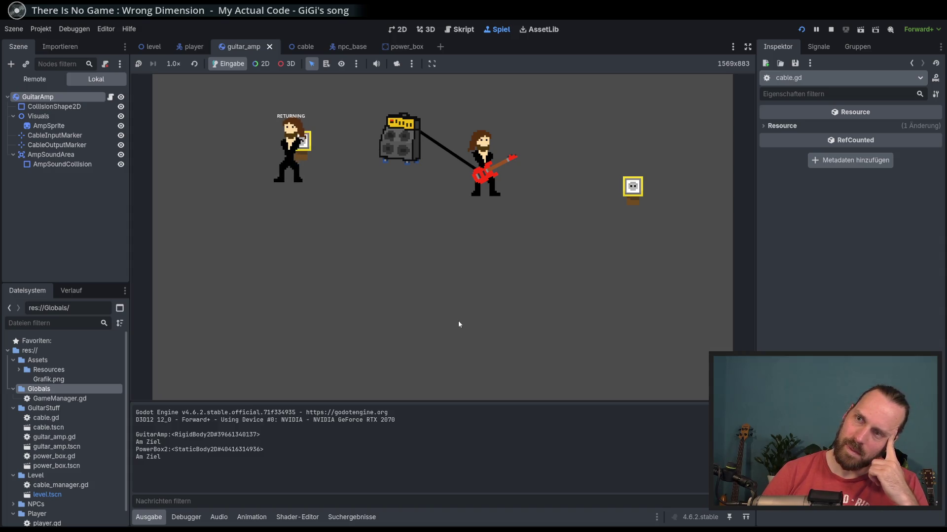
# Pull the amp around while walking the guitar player toward the NPC and back.
pyautogui.press('Up')
pyautogui.press('Left')
pyautogui.press('Down')
pyautogui.press('Right')
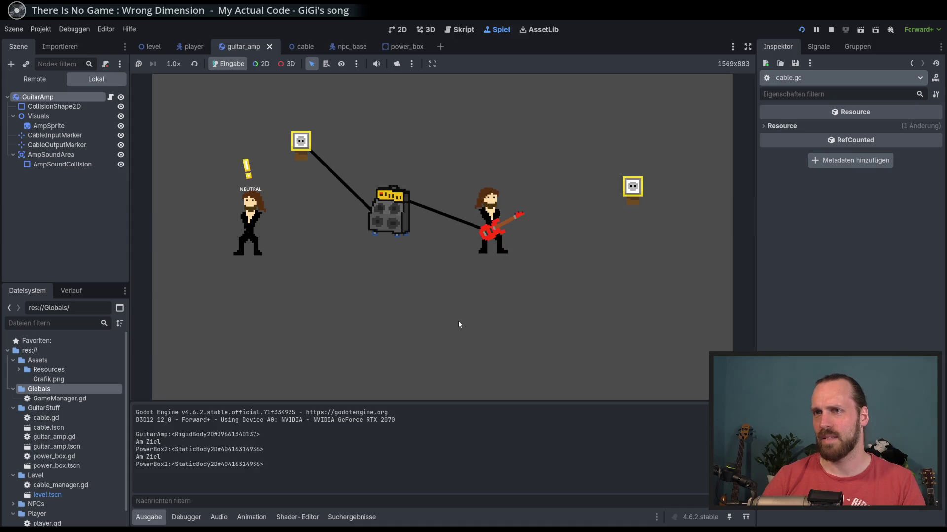
pyautogui.press('Left')
pyautogui.press('Up')
pyautogui.press('Up')
pyautogui.press('Left')
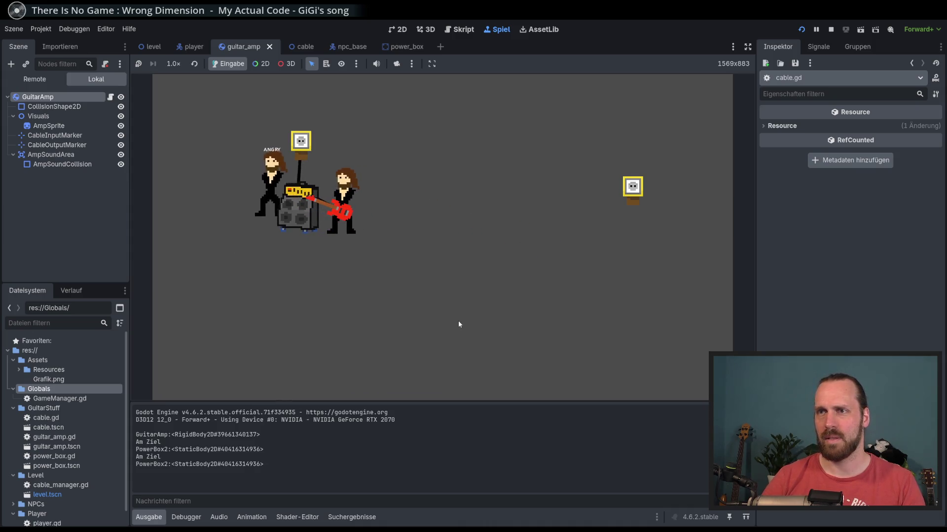
pyautogui.press('Down')
pyautogui.press('Right')
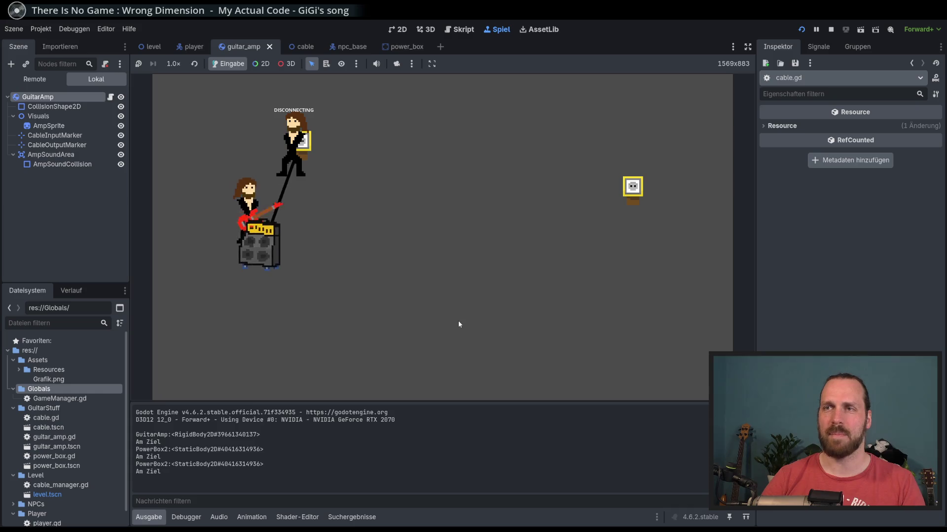
pyautogui.press('Left')
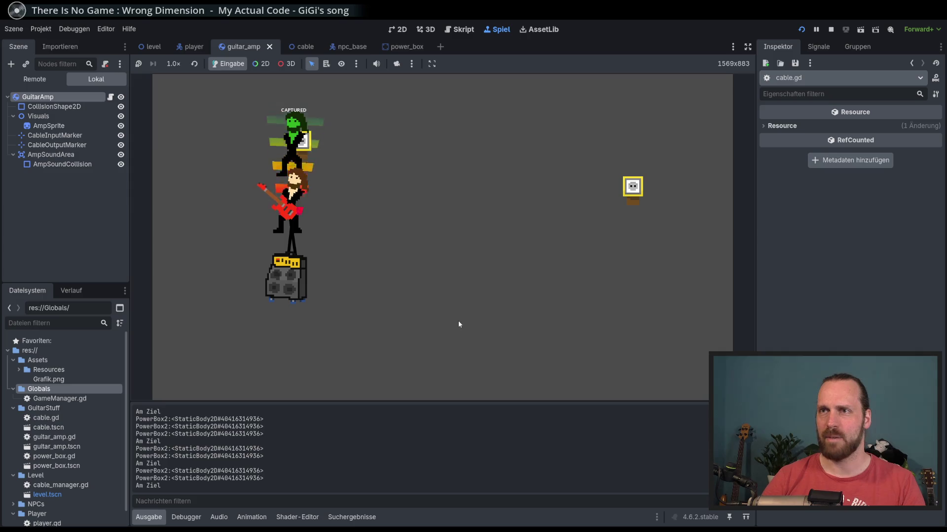
pyautogui.press('Right')
pyautogui.press('Up')
pyautogui.press('Left')
pyautogui.press('Left')
pyautogui.press('Down')
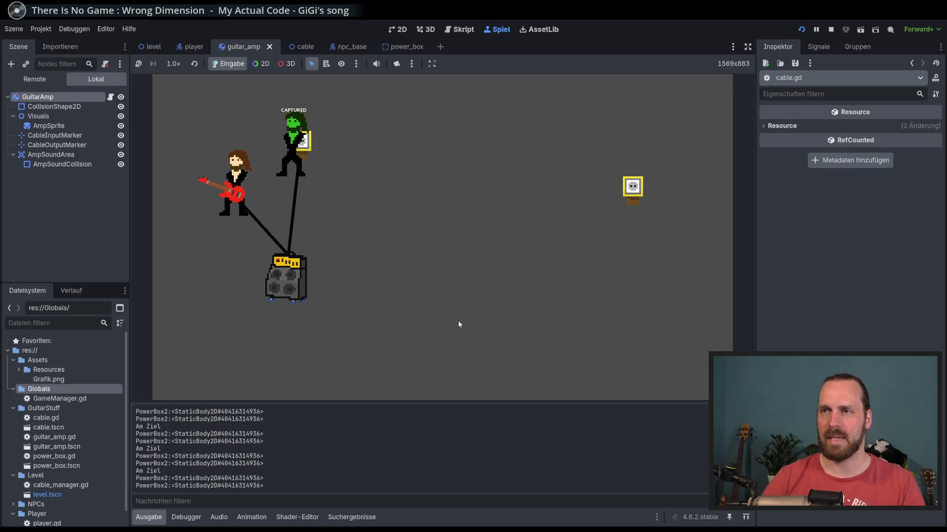
pyautogui.press('Right')
pyautogui.press('Up')
# Walk the player around the NPC with the cable until it is CAPTURED, then stop the game.
pyautogui.press('Right')
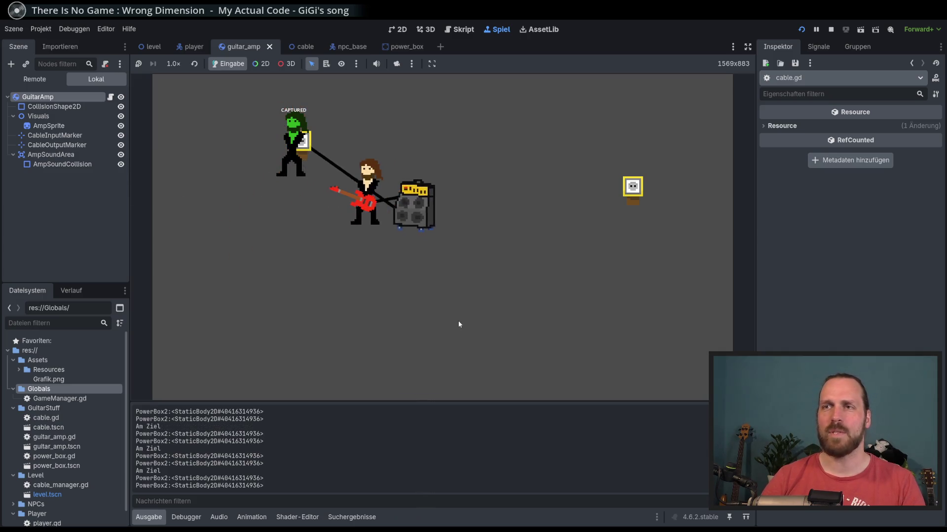
pyautogui.press('Up')
pyautogui.press('Left')
pyautogui.press('Right')
pyautogui.press('Down')
pyautogui.press('Right')
pyautogui.press('Up')
pyautogui.press('Left')
pyautogui.press('Right')
pyautogui.press('Down')
pyautogui.press('Down')
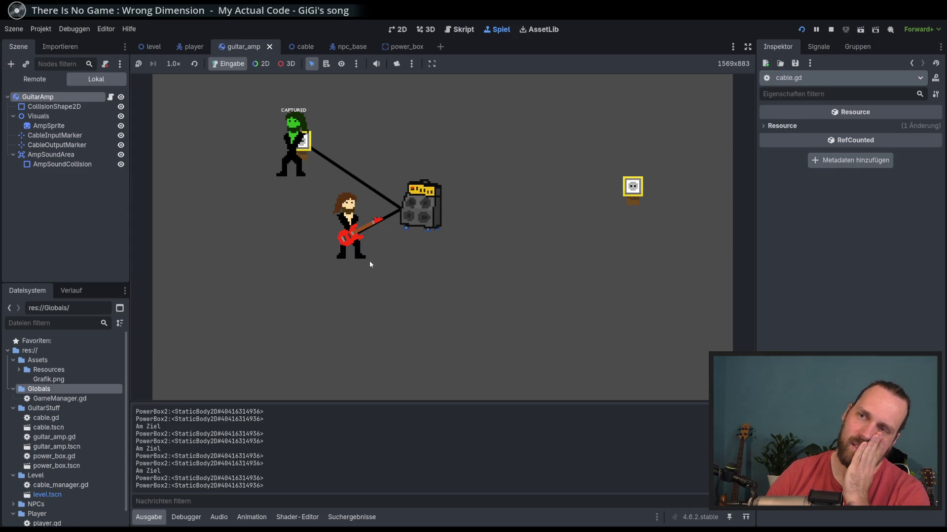
pyautogui.click(435, 260)
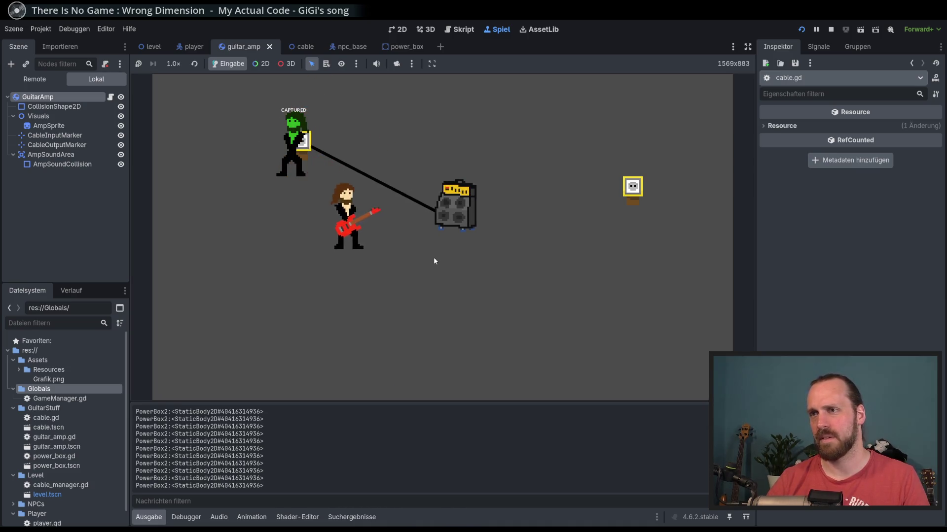
pyautogui.press('F8')
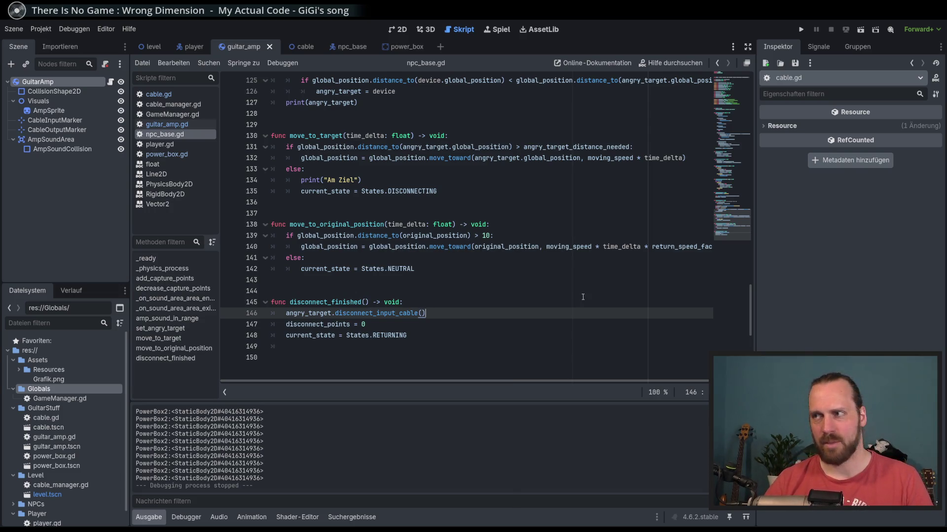
# Scroll through npc_base.gd to review the code around line 29.
pyautogui.moveTo(733, 228); pyautogui.dragTo(732, 81)
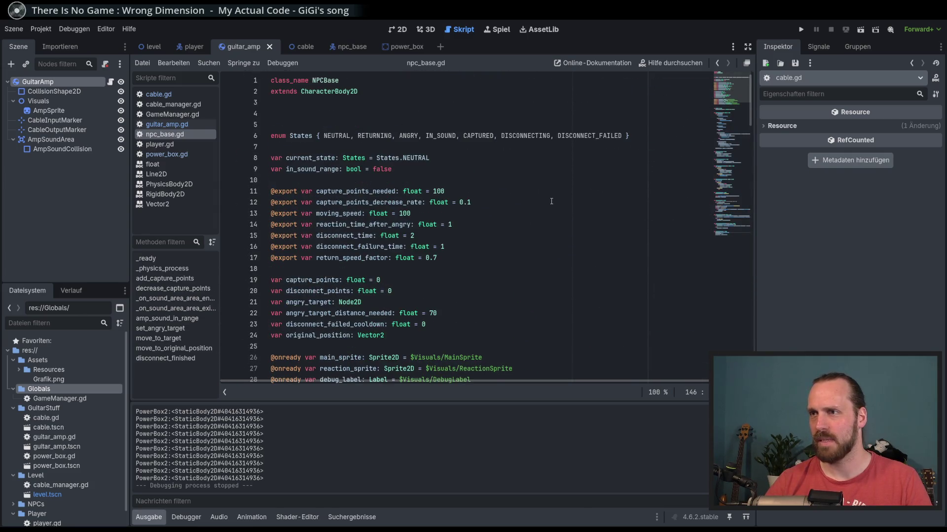
pyautogui.scroll(-4, 676, 157)
pyautogui.click(571, 255)
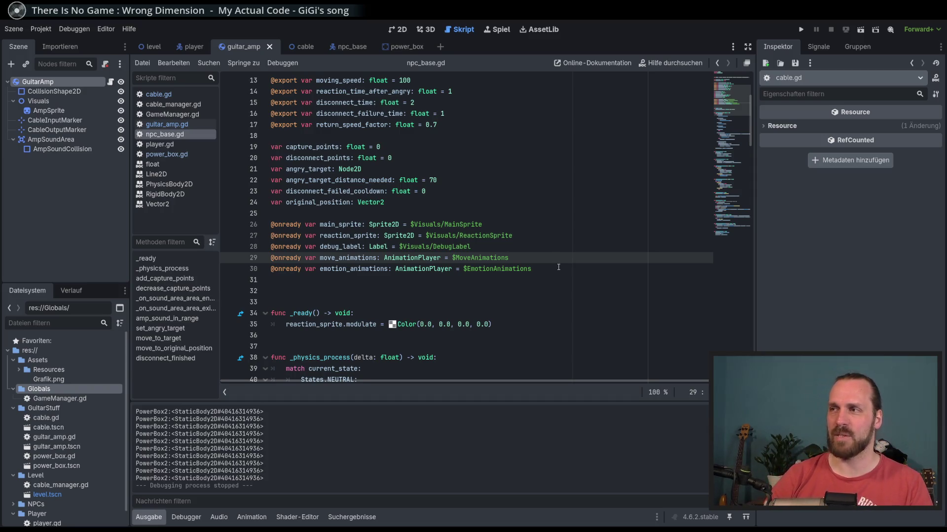
# Search all project scripts for check_if_ready_to_play, finding 4 matches in guitar_amp.gd and player.gd.
pyautogui.scroll(-3, 565, 274)
pyautogui.click(539, 293)
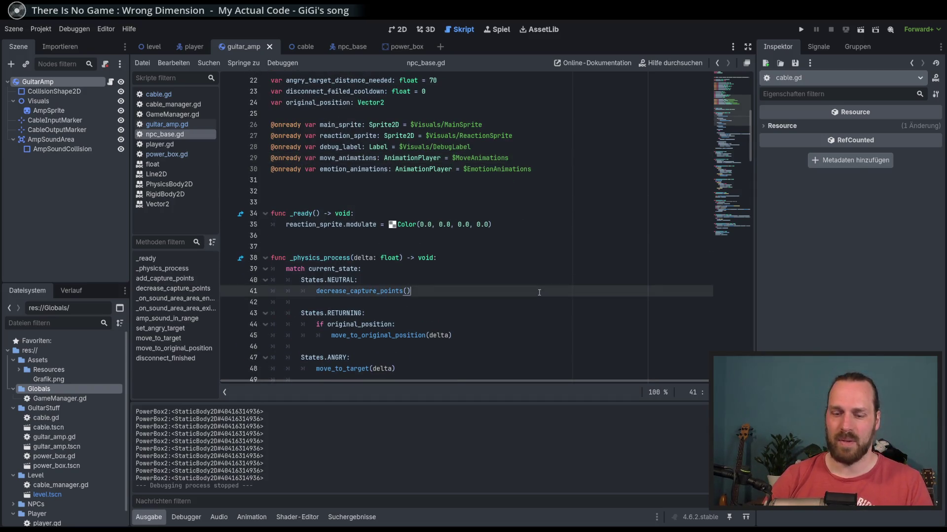
pyautogui.hotkey('ctrl', 'shift', 'f')
pyautogui.press('Return')
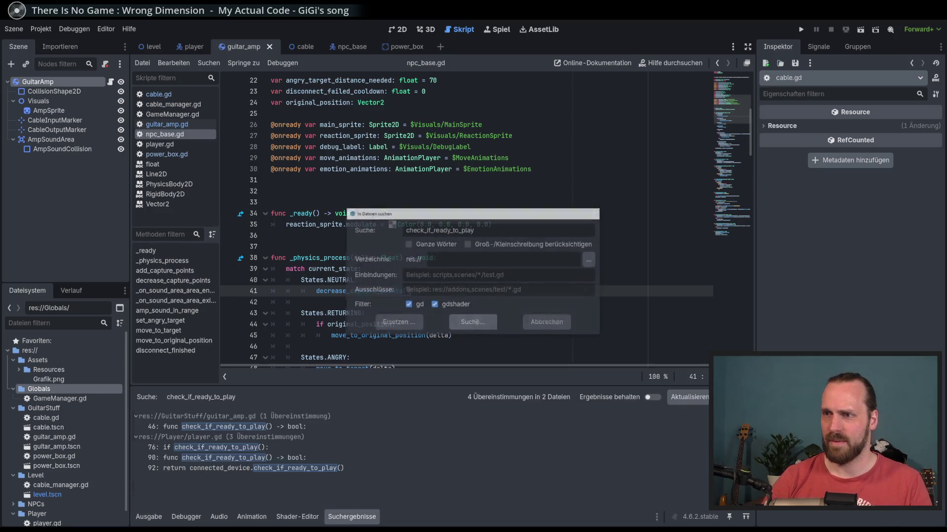
# Check the guitar_amp.gd match, then search all project scripts for print calls.
pyautogui.click(303, 427)
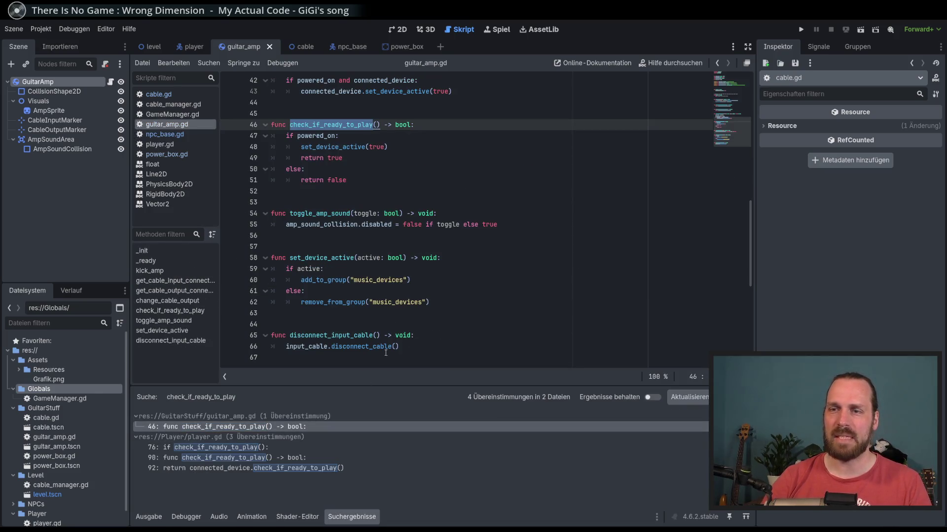
pyautogui.click(433, 224)
pyautogui.hotkey('ctrl', 'shift', 'f')
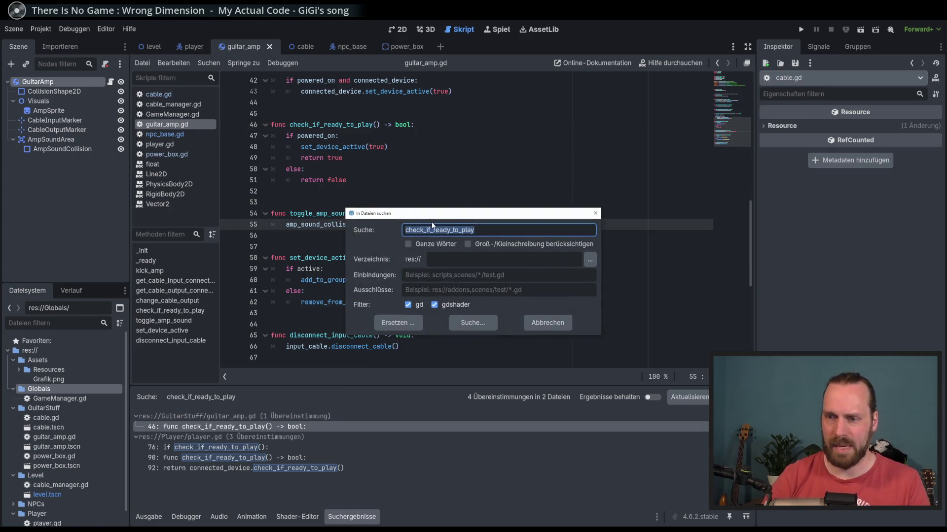
pyautogui.write('print')
pyautogui.click(473, 323)
# Delete the print(angry_target) line from npc_base.gd.
pyautogui.click(212, 427)
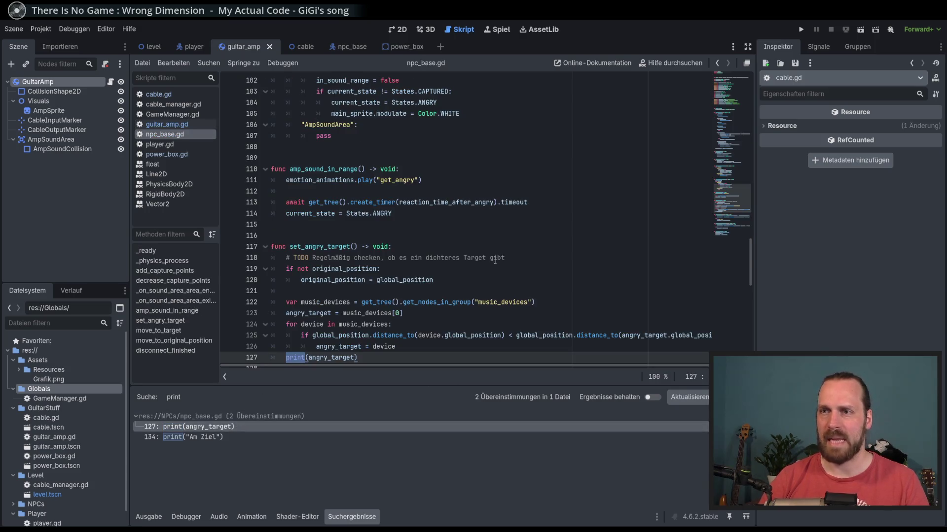
pyautogui.press('Down')
pyautogui.press('Down')
pyautogui.tripleClick(399, 227)
pyautogui.press('BackSpace')
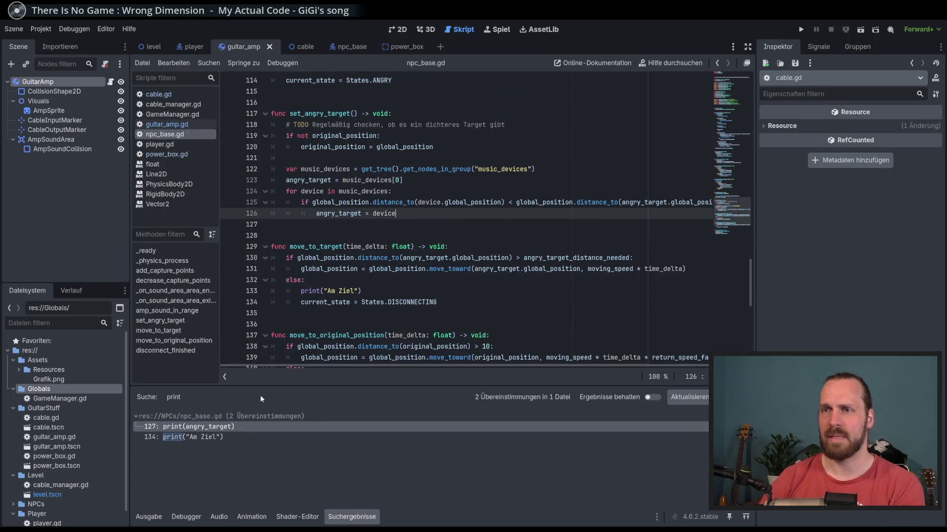
# Delete the print("Am Ziel") line from npc_base.gd.
pyautogui.click(247, 431)
pyautogui.click(391, 296)
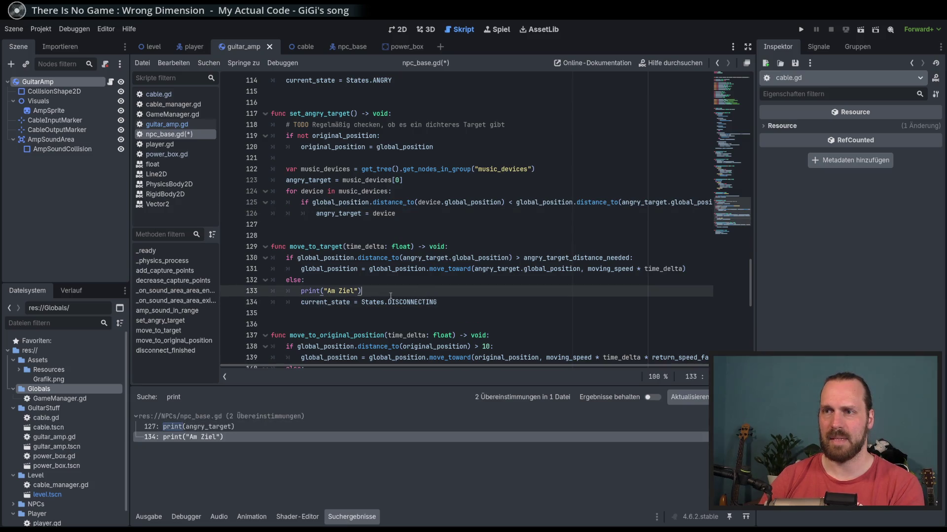
pyautogui.tripleClick(384, 286)
pyautogui.press('BackSpace')
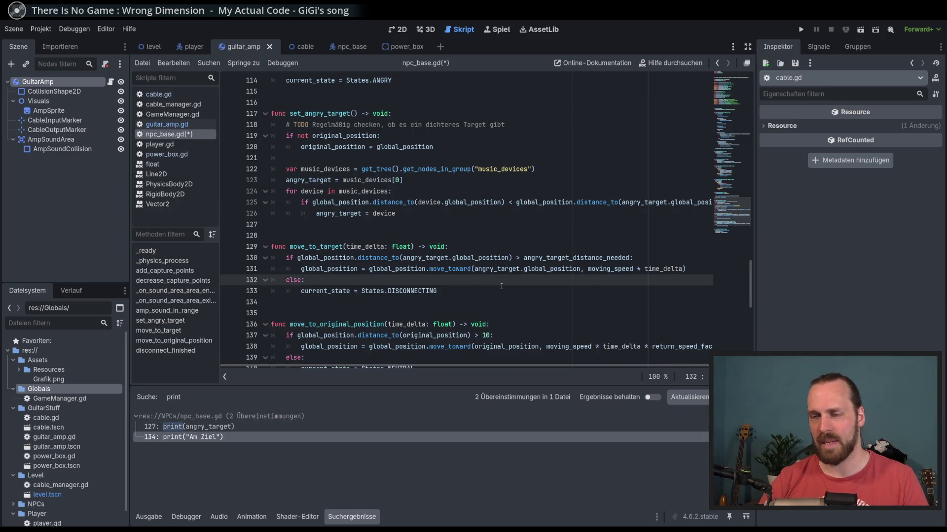
# Review the else: branch at lines 138–140 near the end of npc_base.gd.
pyautogui.scroll(-1, 523, 323)
pyautogui.click(524, 313)
pyautogui.click(531, 335)
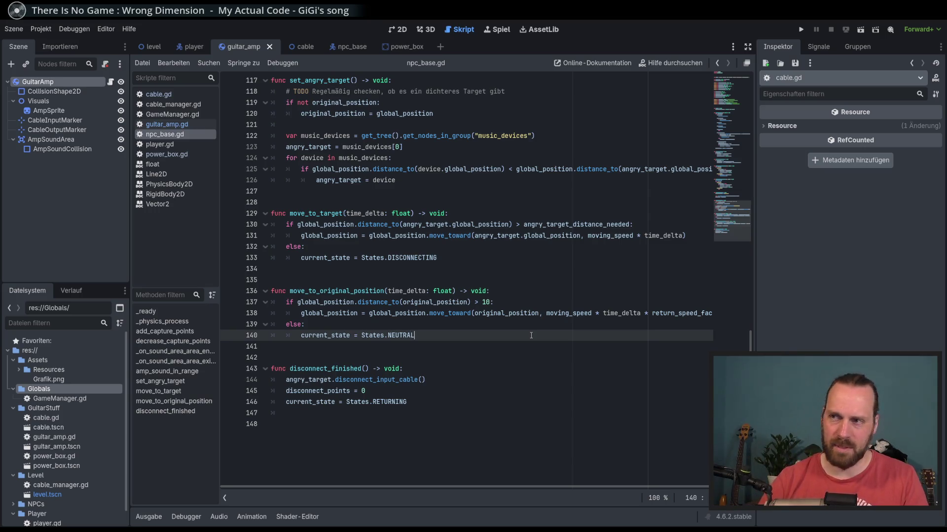
pyautogui.moveTo(719, 219)
pyautogui.mouseDown()
pyautogui.moveTo(720, 103)
pyautogui.moveTo(718, 215)
pyautogui.mouseUp()
pyautogui.moveTo(652, 264)
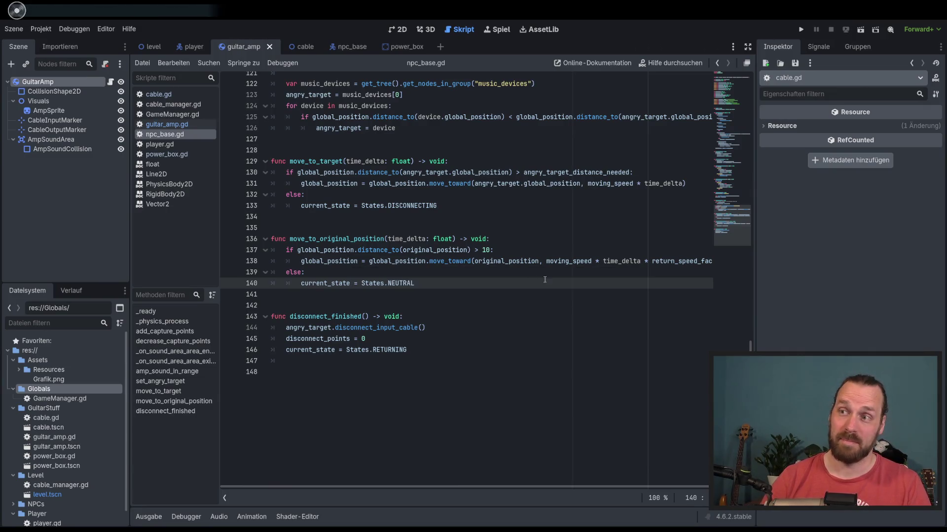
pyautogui.click(546, 275)
pyautogui.click(543, 287)
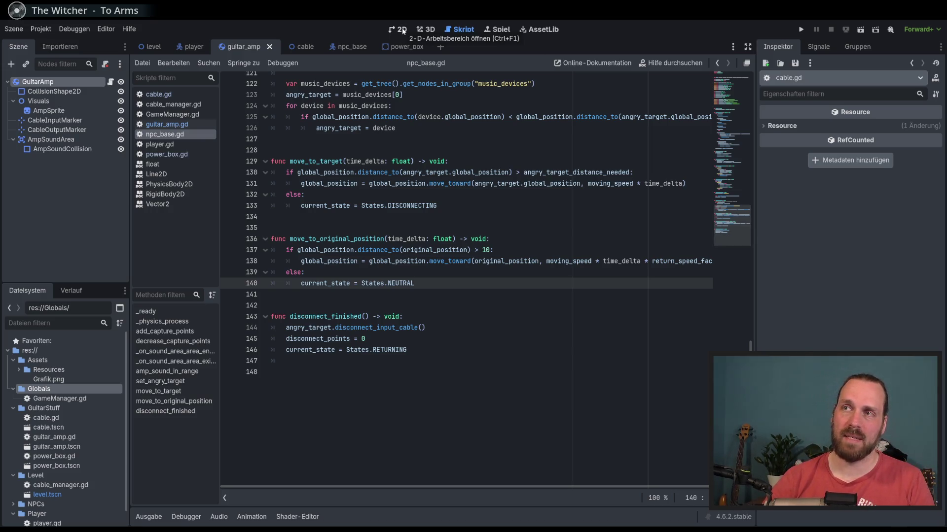
pyautogui.click(552, 317)
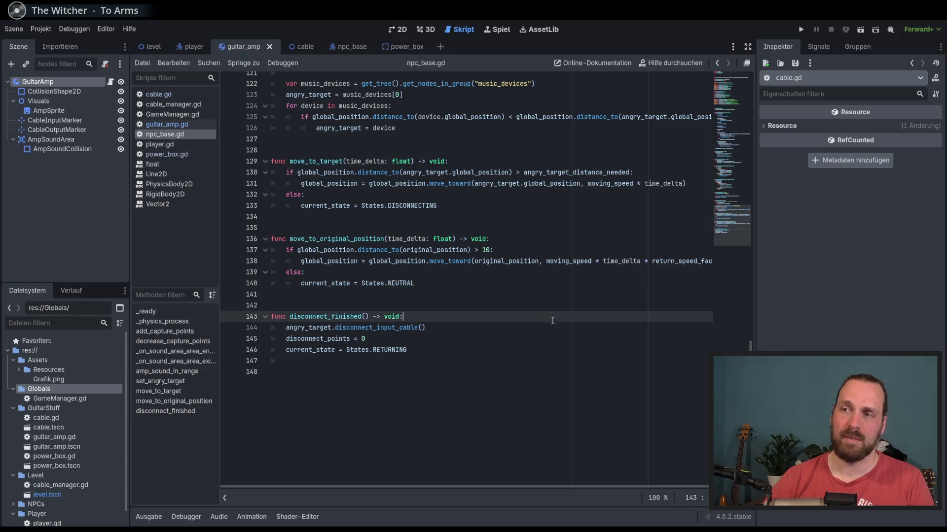
pyautogui.click(539, 329)
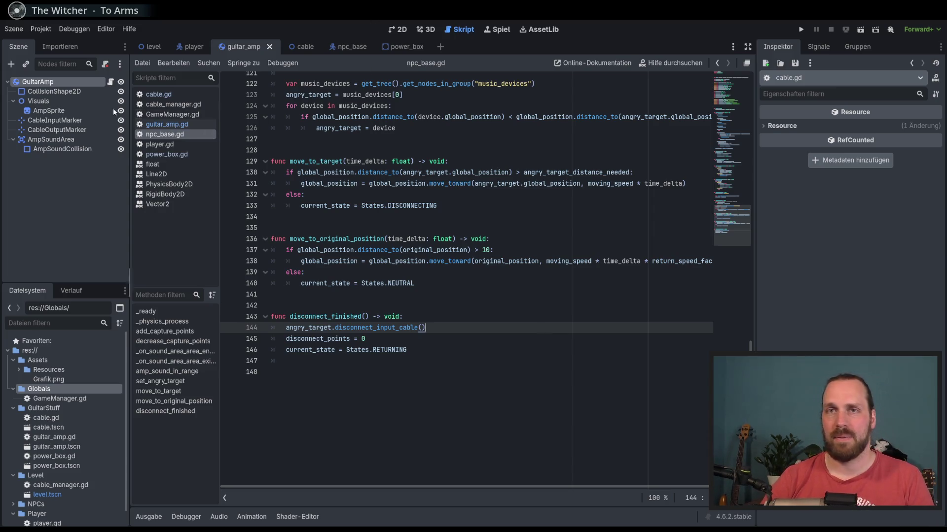
# Add PowerBox to the Player node's collision mask and run the game.
pyautogui.click(192, 46)
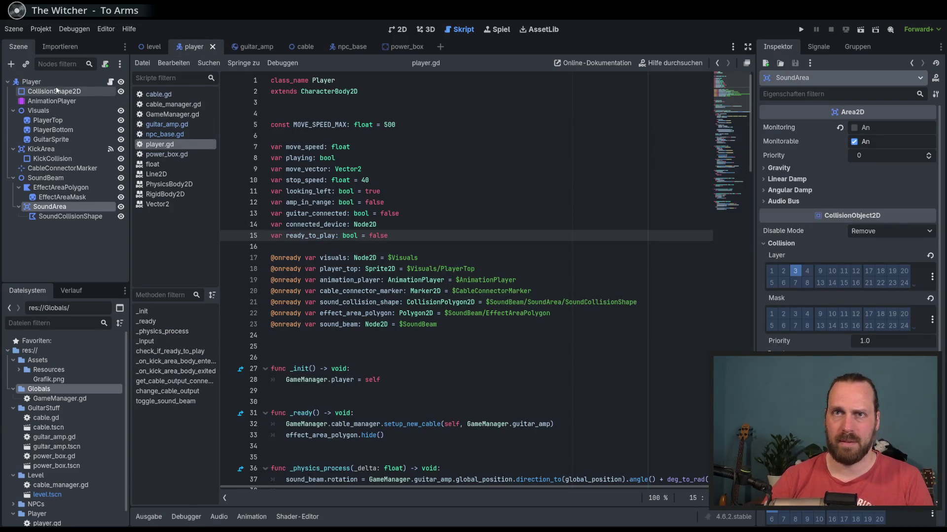
pyautogui.click(31, 81)
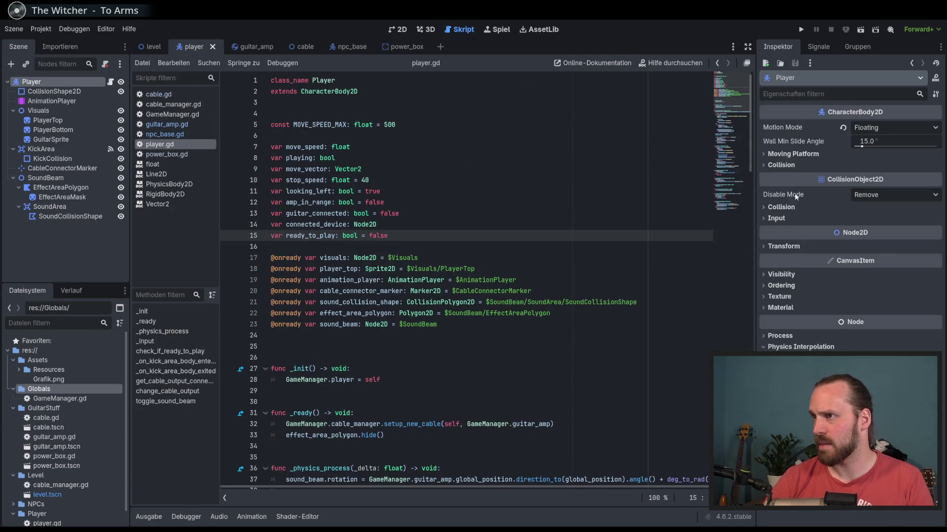
pyautogui.click(781, 207)
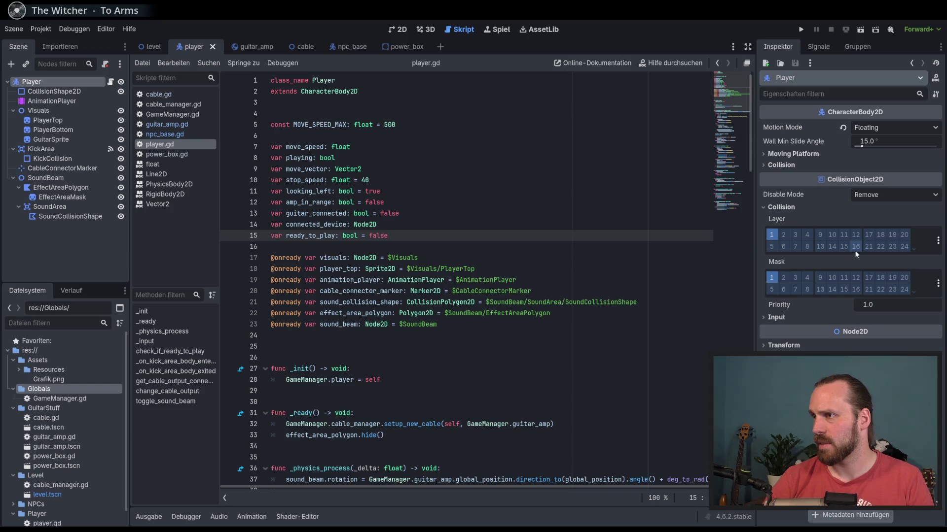
pyautogui.click(938, 284)
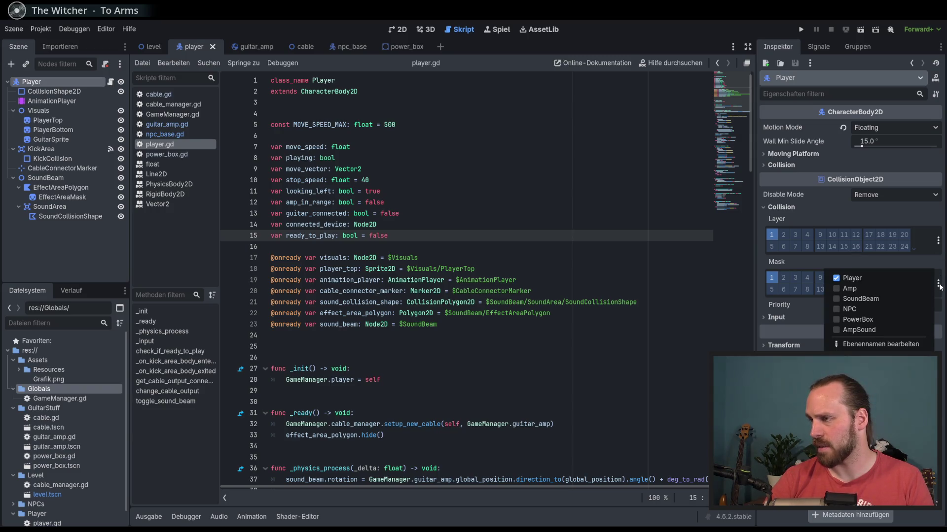
pyautogui.click(875, 321)
pyautogui.press('F5')
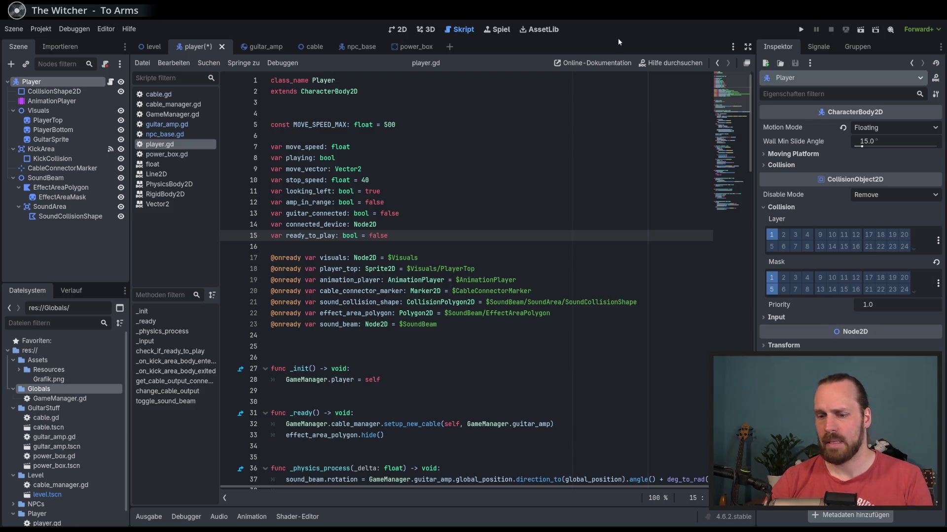
# Walk the guitar player around and across the power box to test collision.
pyautogui.press('Up')
pyautogui.press('Left')
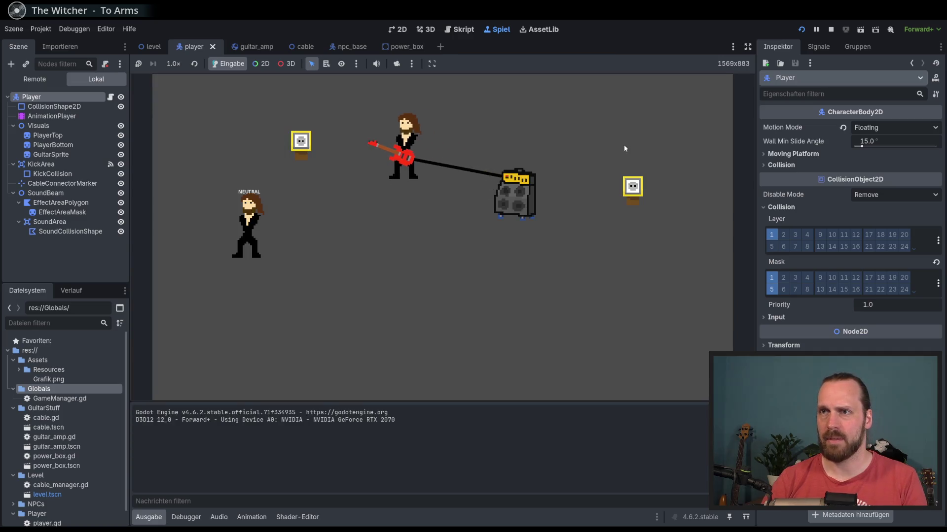
pyautogui.press('Down')
pyautogui.press('Right')
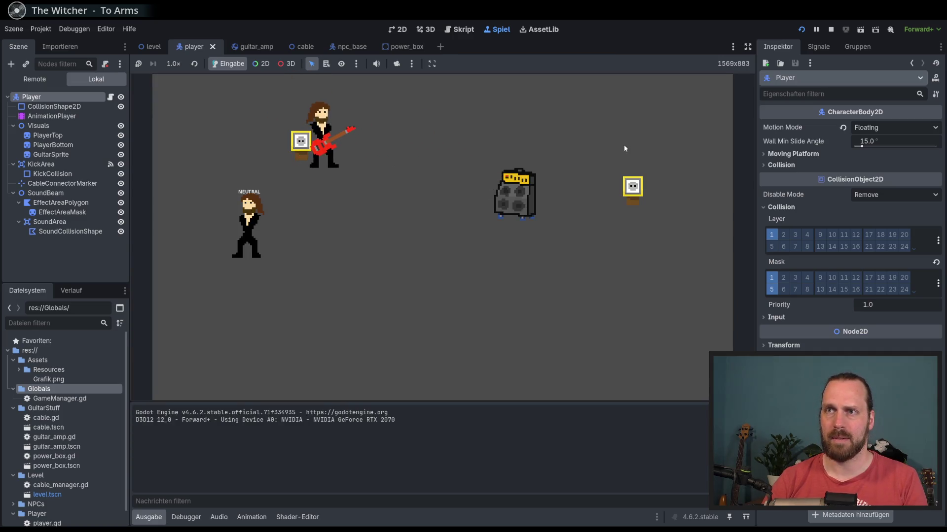
pyautogui.press('Left')
pyautogui.press('Up')
pyautogui.press('Right')
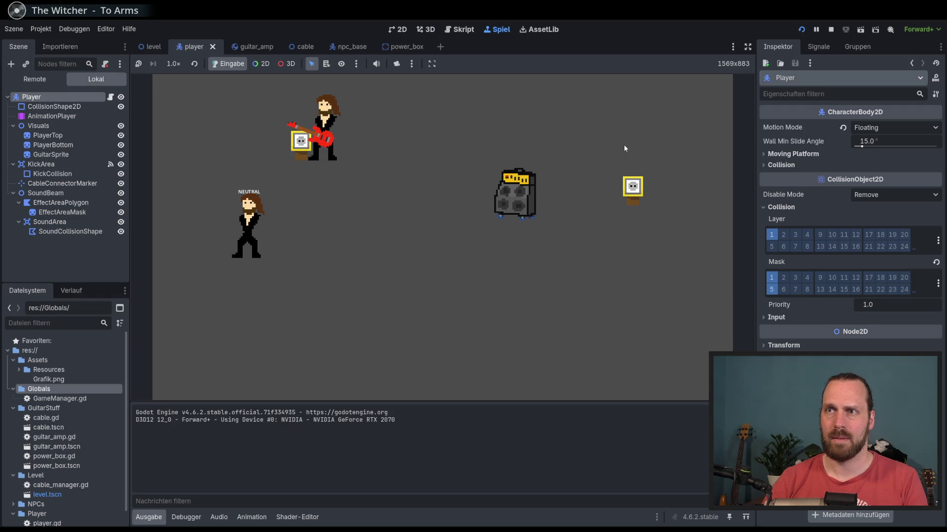
pyautogui.press('Left')
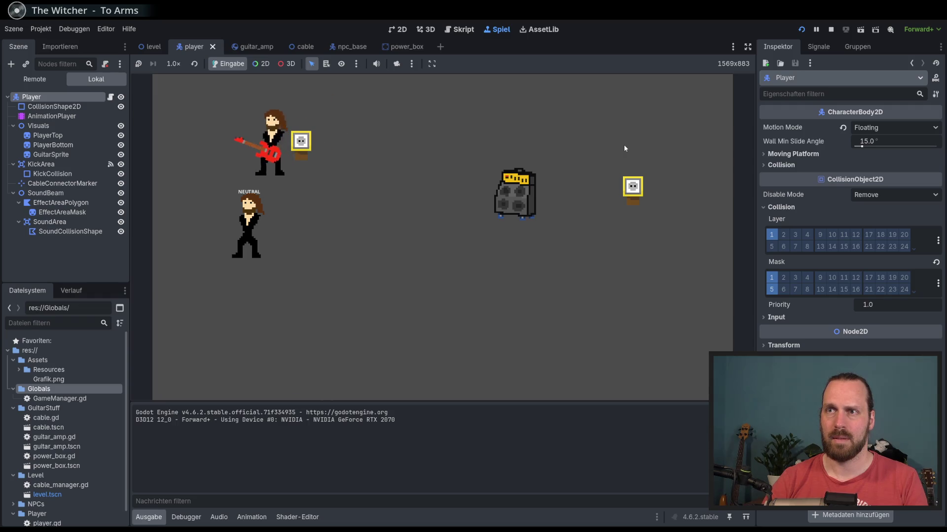
pyautogui.press('Right')
pyautogui.press('Left')
pyautogui.press('Down')
pyautogui.press('Up')
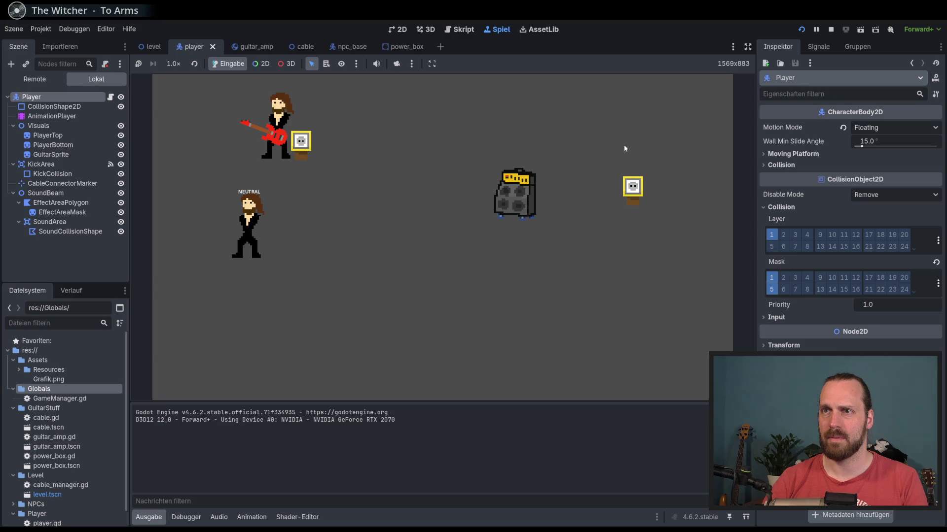
pyautogui.press('Right')
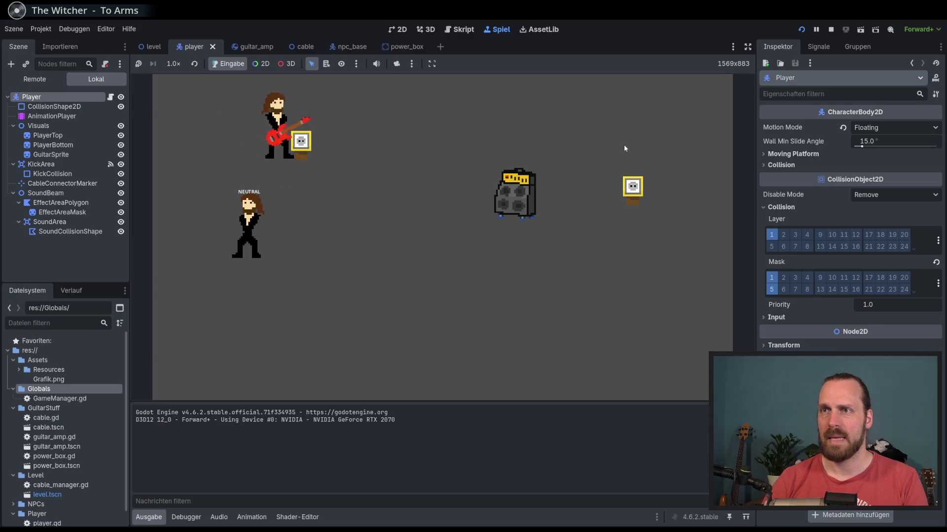
pyautogui.press('Right')
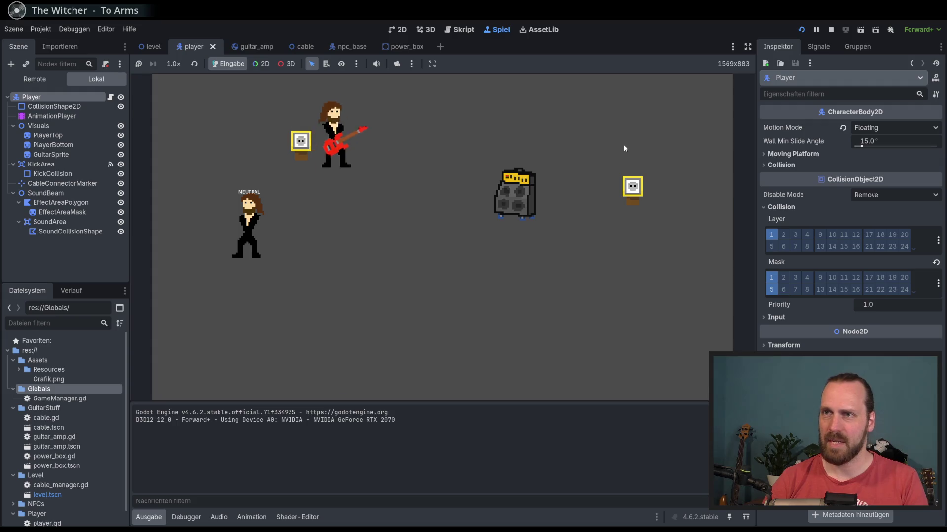
pyautogui.press('Left')
pyautogui.press('Right')
pyautogui.press('Up')
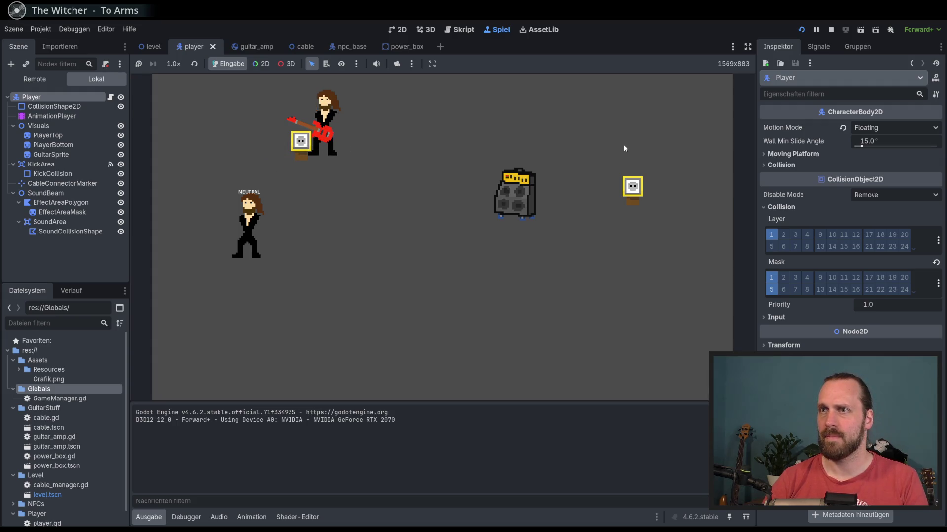
# Move the player back and forth over the power box and down past the amp.
pyautogui.press('Right')
pyautogui.press('Left')
pyautogui.press('Down')
pyautogui.press('Up')
pyautogui.press('Right')
pyautogui.press('Down')
pyautogui.press('Left')
pyautogui.press('Right')
pyautogui.press('Up')
pyautogui.press('Down')
pyautogui.press('Up')
pyautogui.press('Down')
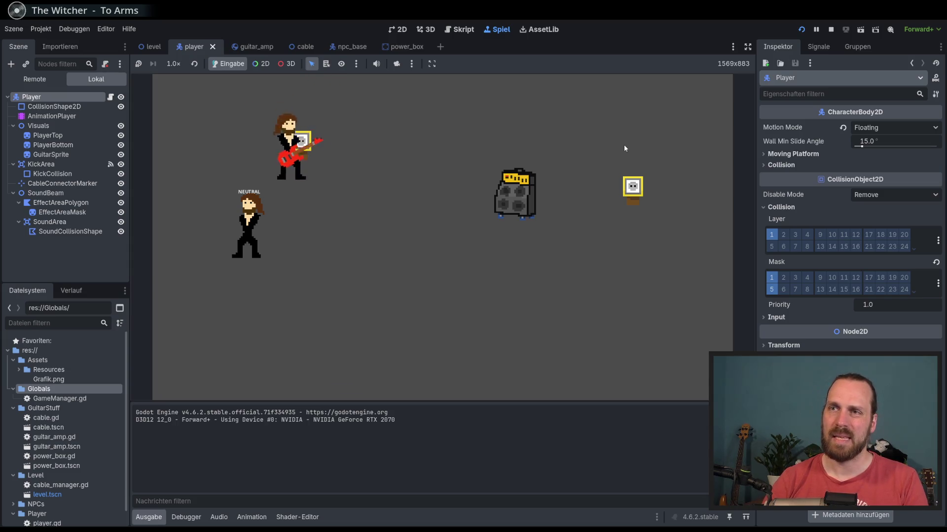
# Circle the NEUTRAL NPC with the player to test collision, then stop the game.
pyautogui.press('Left')
pyautogui.press('Up')
pyautogui.press('Left')
pyautogui.press('Down')
pyautogui.press('Right')
pyautogui.press('Up')
pyautogui.press('Left')
pyautogui.press('Right')
pyautogui.press('Left')
pyautogui.press('Right')
pyautogui.press('Left')
pyautogui.press('Down')
pyautogui.press('Up')
pyautogui.press('Right')
pyautogui.press('Left')
pyautogui.press('Down')
pyautogui.press('Right')
pyautogui.press('Right')
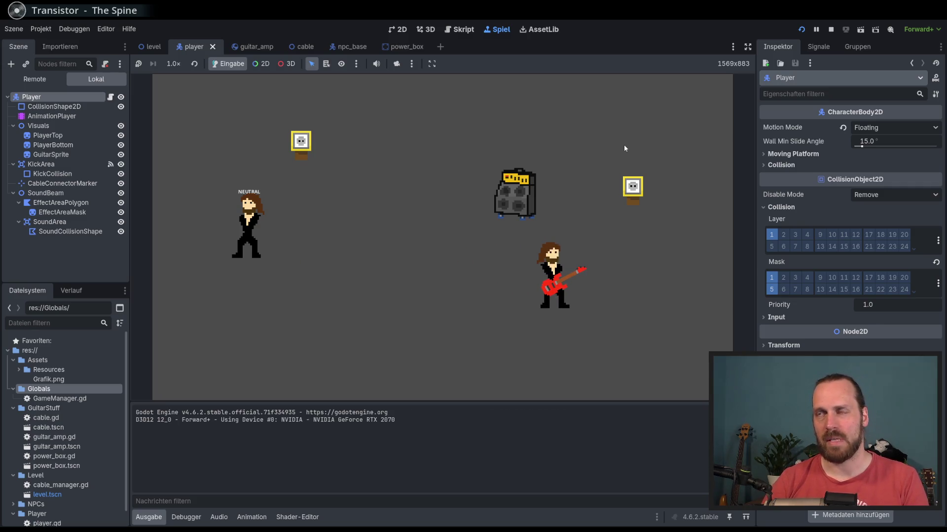
pyautogui.press('Left')
pyautogui.press('F8')
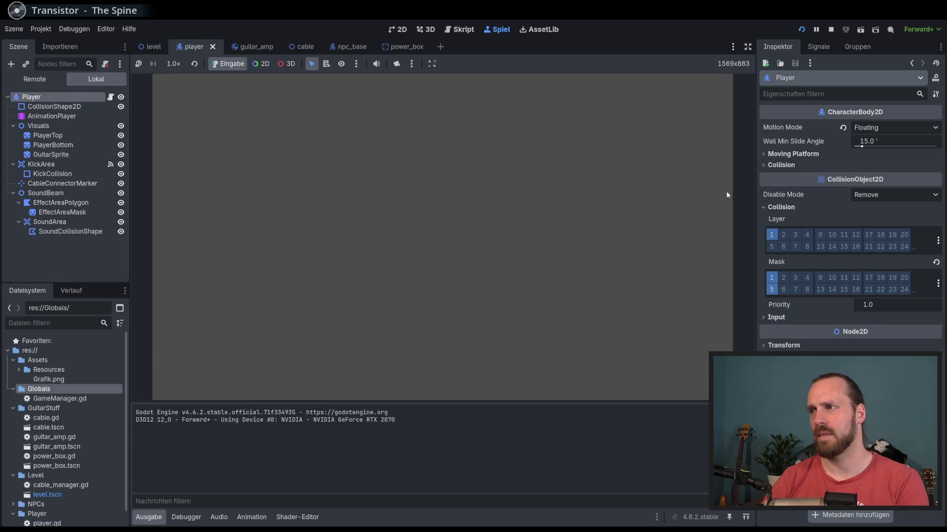
pyautogui.click(937, 283)
# Enable the NPC layer in the Player's collision mask and walk the player into the NPC.
pyautogui.click(874, 309)
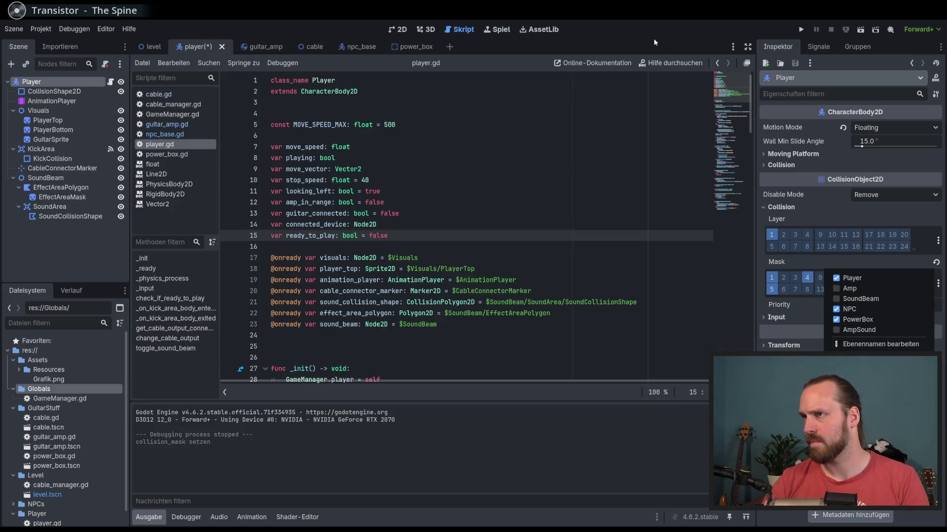
pyautogui.hotkey('ctrl', 's')
pyautogui.press('Left')
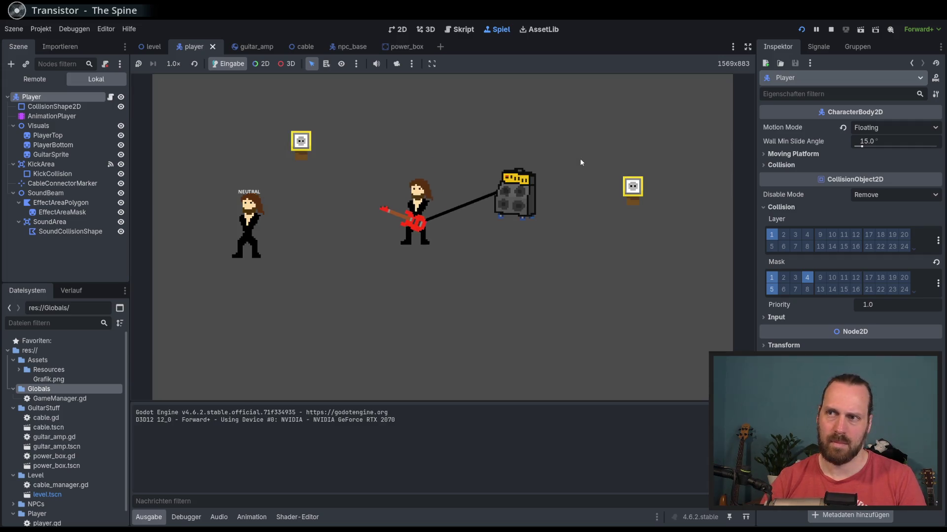
pyautogui.press('Left')
pyautogui.press('Up')
pyautogui.press('Down')
# Walk the player around the NPC and toward the amp, then stop the game and save the scene.
pyautogui.press('Down')
pyautogui.press('Up')
pyautogui.press('Right')
pyautogui.press('Down')
pyautogui.press('Left')
pyautogui.press('Up')
pyautogui.press('Right')
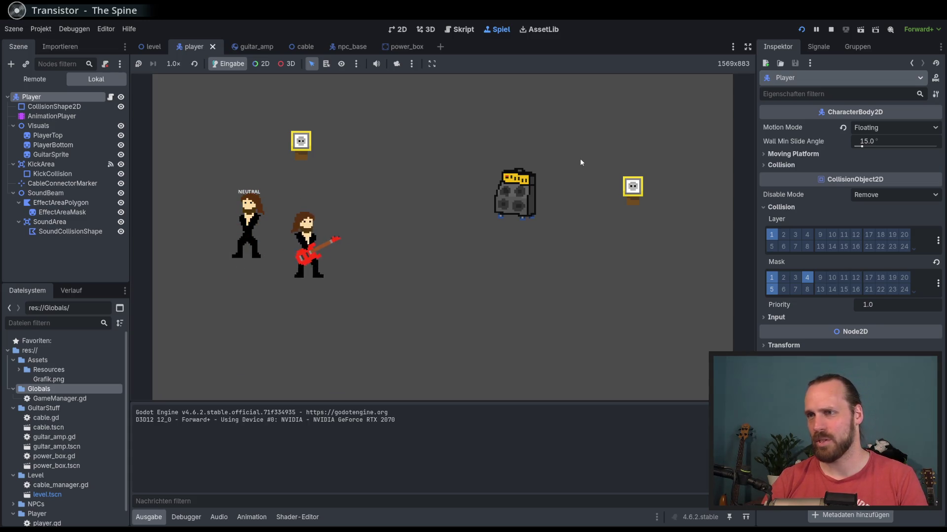
pyautogui.press('Left')
pyautogui.press('Up')
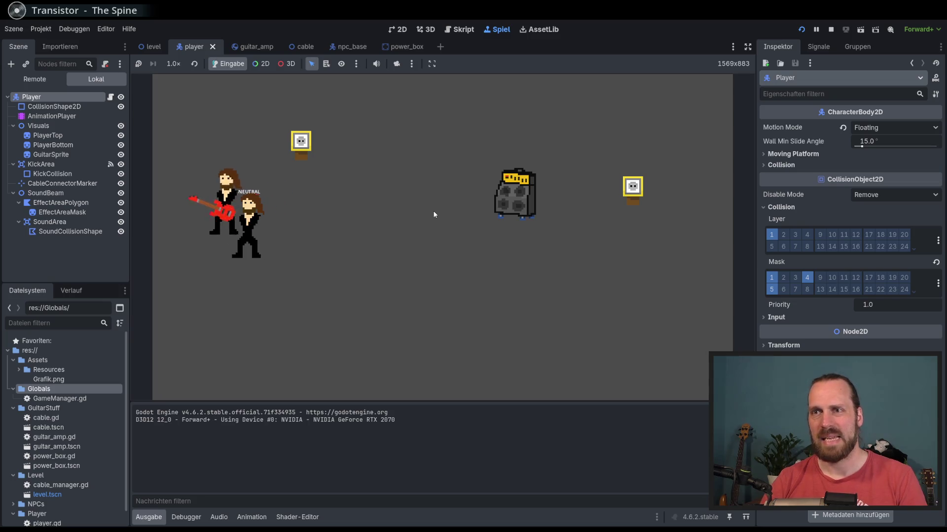
pyautogui.press('F8')
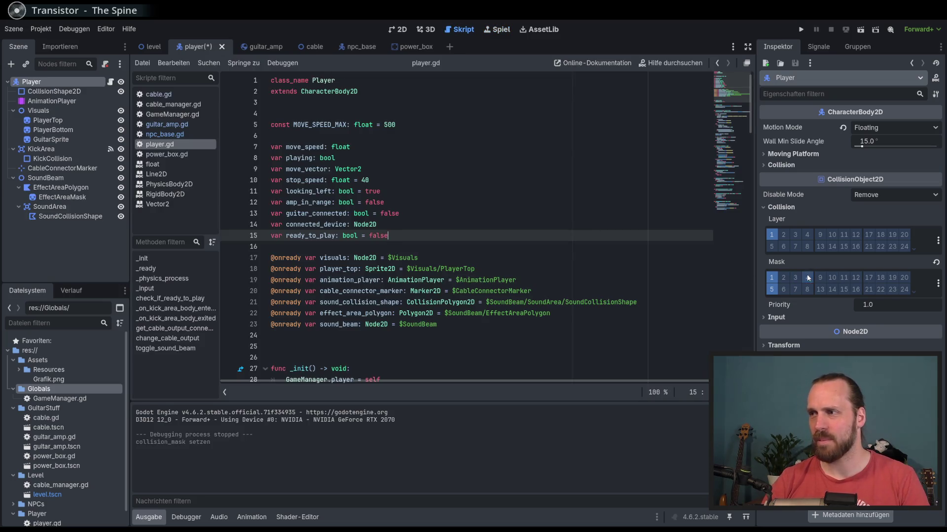
pyautogui.hotkey('ctrl', 's')
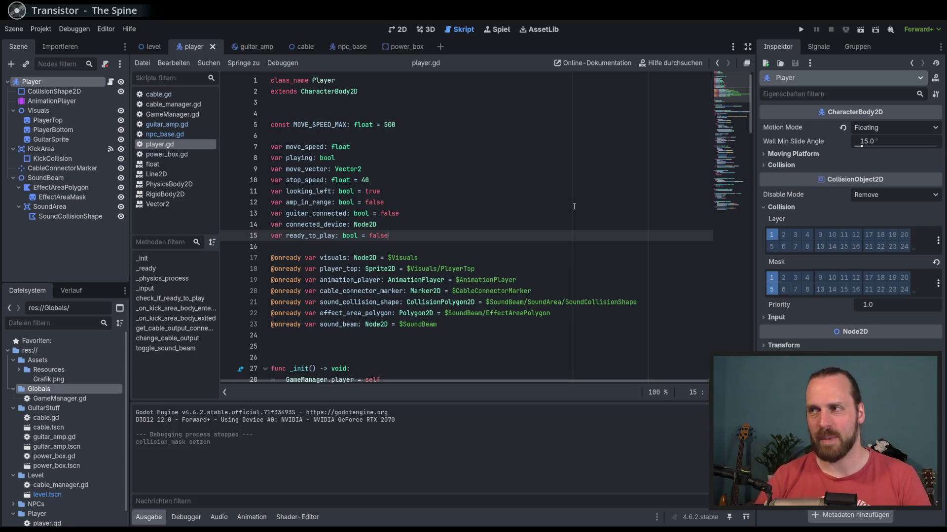
pyautogui.scroll(-2, 616, 236)
pyautogui.scroll(2, 617, 239)
pyautogui.scroll(-2, 619, 244)
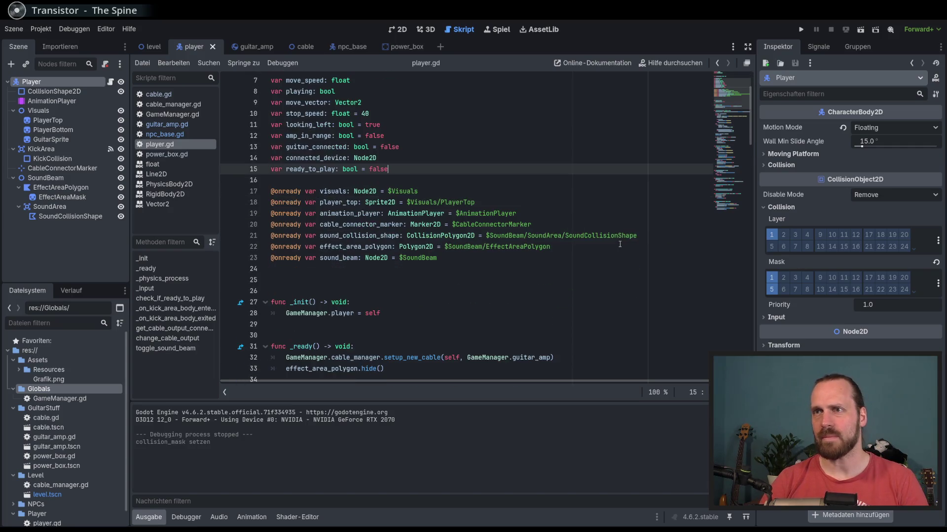
pyautogui.click(579, 255)
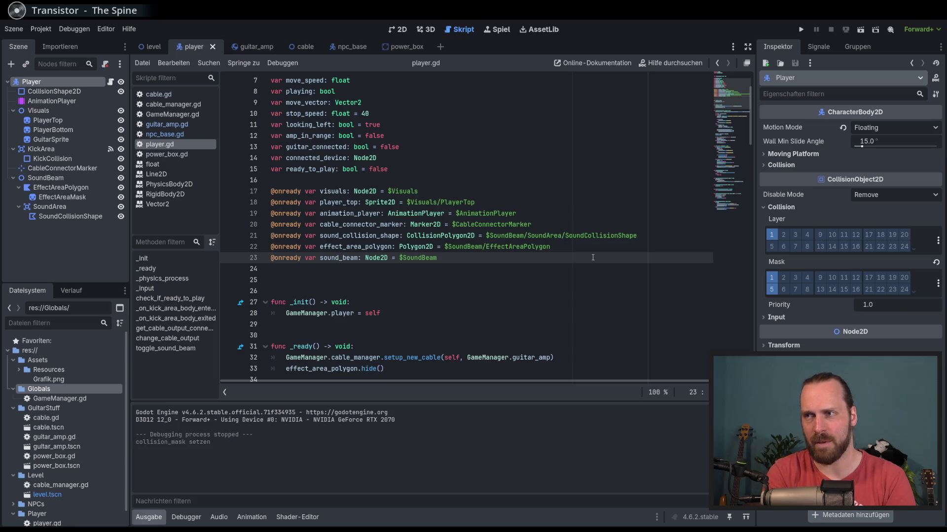
pyautogui.click(599, 247)
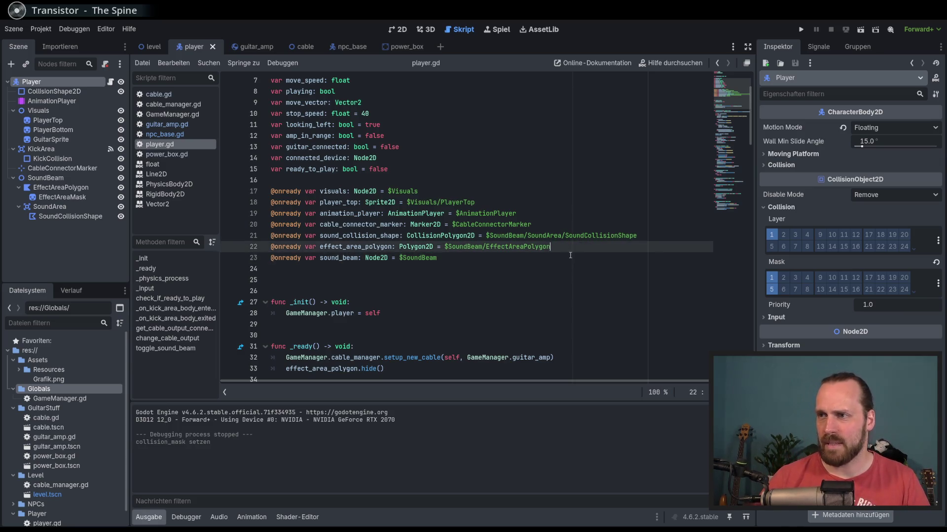
pyautogui.click(551, 260)
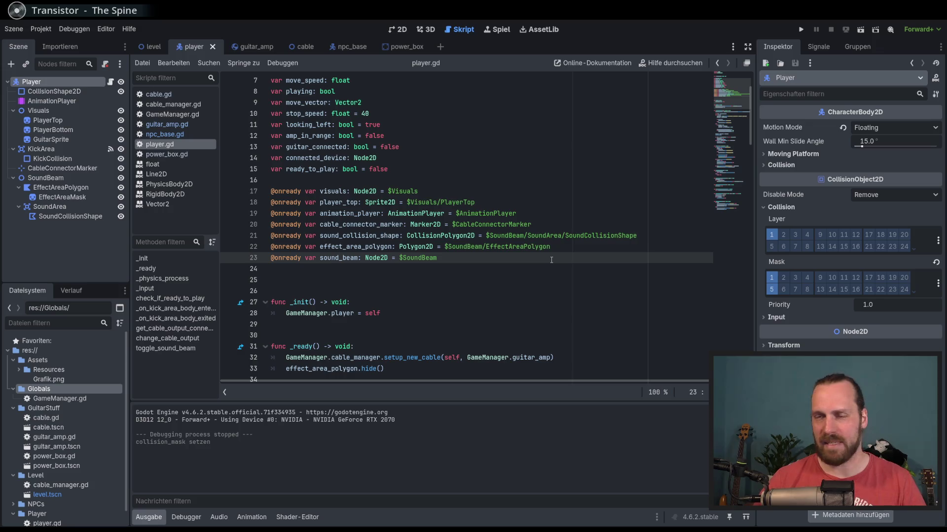
pyautogui.scroll(-4, 552, 259)
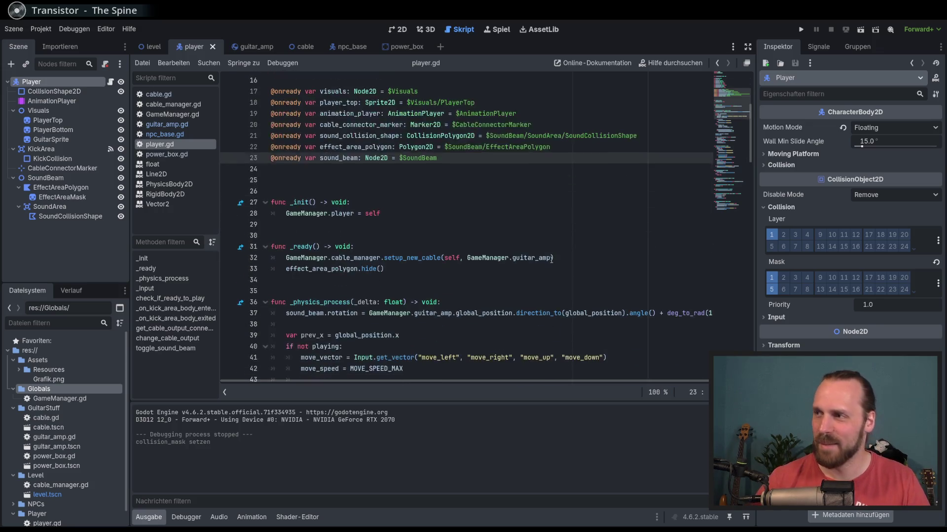
pyautogui.click(577, 232)
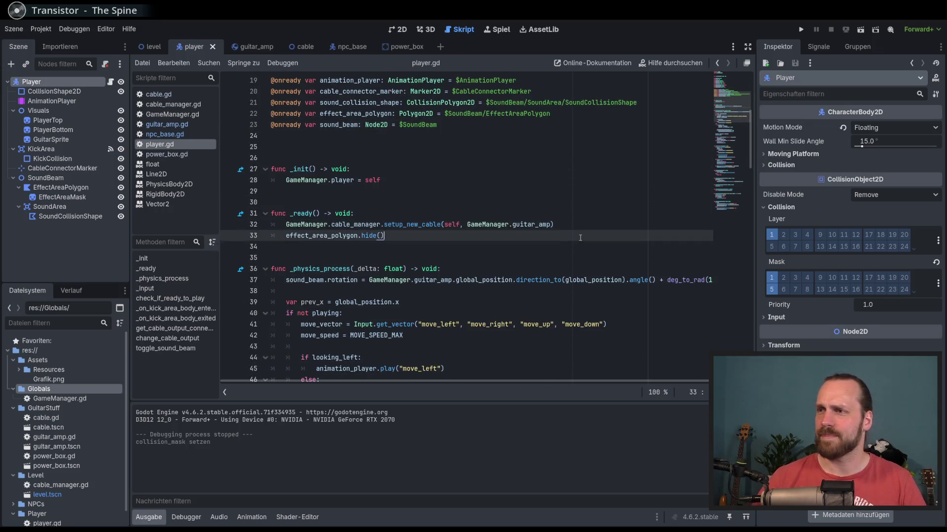
pyautogui.press('F5')
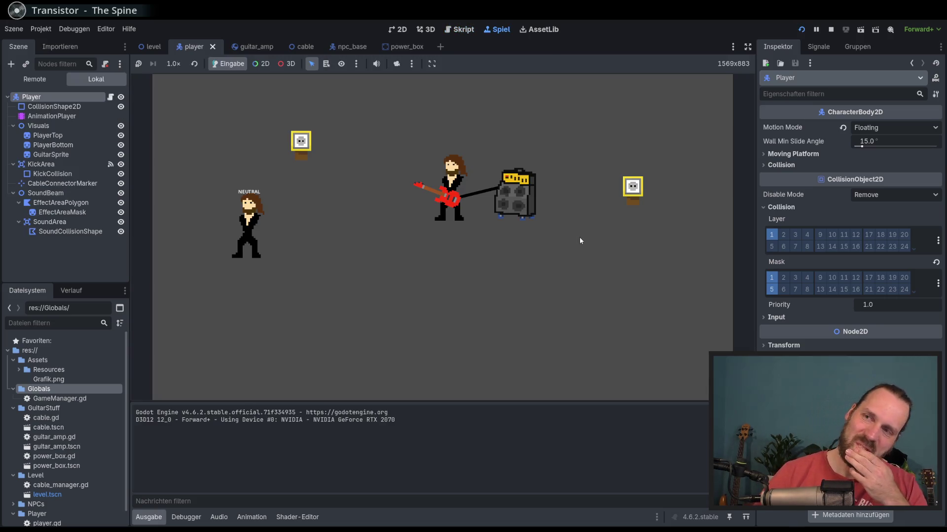
pyautogui.press('Right')
pyautogui.press('Down')
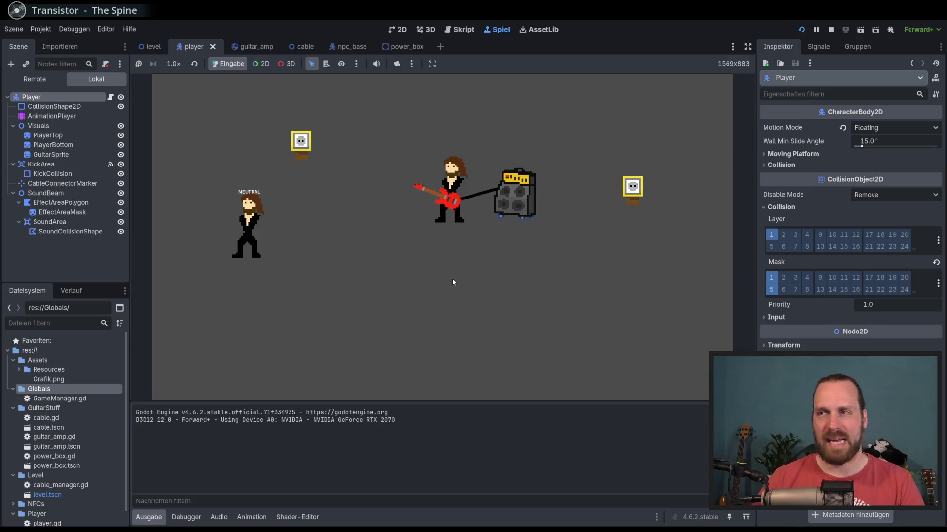
pyautogui.press('Up')
pyautogui.press('Left')
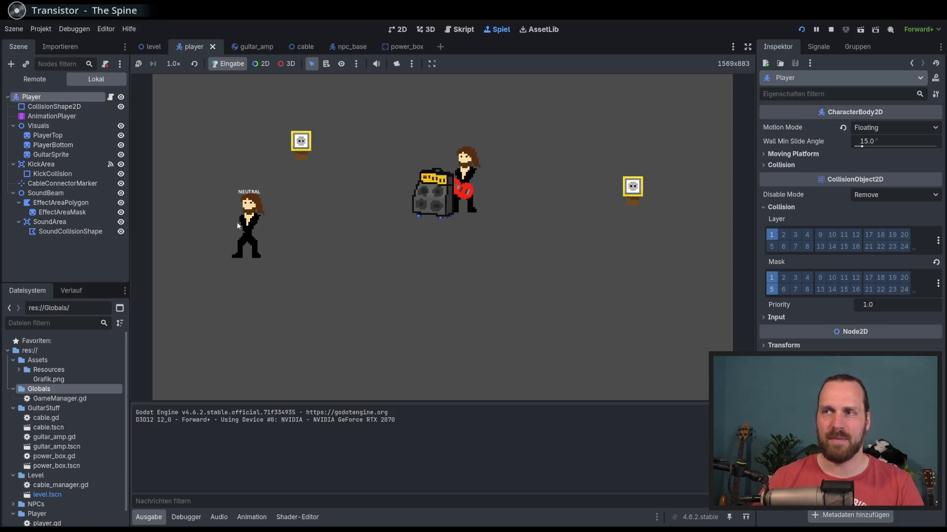
pyautogui.press('Left')
pyautogui.press('Right')
pyautogui.press('Down')
pyautogui.press('Left')
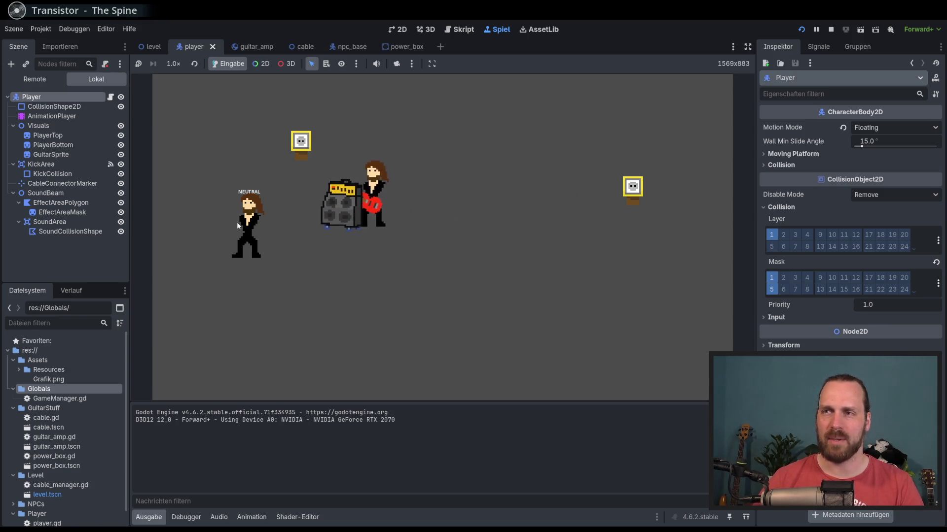
pyautogui.press('Down')
pyautogui.press('Up')
pyautogui.press('Right')
pyautogui.press('Up')
pyautogui.press('Left')
pyautogui.press('Down')
pyautogui.press('Right')
pyautogui.press('Down')
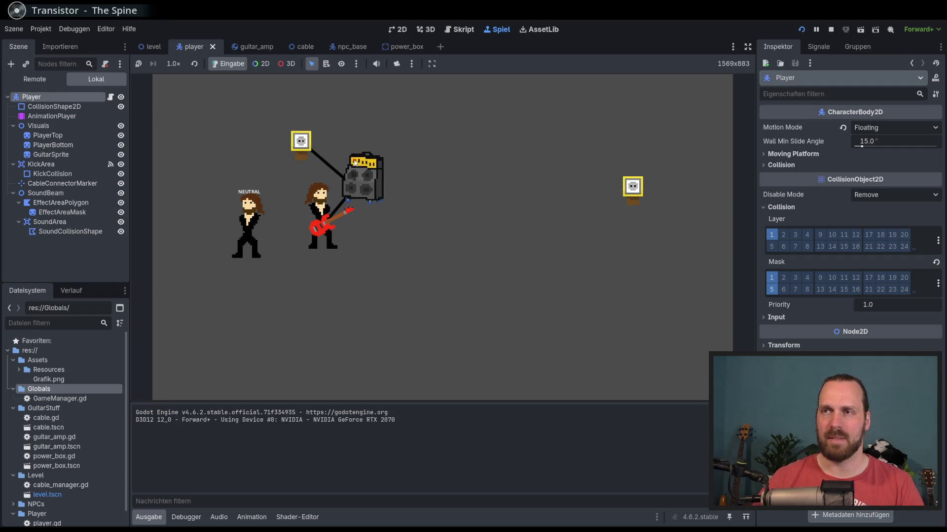
pyautogui.press('Left')
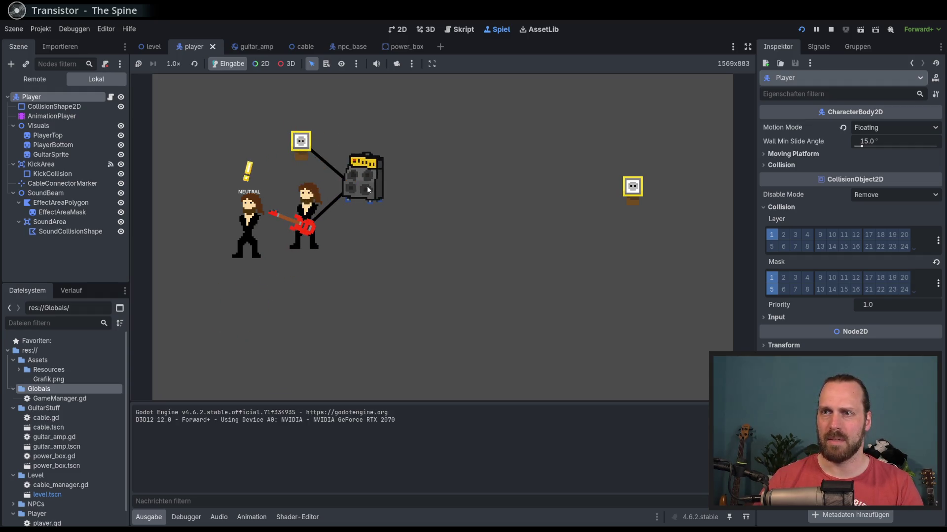
pyautogui.press('Right')
pyautogui.press('Left')
pyautogui.press('Up')
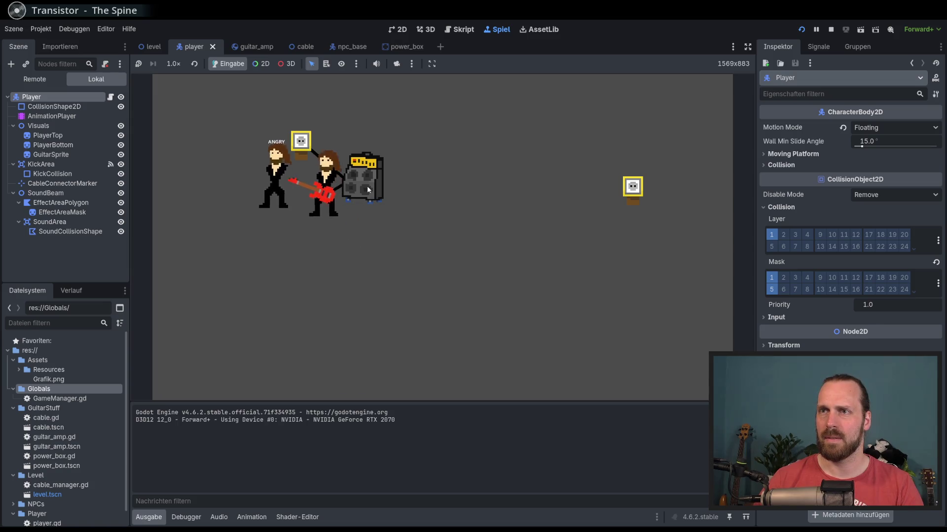
pyautogui.press('Right')
pyautogui.press('Down')
pyautogui.press('Left')
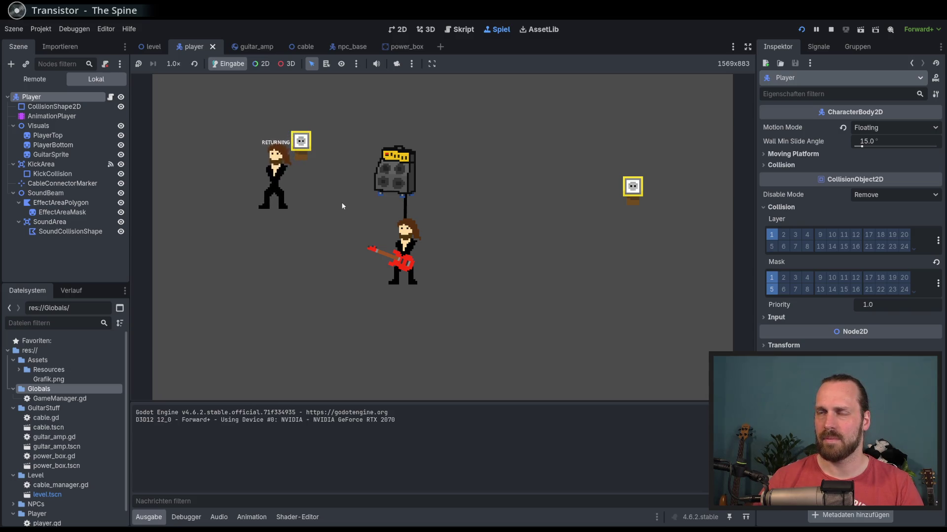
pyautogui.press('Up')
pyautogui.press('Left')
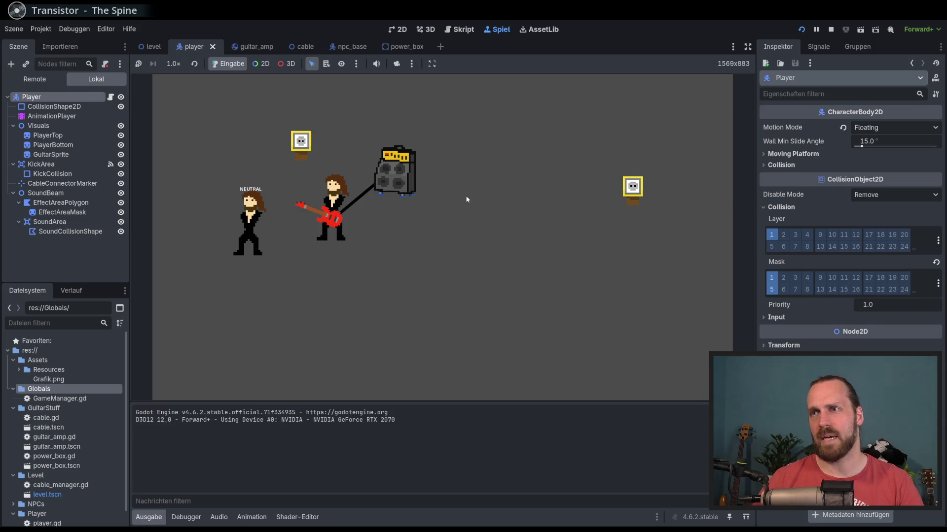
pyautogui.press('F8')
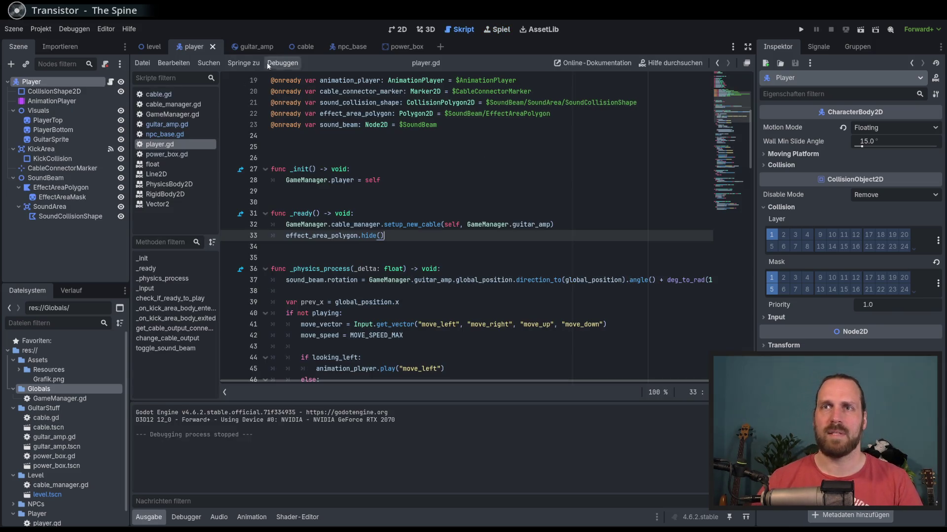
# In the level scene, add a Marker2D child to the Level root by searching 'marker'.
pyautogui.click(153, 47)
pyautogui.click(46, 120)
pyautogui.click(398, 30)
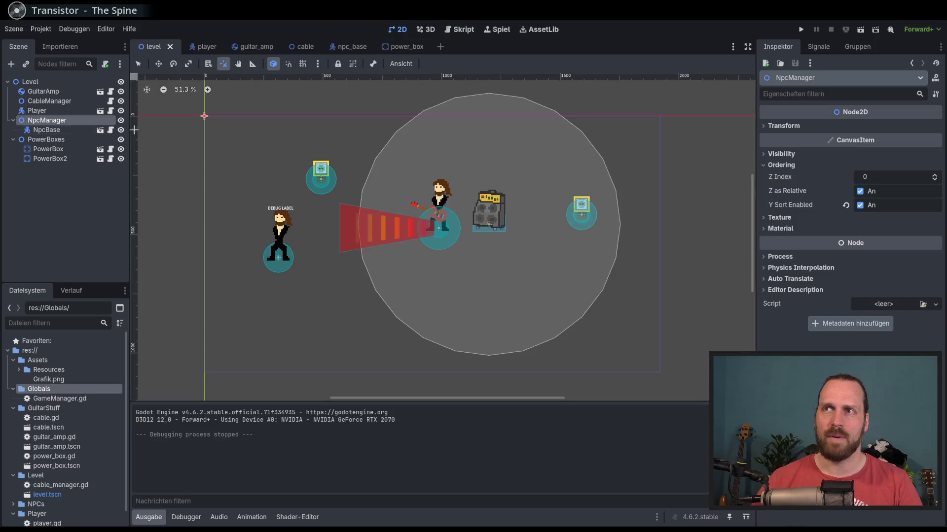
pyautogui.click(30, 81)
pyautogui.hotkey('ctrl', 'a')
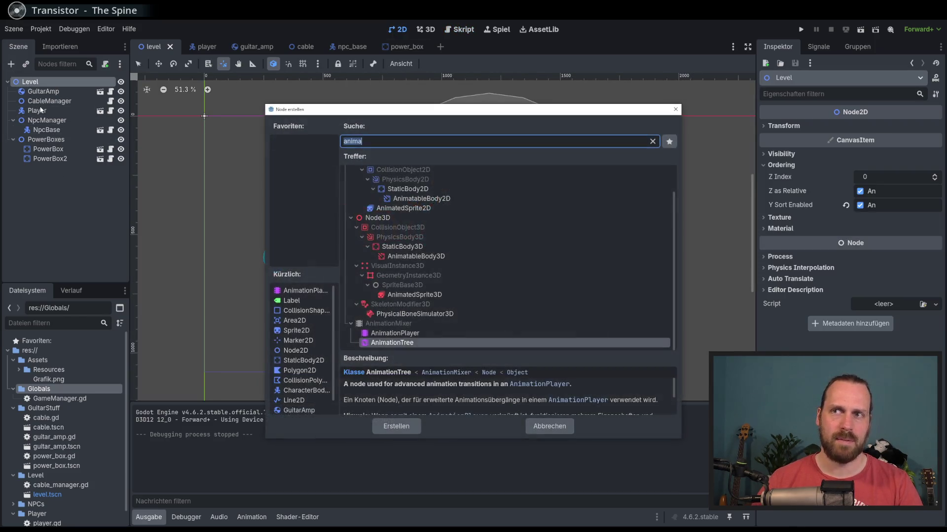
pyautogui.moveTo(445, 106)
pyautogui.mouseDown()
pyautogui.moveTo(458, 110)
pyautogui.moveTo(455, 121)
pyautogui.moveTo(467, 117)
pyautogui.mouseUp()
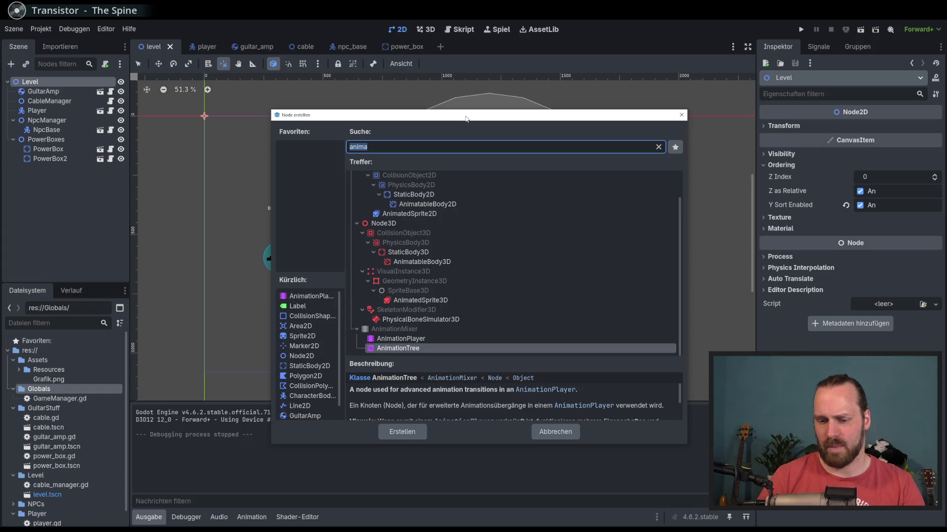
pyautogui.write('marker')
pyautogui.press('Return')
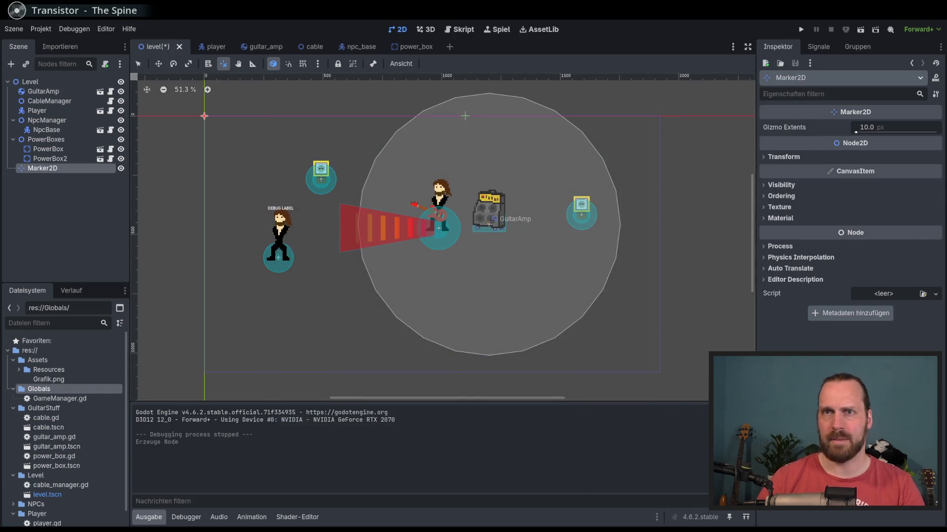
# Add a new Node2D as a child of the Level root.
pyautogui.click(29, 81)
pyautogui.click(10, 64)
pyautogui.write('node2#')
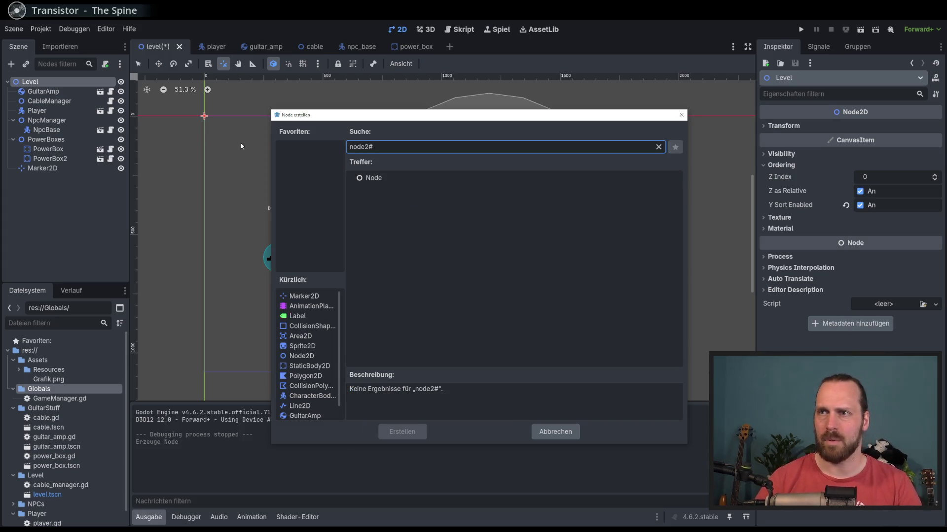
pyautogui.press('BackSpace')
pyautogui.write('d')
pyautogui.press('Return')
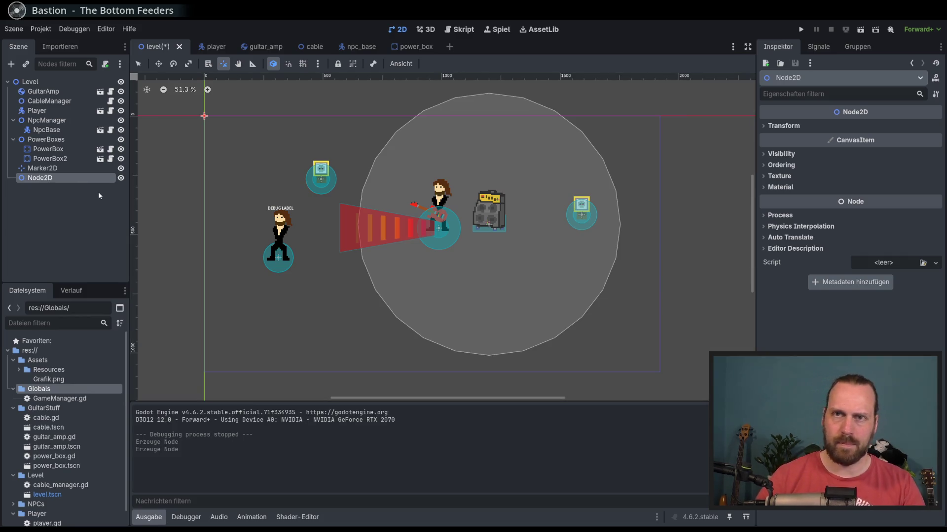
# Rename the Node2D to CapturePositions and move the Marker2D inside it.
pyautogui.doubleClick(46, 179)
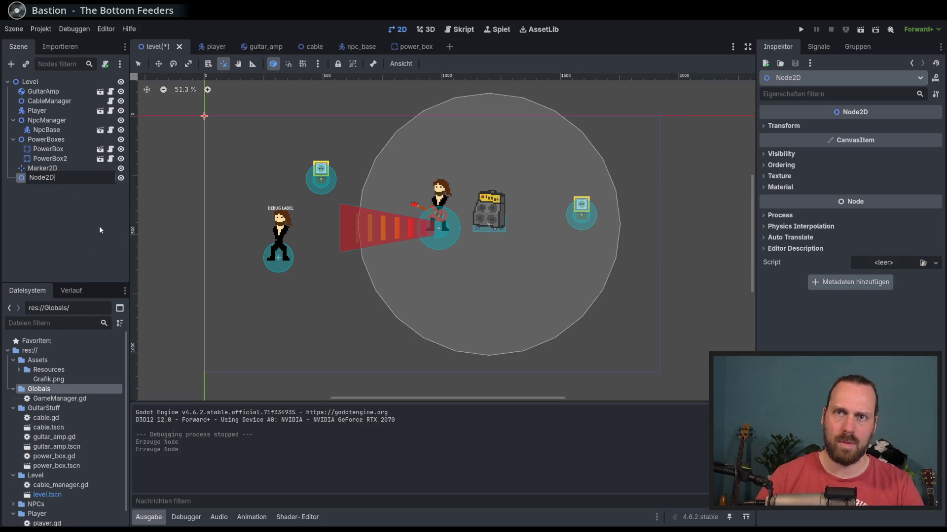
pyautogui.hotkey('ctrl', 'a')
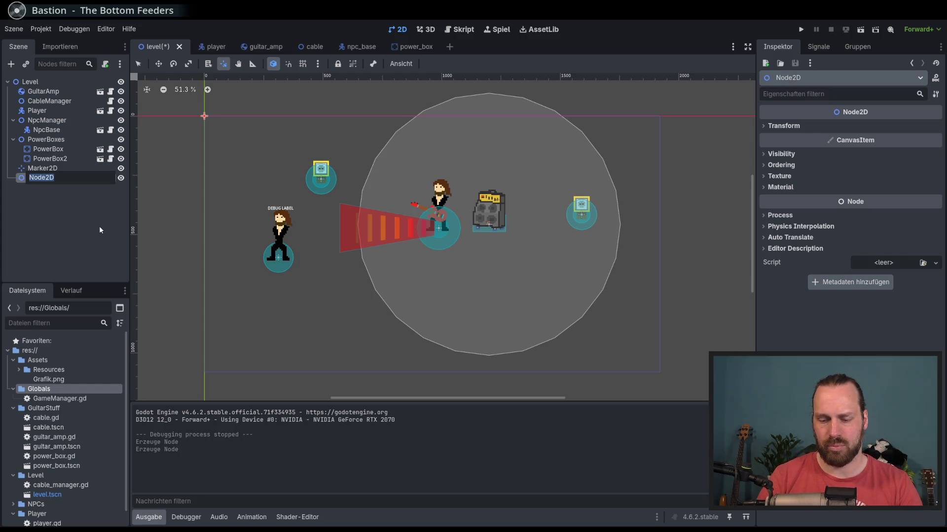
pyautogui.write('Capture')
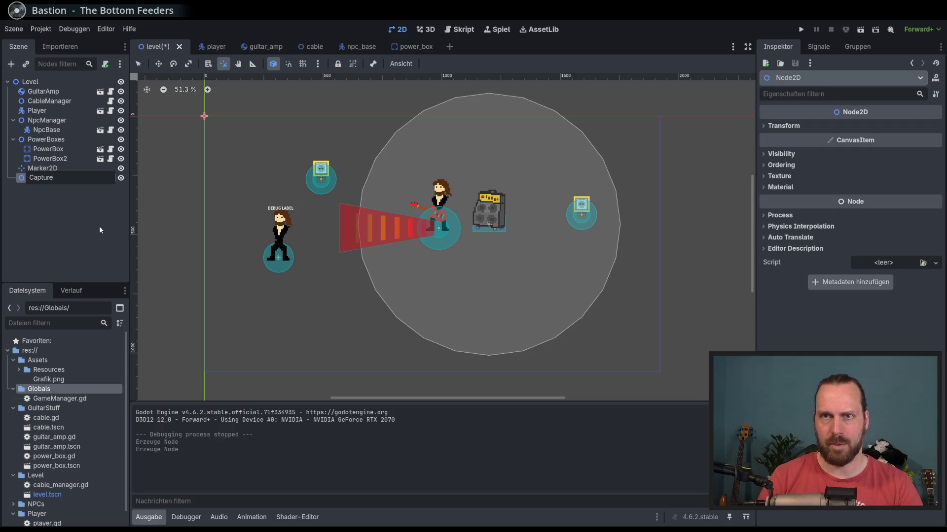
pyautogui.write('Positions')
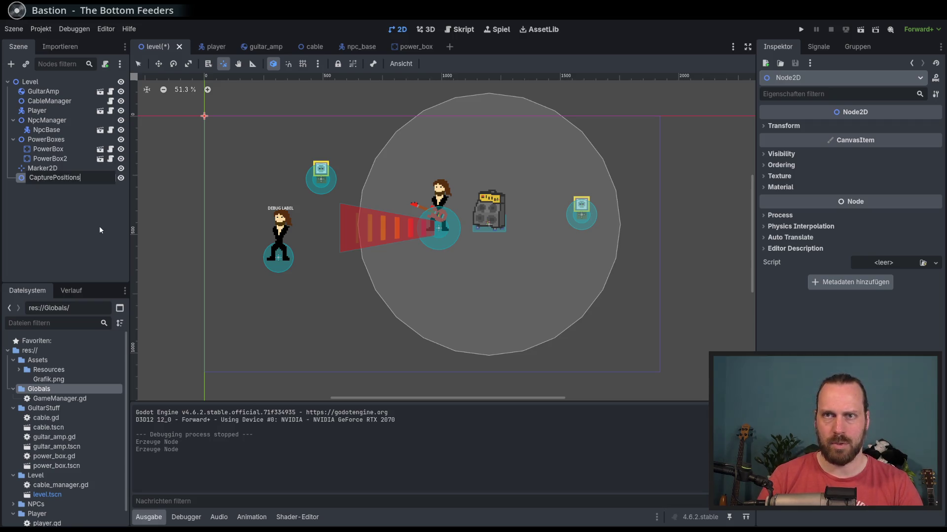
pyautogui.press('Return')
pyautogui.moveTo(44, 168); pyautogui.dragTo(49, 171)
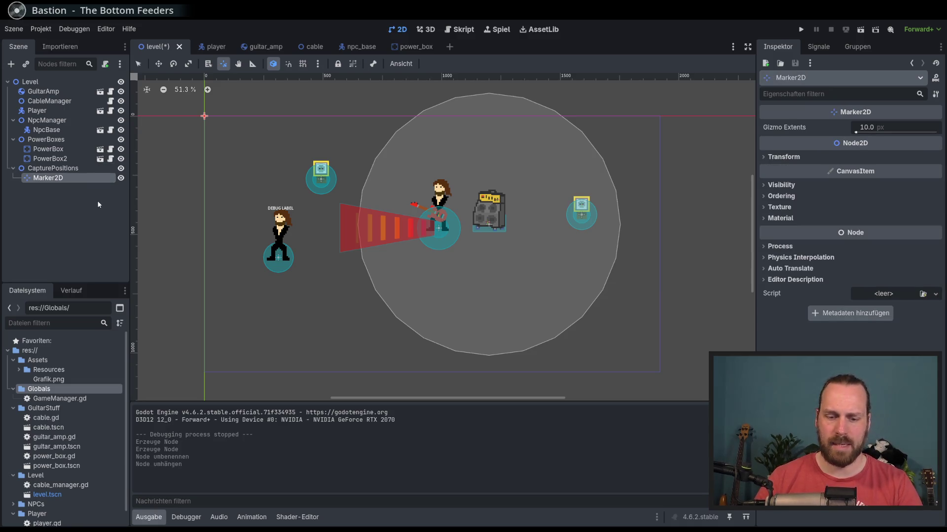
# Duplicate the marker and place the first Marker2D left of the characters.
pyautogui.hotkey('ctrl', 'd')
pyautogui.hotkey('ctrl', 'd')
pyautogui.click(158, 64)
pyautogui.moveTo(325, 227)
pyautogui.mouseDown()
pyautogui.moveTo(205, 178)
pyautogui.moveTo(236, 162)
pyautogui.mouseUp()
pyautogui.hotkey('ctrl', 'z')
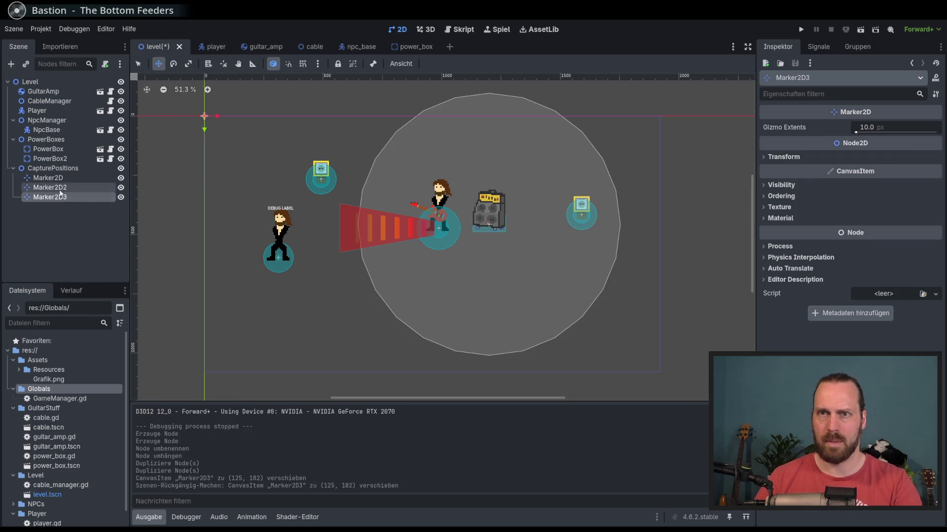
pyautogui.click(49, 188)
pyautogui.click(48, 177)
pyautogui.moveTo(231, 138)
pyautogui.mouseDown()
pyautogui.moveTo(272, 195)
pyautogui.moveTo(499, 253)
pyautogui.mouseUp()
# Place Marker2D3 above the guitar amp area, save the scene, and start a script on CapturePositions.
pyautogui.click(50, 187)
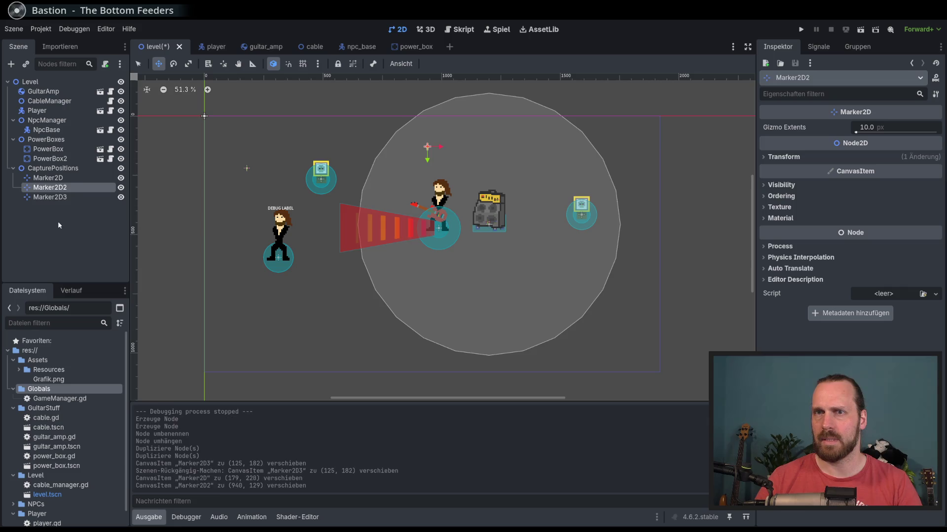
pyautogui.click(49, 197)
pyautogui.moveTo(387, 239); pyautogui.dragTo(731, 279)
pyautogui.hotkey('ctrl', 's')
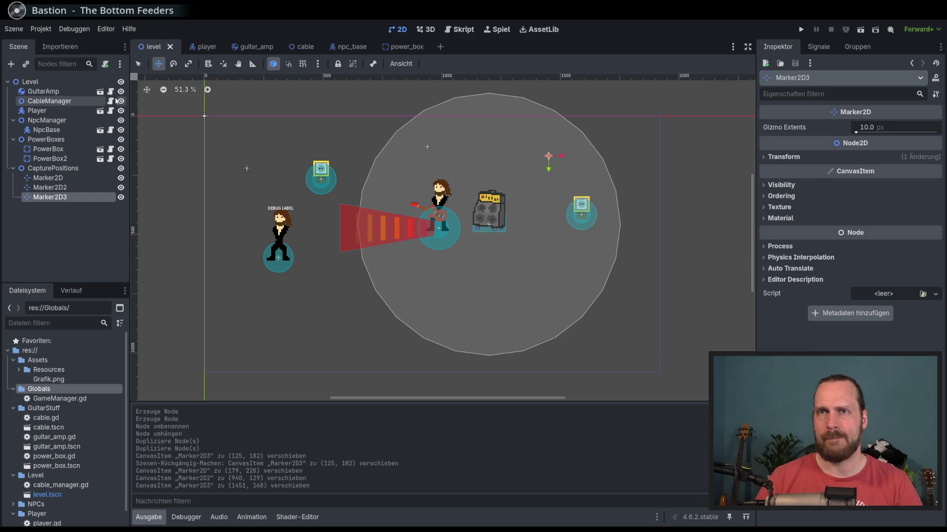
pyautogui.click(65, 169)
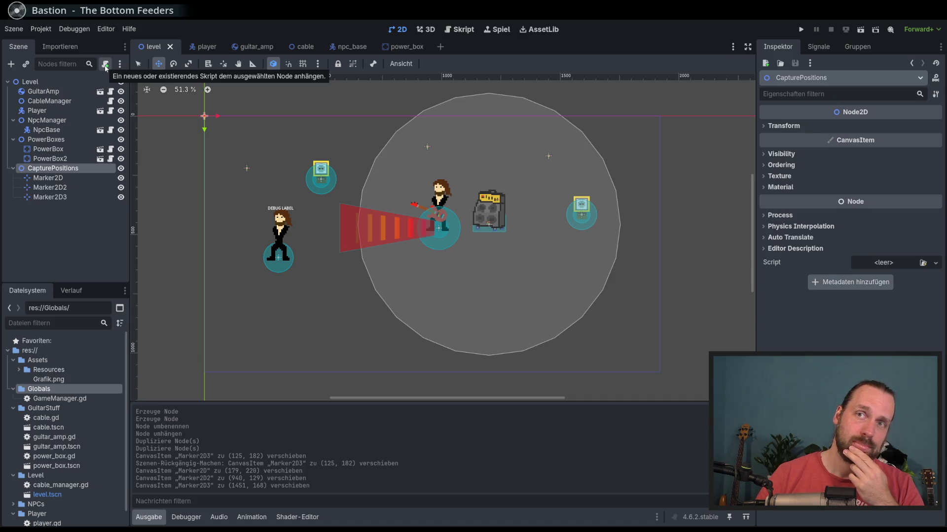
pyautogui.click(105, 65)
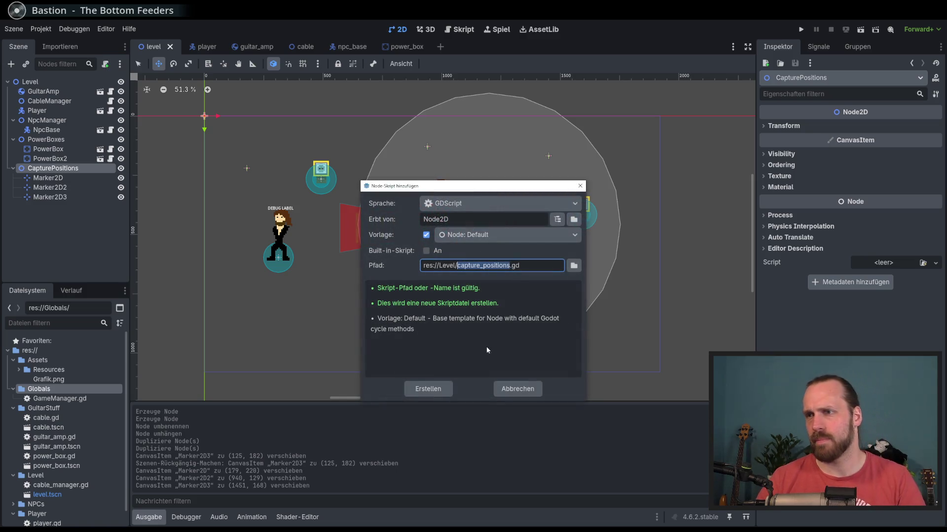
# Create capture_positions.gd, delete its _process function, and add blank lines above _ready.
pyautogui.click(427, 389)
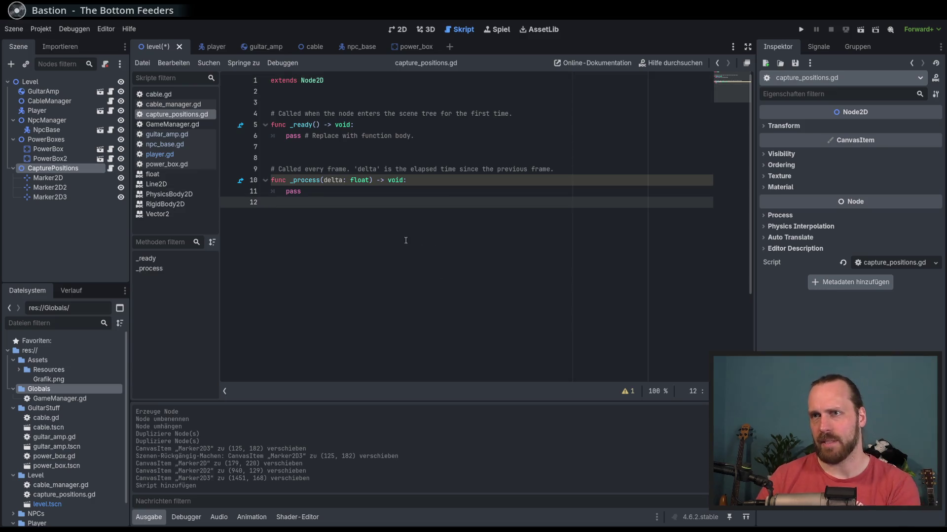
pyautogui.hotkey('shift', 'Up')
pyautogui.hotkey('shift', 'Up')
pyautogui.hotkey('shift', 'Up')
pyautogui.press('BackSpace')
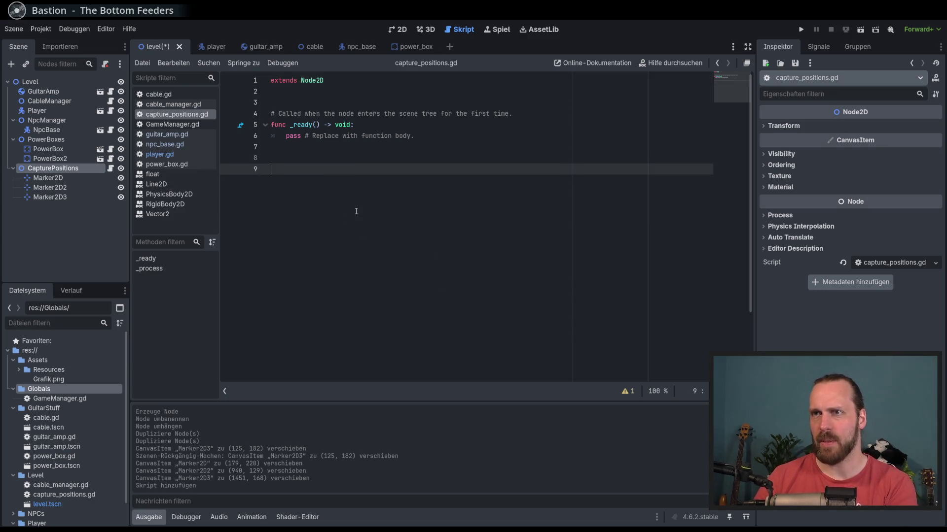
pyautogui.click(427, 136)
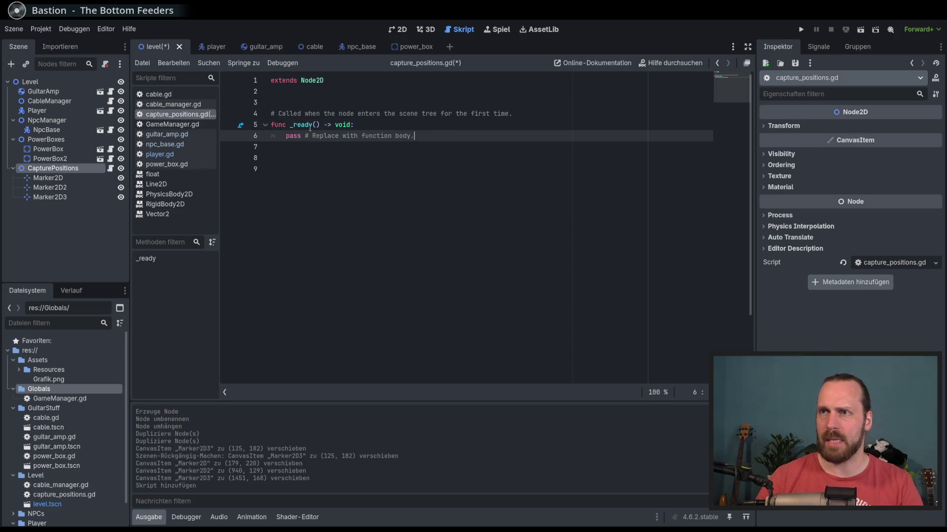
pyautogui.hotkey('shift', 'End')
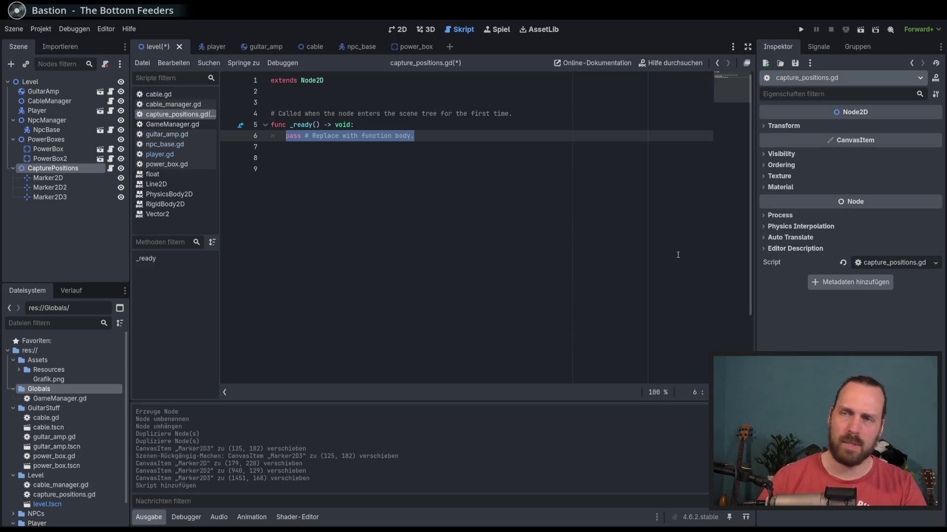
pyautogui.click(341, 102)
pyautogui.press('Return')
pyautogui.press('Return')
pyautogui.press('Return')
pyautogui.click(340, 117)
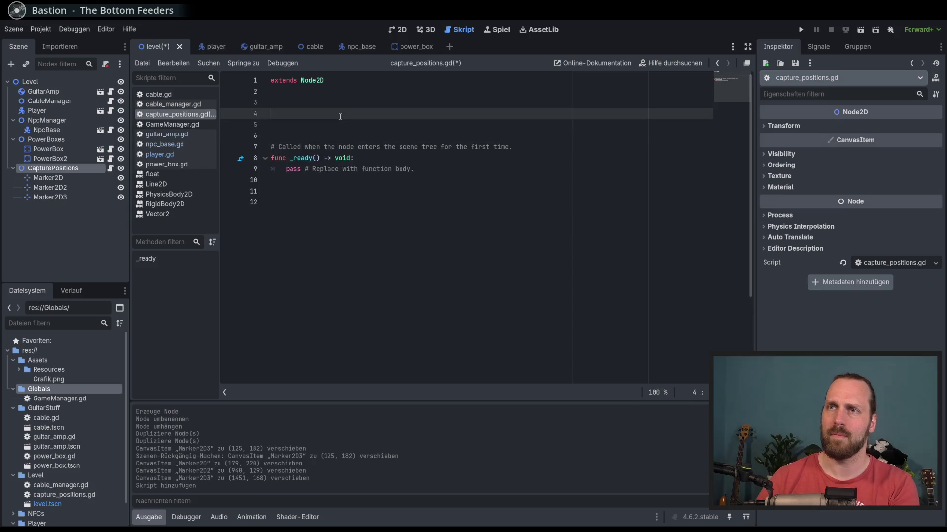
# Add a function header get_next_capture_position() -> Vector2: at the end of the script.
pyautogui.write('var')
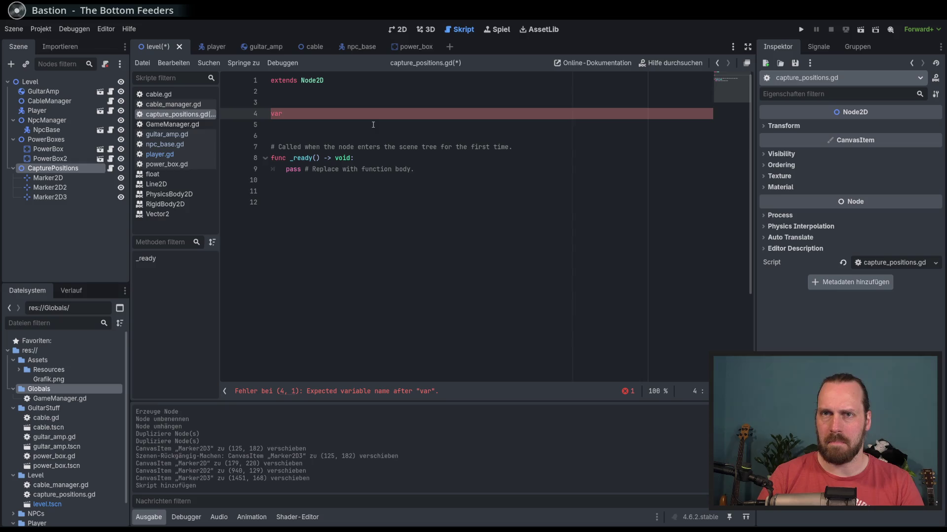
pyautogui.press('BackSpace')
pyautogui.press('BackSpace')
pyautogui.press('BackSpace')
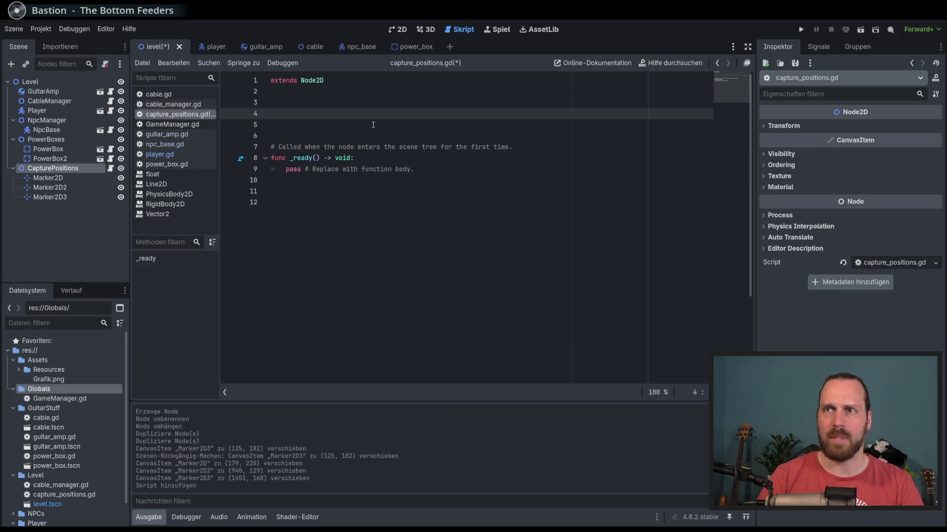
pyautogui.press('Delete')
pyautogui.press('Delete')
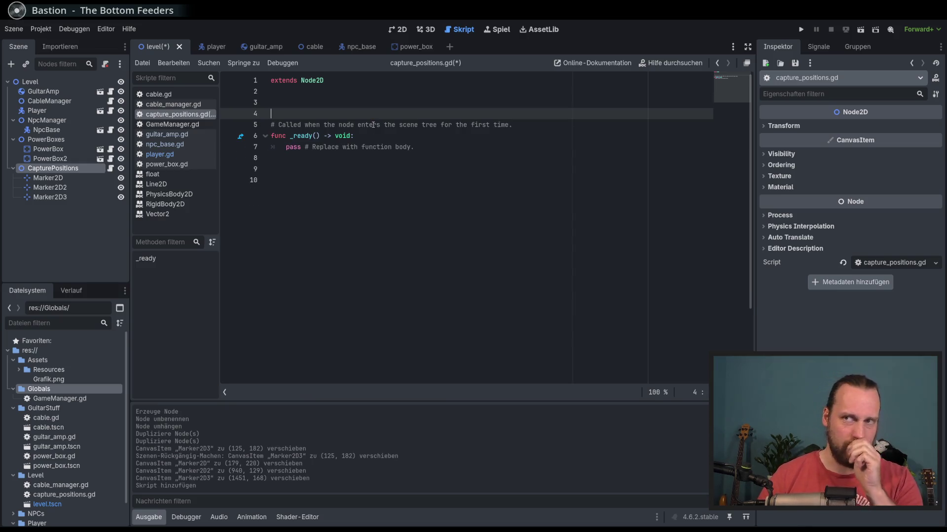
pyautogui.click(481, 285)
pyautogui.write('func ')
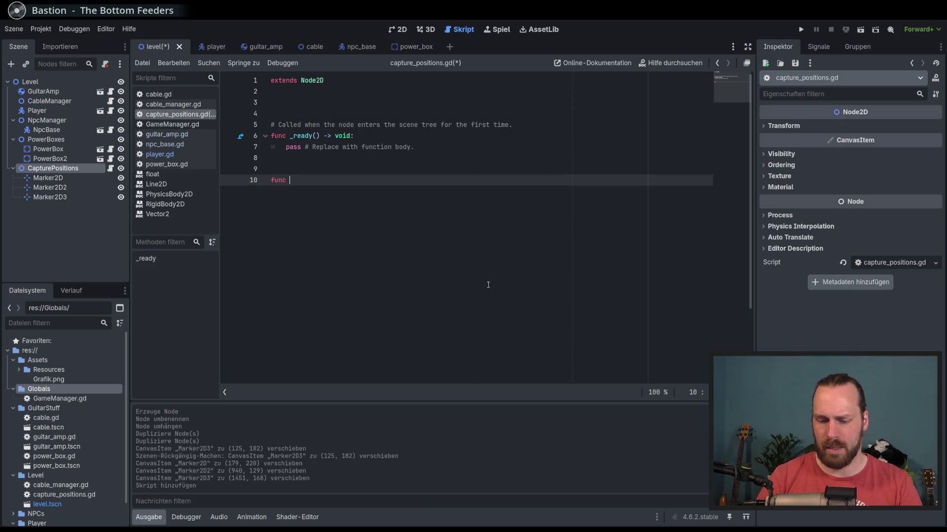
pyautogui.write('get_next_capture_position')
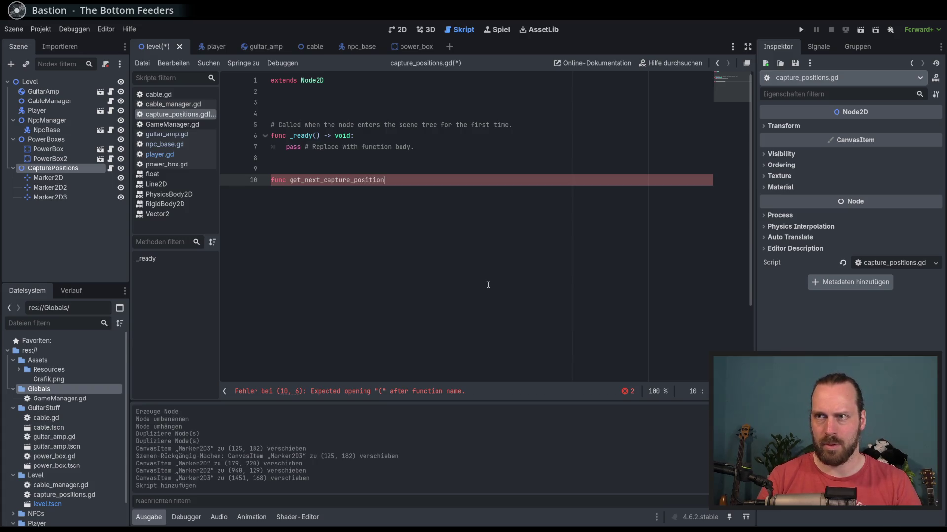
pyautogui.write('() -> vo')
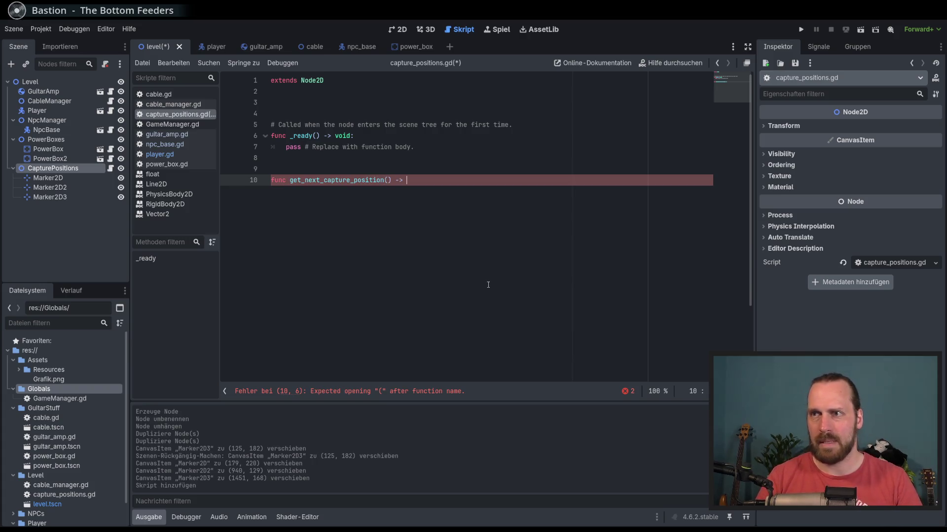
pyautogui.write('i')
pyautogui.press('BackSpace')
pyautogui.press('BackSpace')
pyautogui.press('BackSpace')
pyautogui.write('Vector2:')
pyautogui.press('Return')
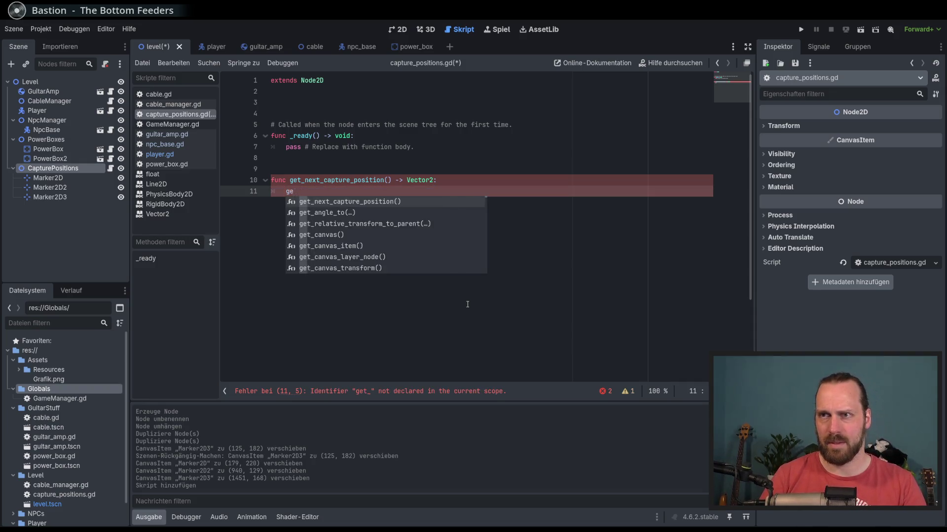
# Rename it get_nearest_capture_position and write var cap_pos = get_children() as its first line.
pyautogui.press('BackSpace')
pyautogui.press('BackSpace')
pyautogui.write('var')
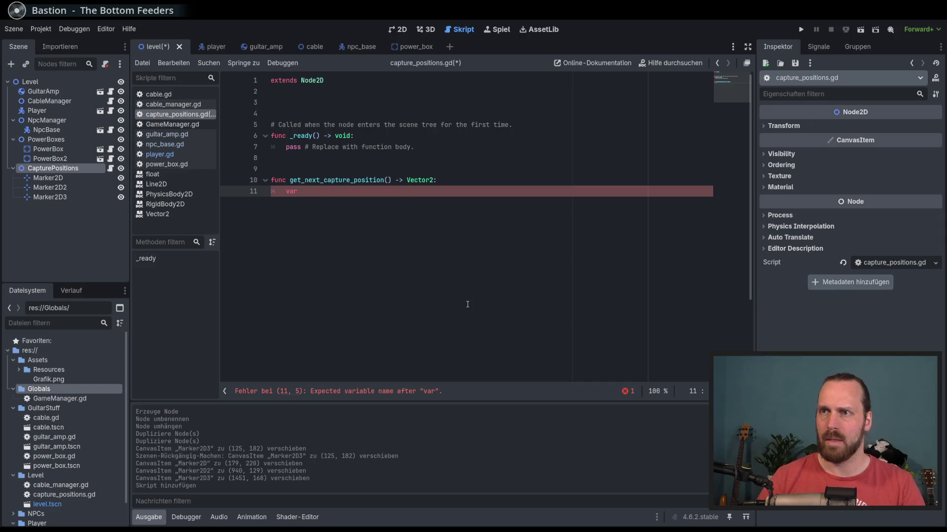
pyautogui.doubleClick(312, 180)
pyautogui.write('nearest')
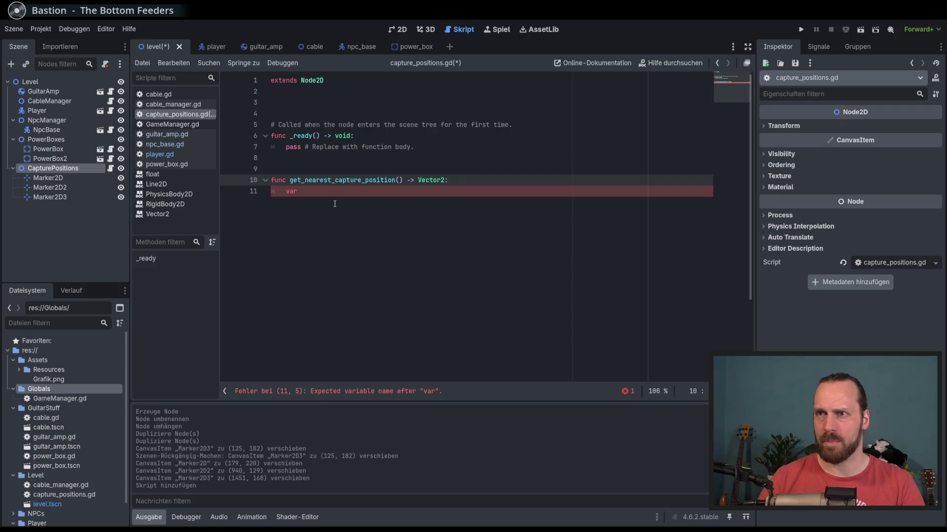
pyautogui.press('Down')
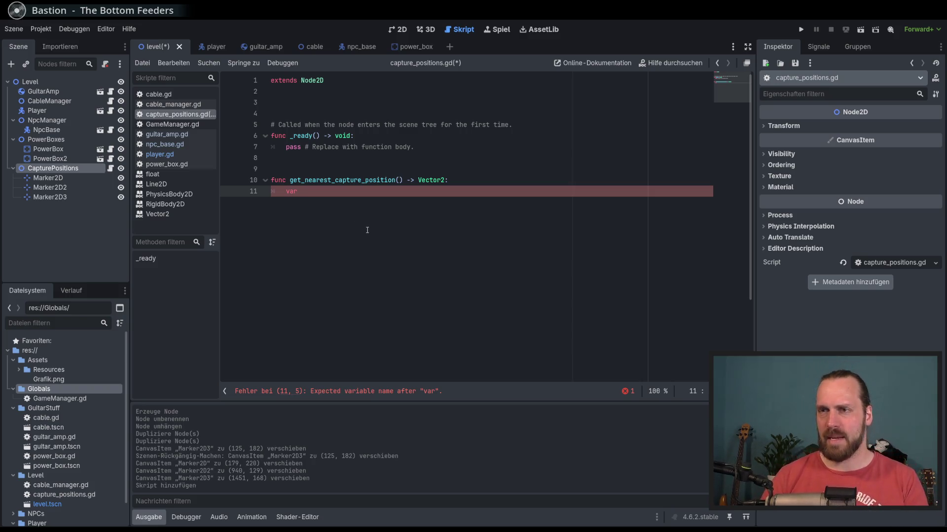
pyautogui.write('po')
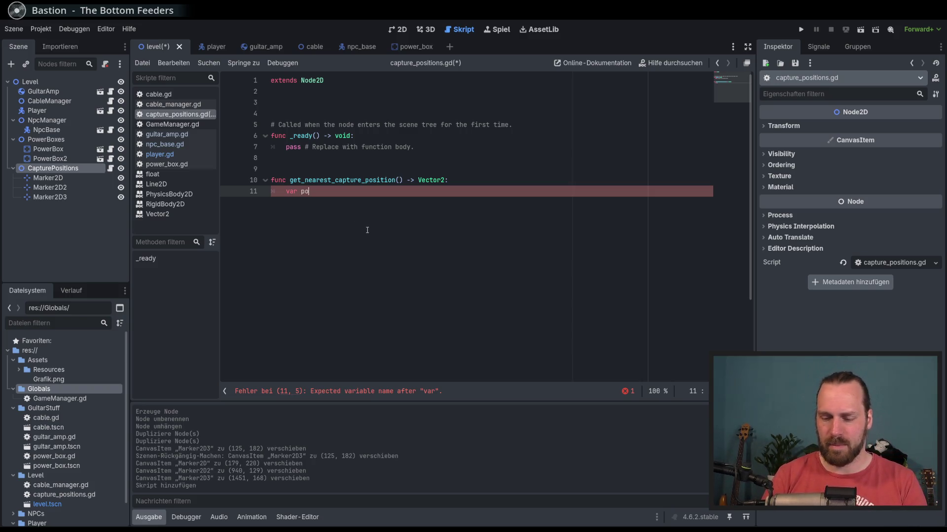
pyautogui.press('BackSpace')
pyautogui.press('BackSpace')
pyautogui.write('cap_pos = ')
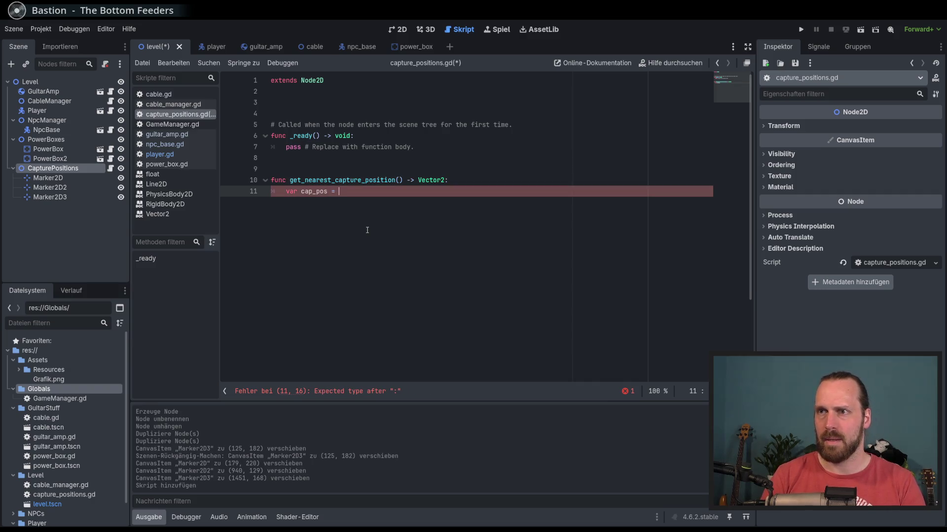
pyautogui.write('get_tre')
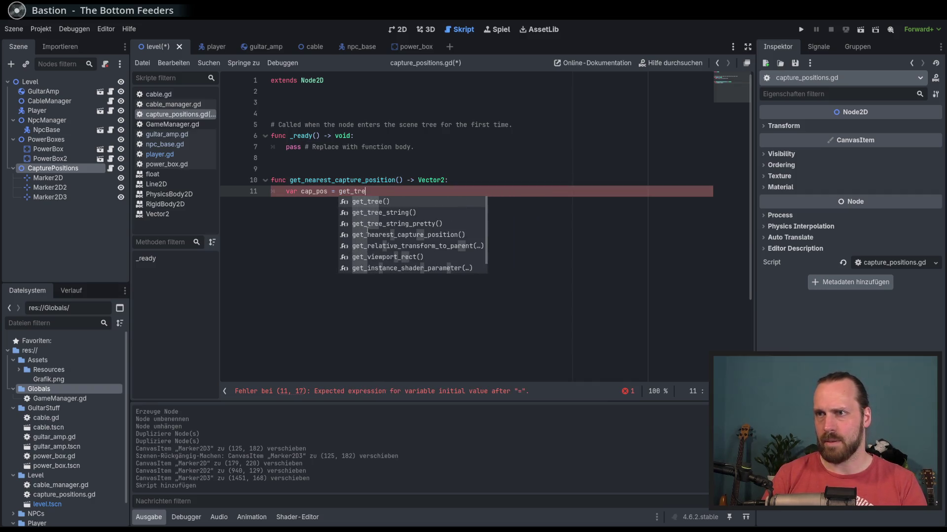
pyautogui.press('BackSpace')
pyautogui.press('BackSpace')
pyautogui.press('BackSpace')
pyautogui.write('ch')
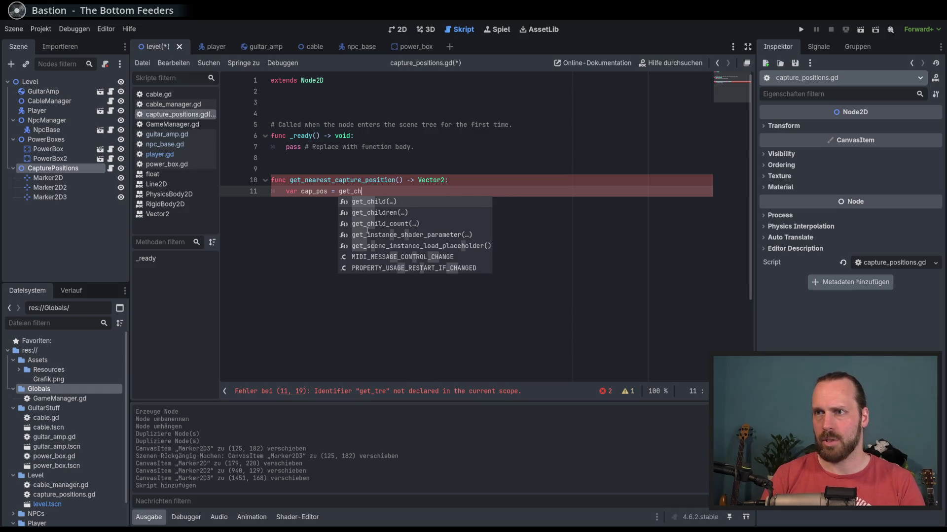
pyautogui.press('Return')
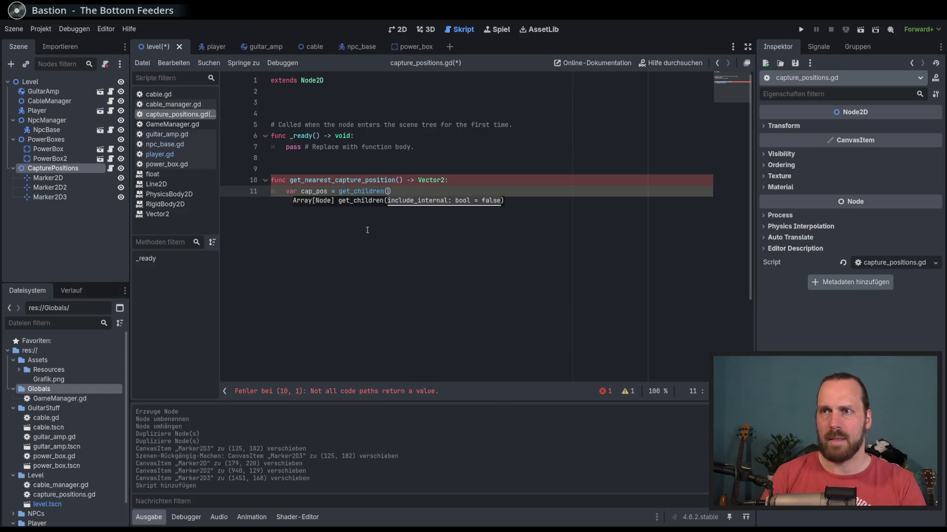
pyautogui.press('Right')
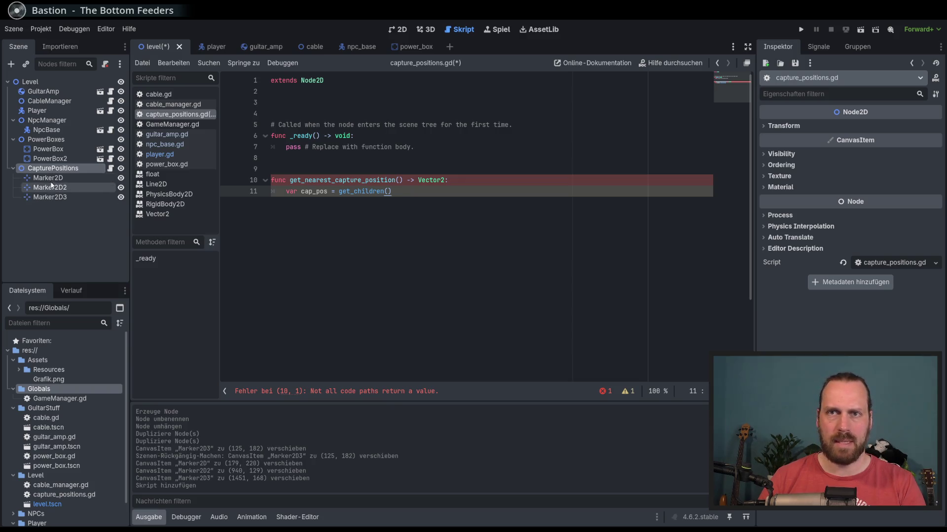
pyautogui.press('Return')
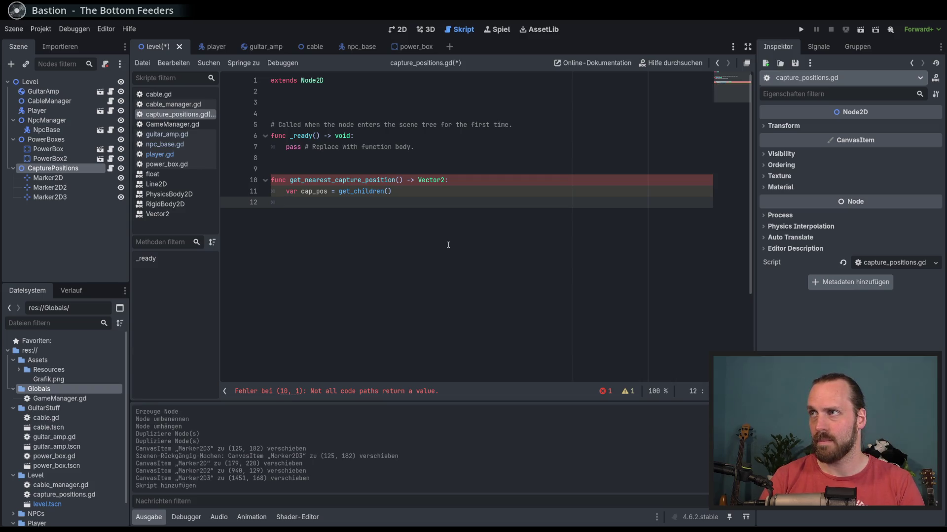
# Declare var nearest_marker: Marker2D = cap_pos on line 12.
pyautogui.write('re')
pyautogui.press('BackSpace')
pyautogui.press('BackSpace')
pyautogui.press('BackSpace')
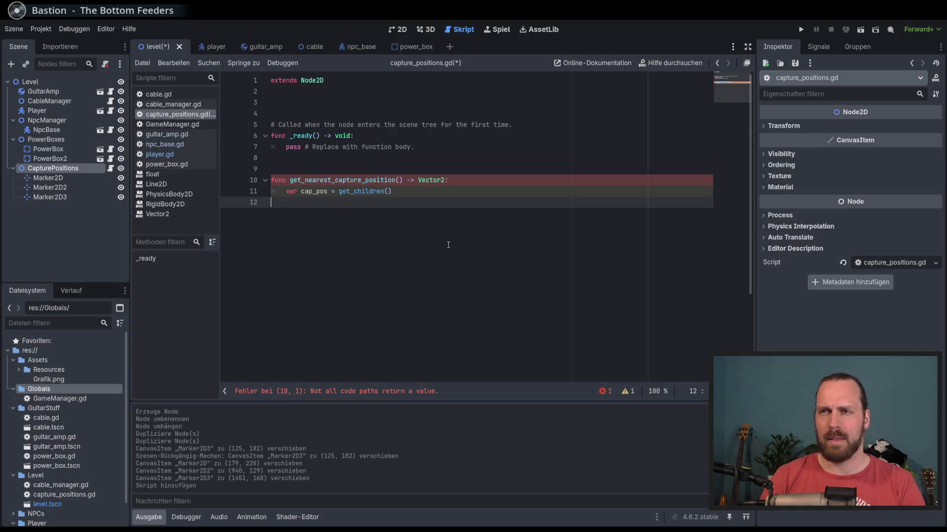
pyautogui.write('var ne')
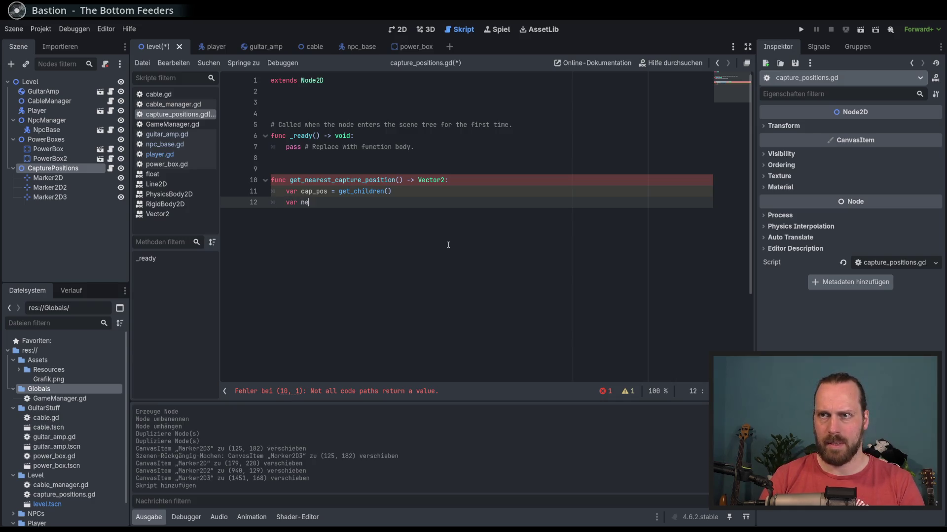
pyautogui.write('arest_')
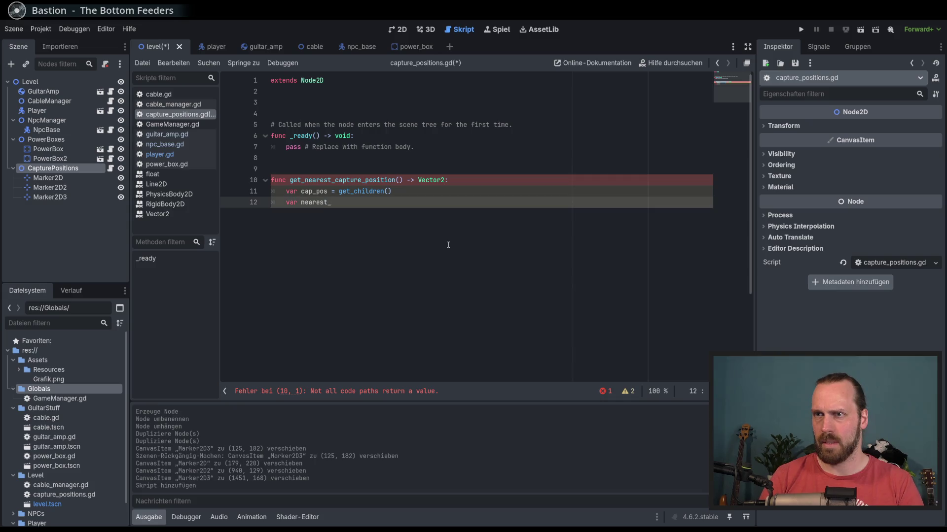
pyautogui.write('pos')
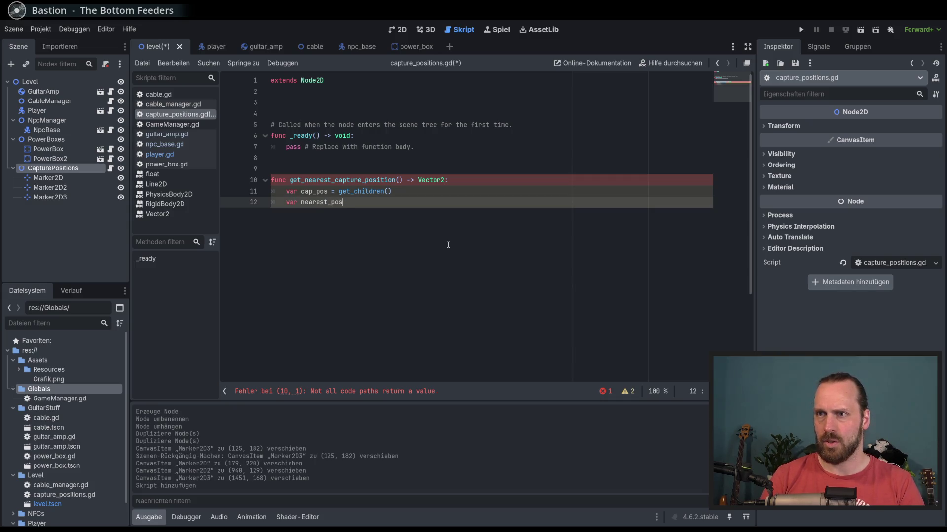
pyautogui.write(': Ec')
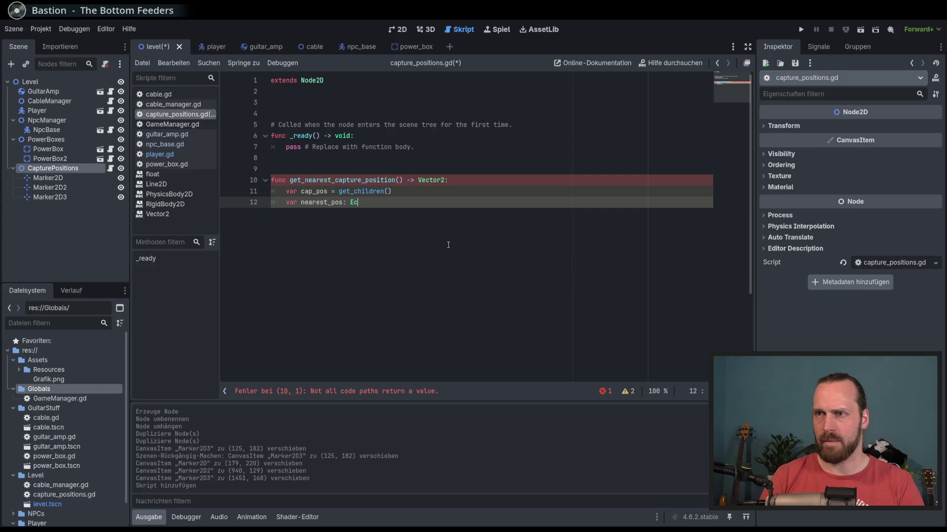
pyautogui.press('BackSpace')
pyautogui.press('BackSpace')
pyautogui.write('Ve')
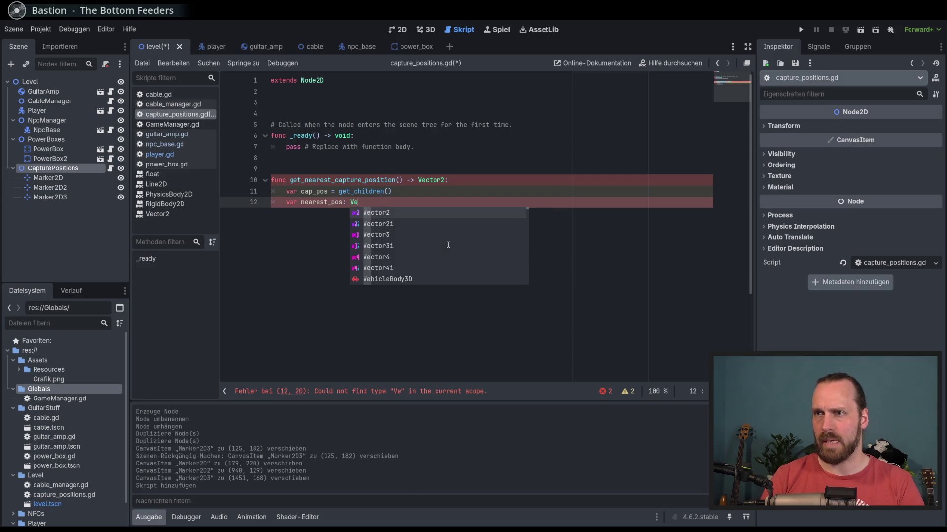
pyautogui.press('BackSpace')
pyautogui.press('BackSpace')
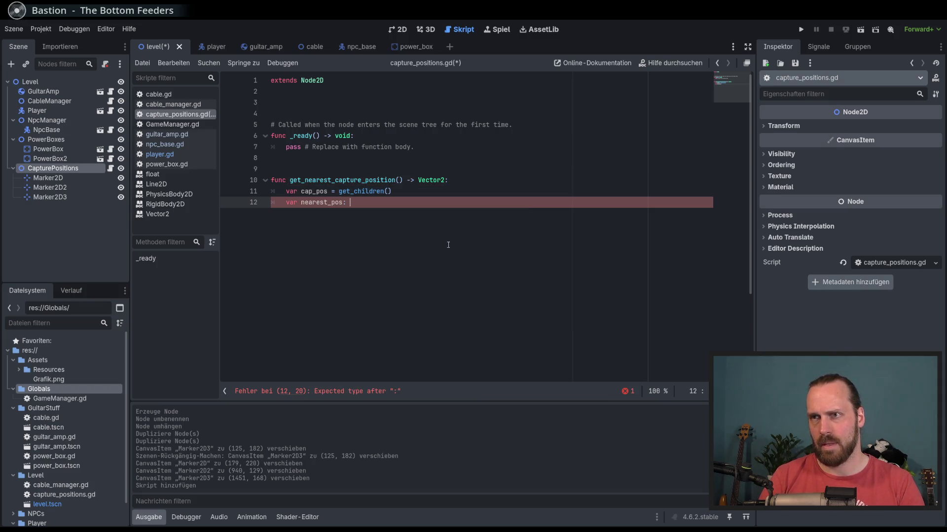
pyautogui.write('Marker:')
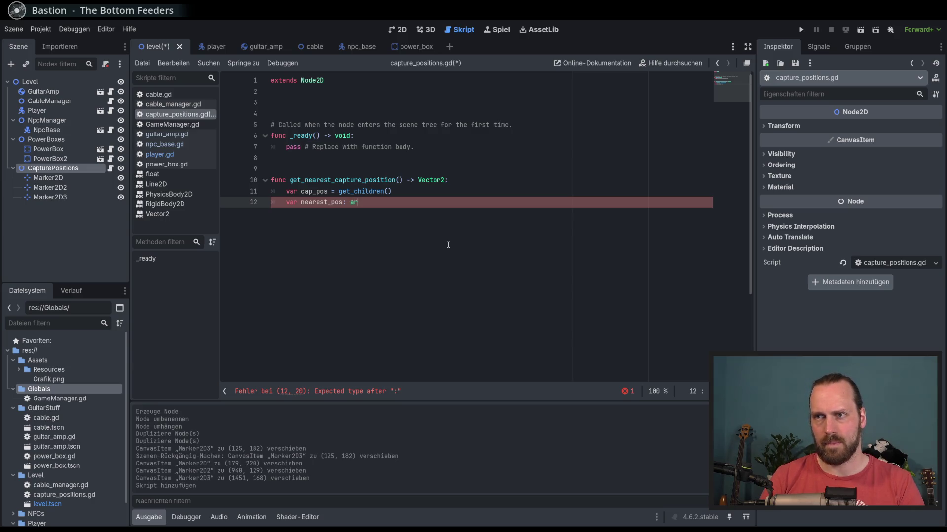
pyautogui.press('BackSpace')
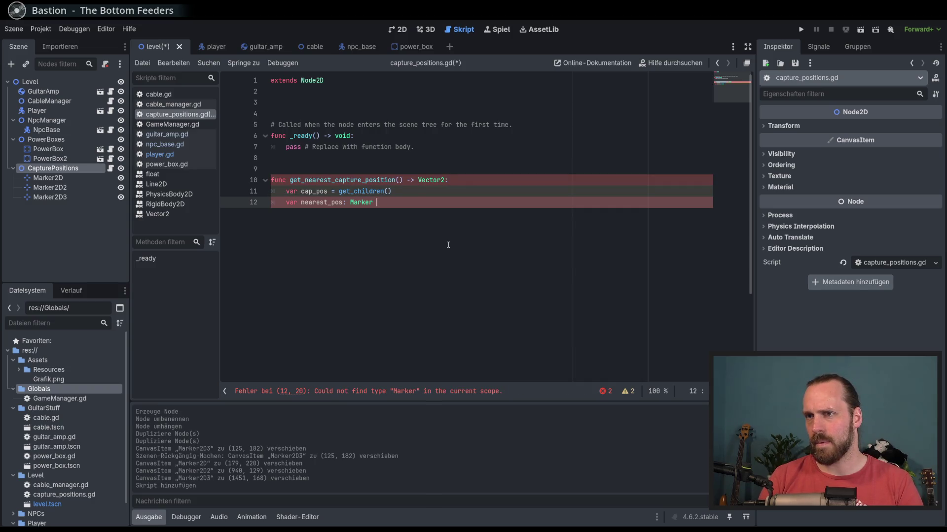
pyautogui.press('BackSpace')
pyautogui.press('BackSpace')
pyautogui.press('BackSpace')
pyautogui.write('marker')
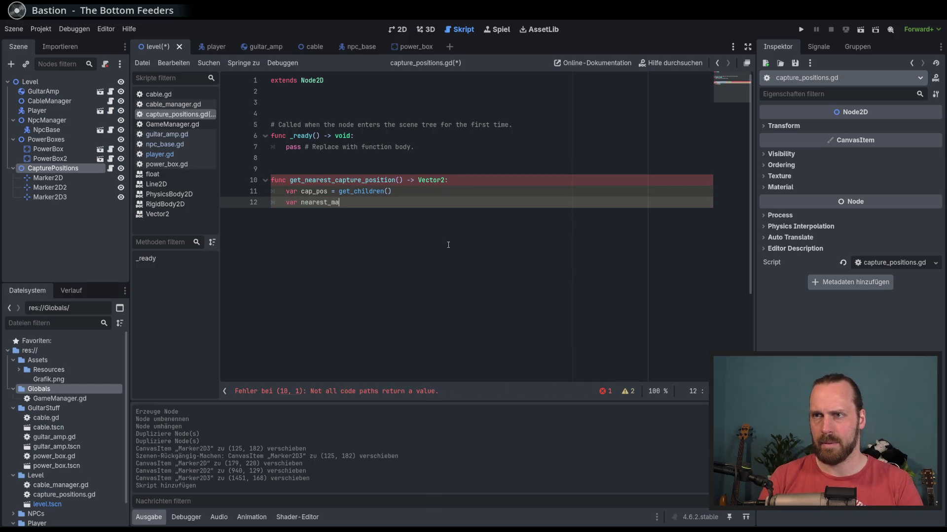
pyautogui.press('BackSpace')
pyautogui.press('BackSpace')
pyautogui.press('BackSpace')
pyautogui.write(': Marker')
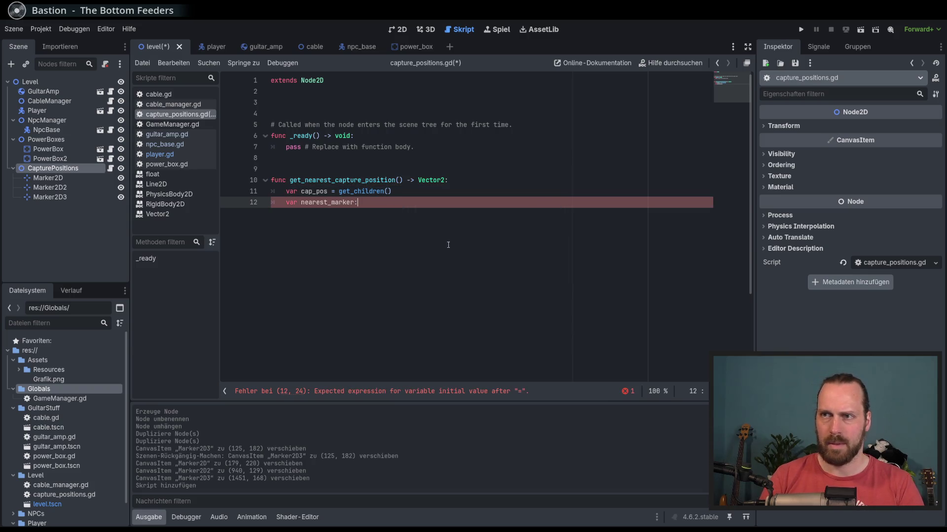
pyautogui.press('Return')
pyautogui.write('=')
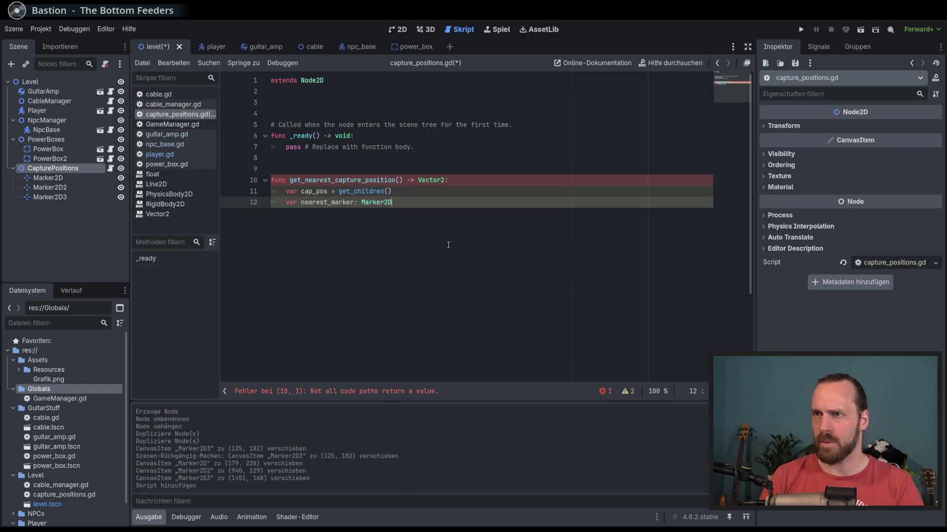
pyautogui.write('  ca')
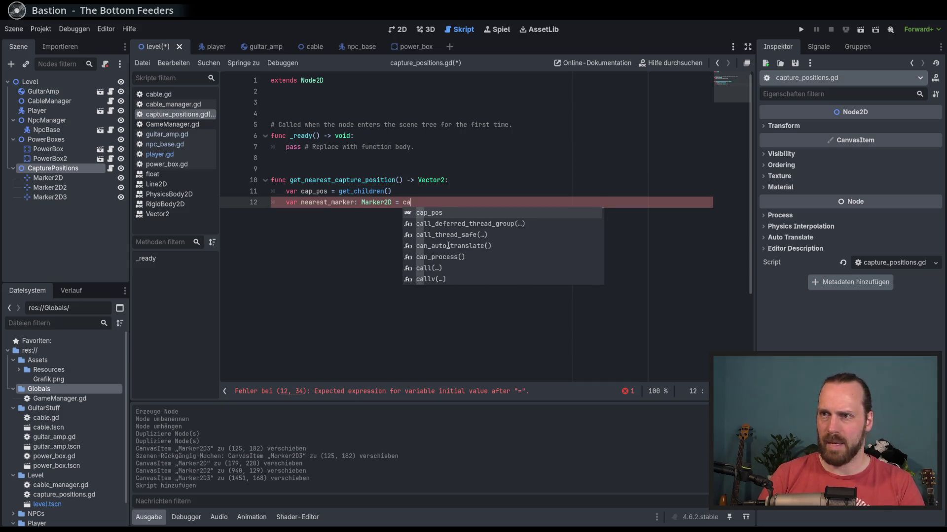
pyautogui.press('Return')
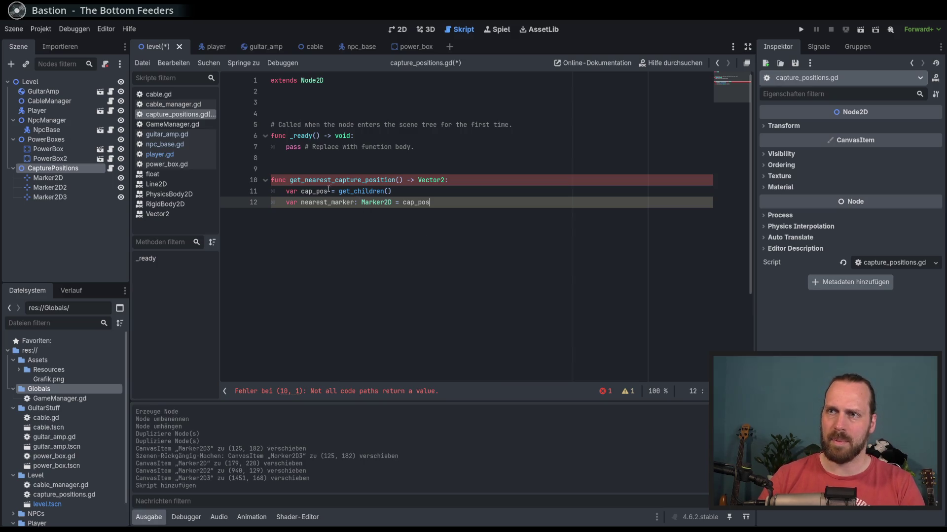
# Rename cap_pos to cap_marker and initialise nearest_marker with cap_marker[0].
pyautogui.click(327, 191)
pyautogui.press('BackSpace')
pyautogui.press('BackSpace')
pyautogui.press('BackSpace')
pyautogui.write('markje')
pyautogui.press('BackSpace')
pyautogui.press('BackSpace')
pyautogui.write('er')
pyautogui.click(483, 217)
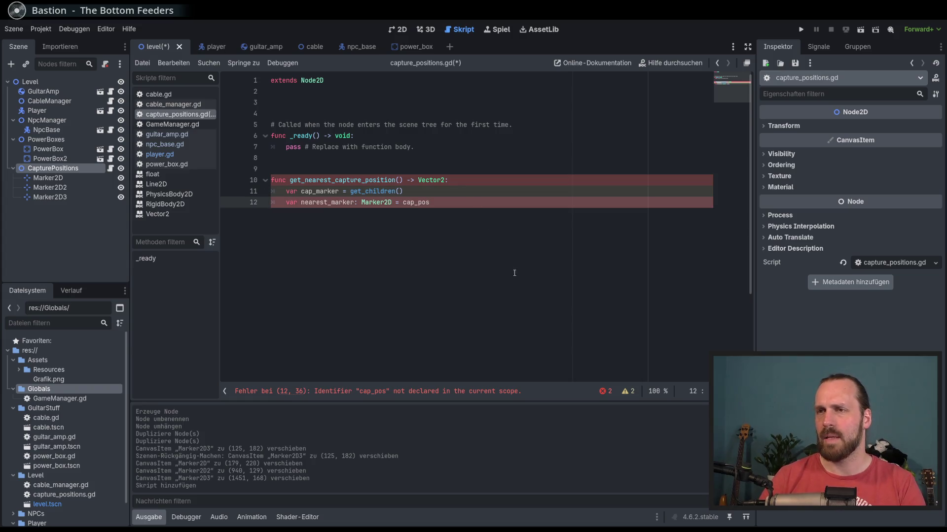
pyautogui.press('BackSpace')
pyautogui.press('BackSpace')
pyautogui.press('BackSpace')
pyautogui.write('ma')
pyautogui.press('Return')
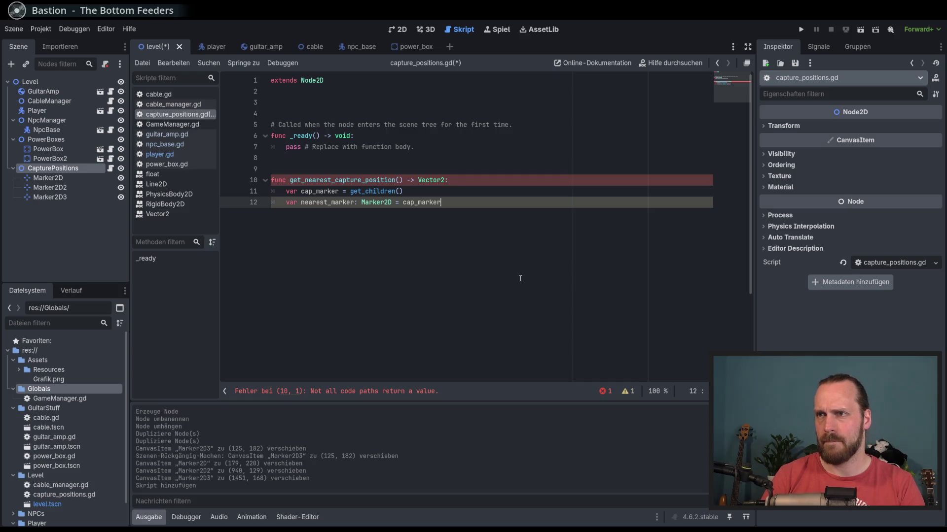
pyautogui.write('}')
pyautogui.write('[0]')
pyautogui.press('Up')
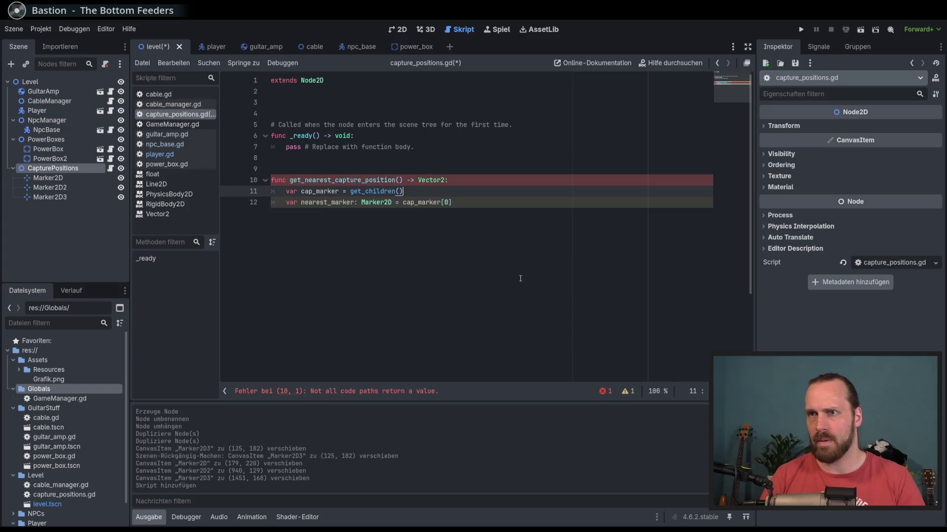
pyautogui.press('Return')
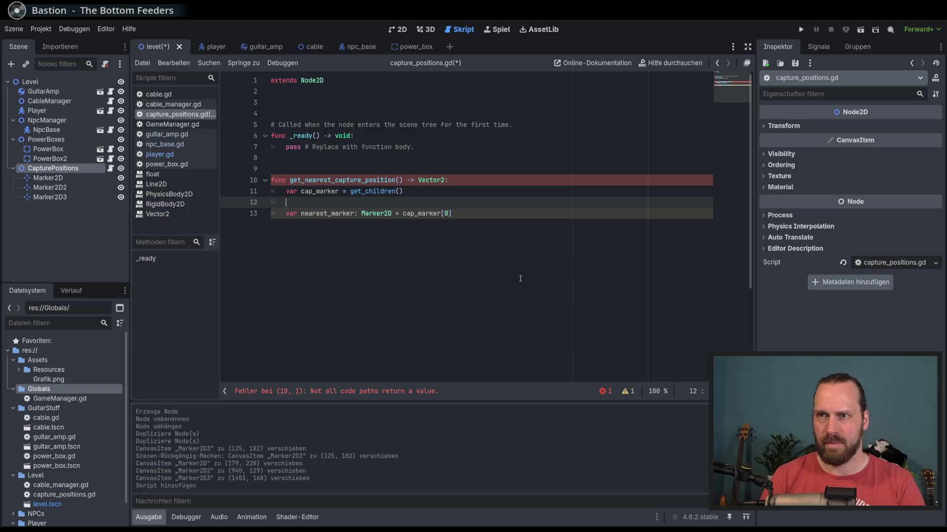
pyautogui.press('BackSpace')
pyautogui.press('BackSpace')
pyautogui.click(505, 199)
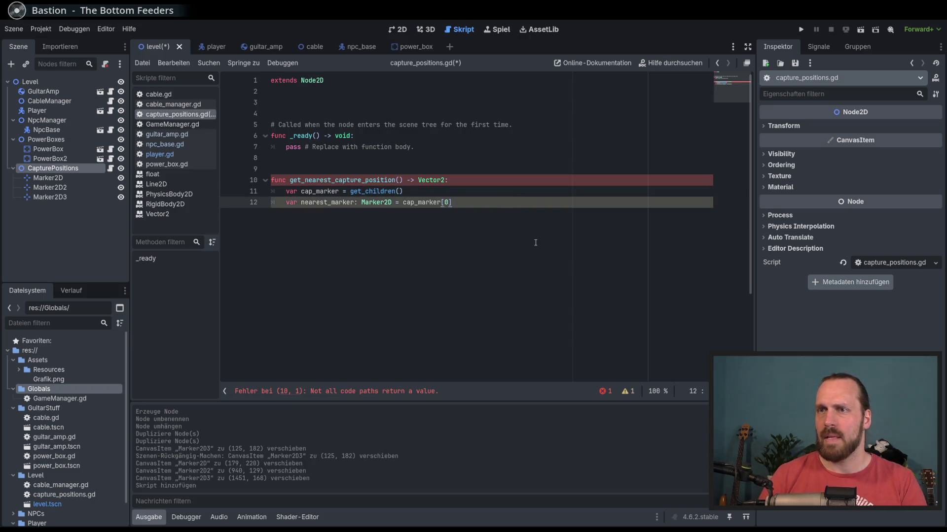
# Add a for marker in cap_marker: loop below the nearest_marker line.
pyautogui.press('Return')
pyautogui.press('Return')
pyautogui.write('for ')
pyautogui.write('ca')
pyautogui.press('BackSpace')
pyautogui.press('BackSpace')
pyautogui.write('marker in cap_marker')
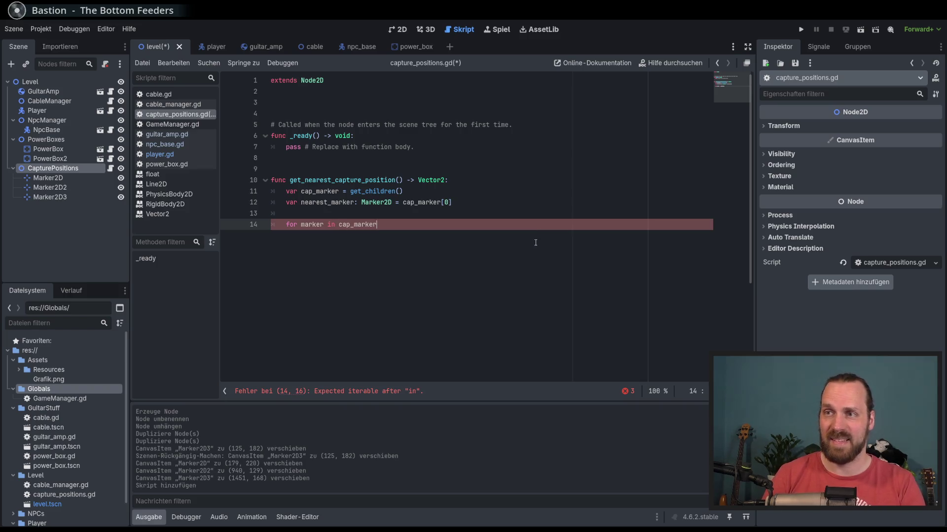
pyautogui.press('Return')
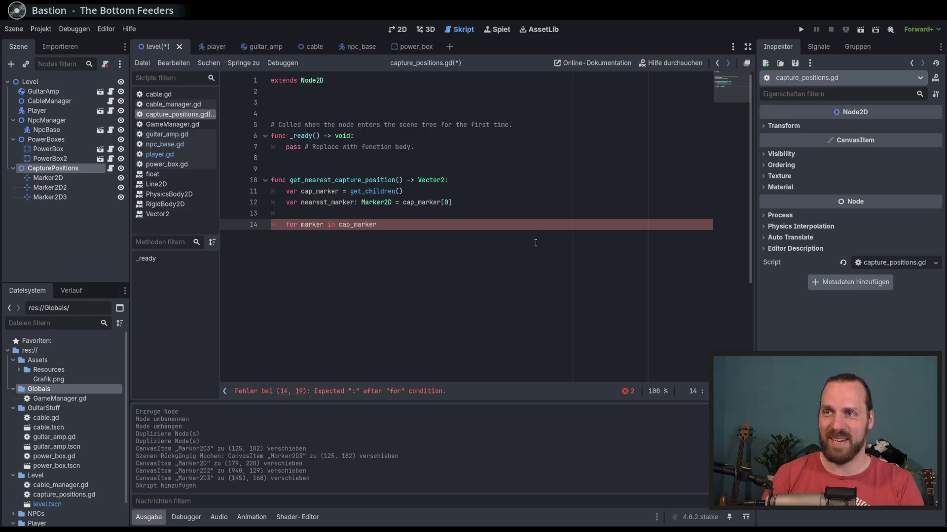
pyautogui.write(':')
# Start an if inside the loop and add an npc_pos: Vector2 parameter to the function.
pyautogui.press('Return')
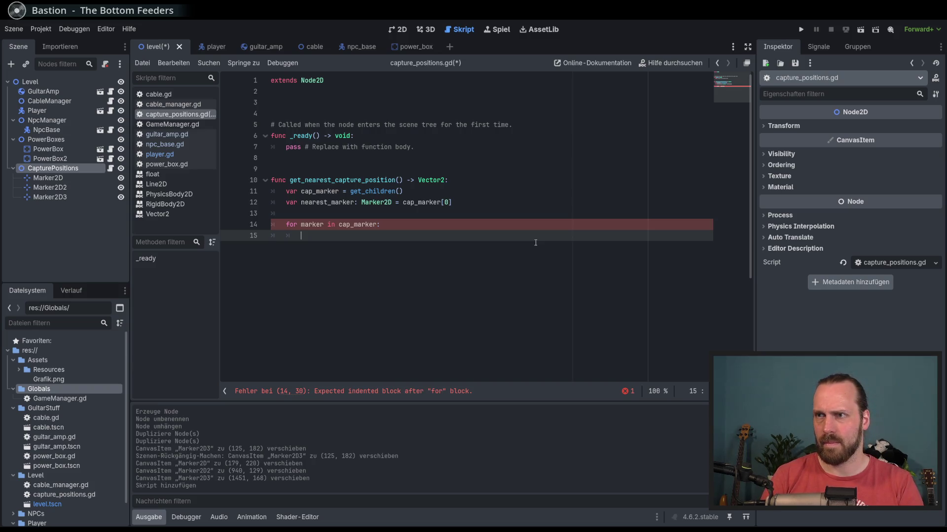
pyautogui.write('if')
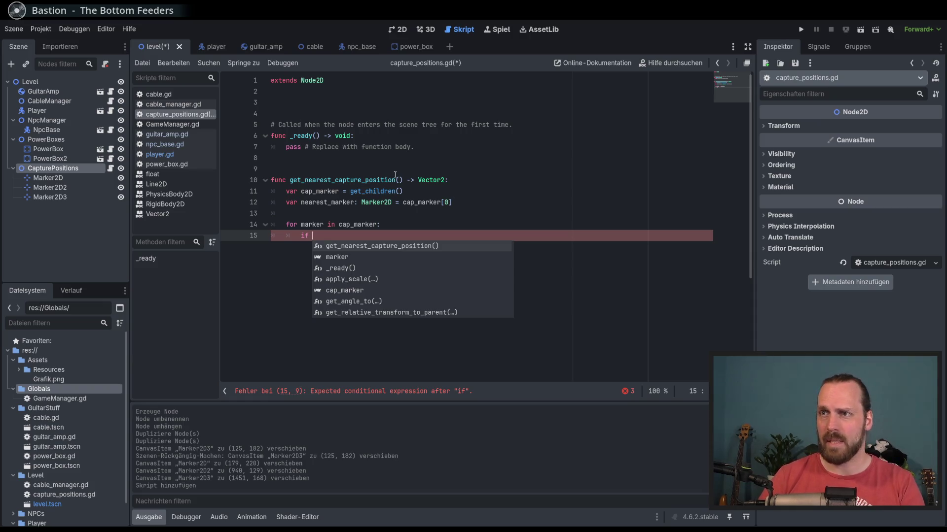
pyautogui.click(471, 180)
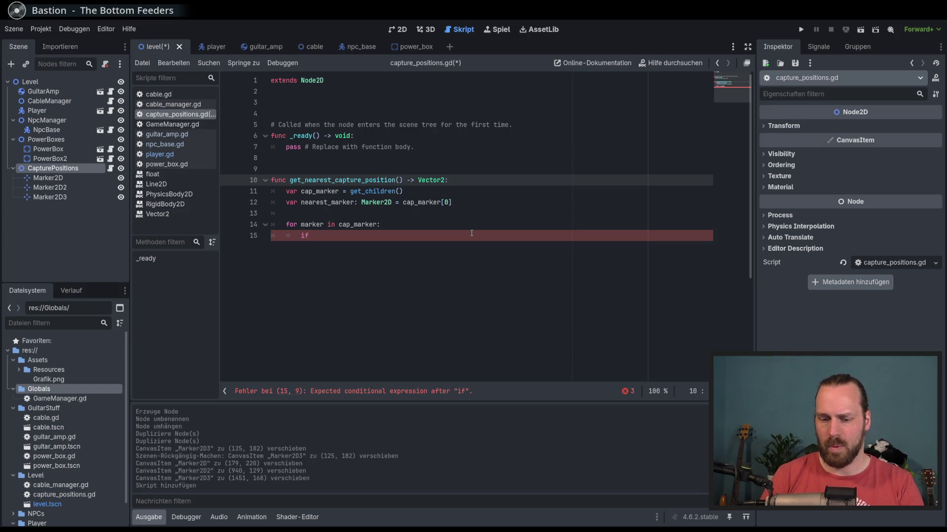
pyautogui.write('npc_pos')
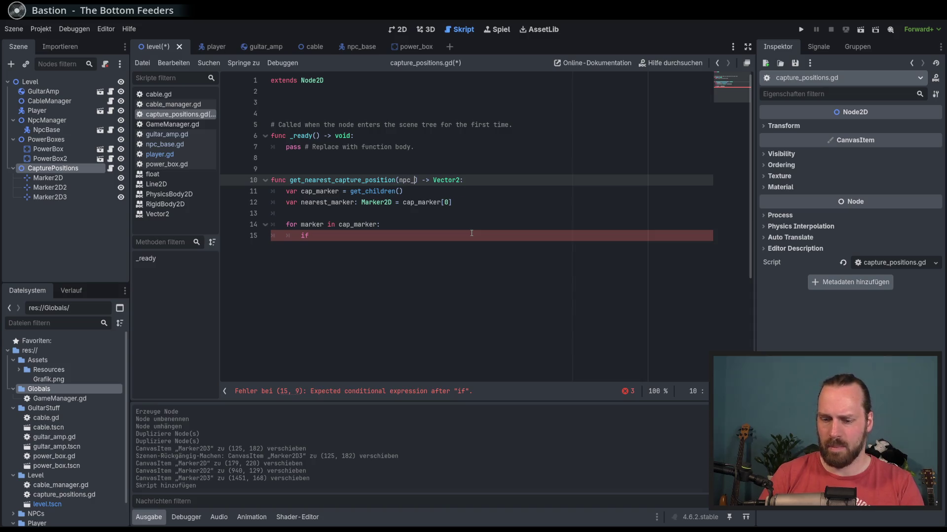
pyautogui.write(': Vector2')
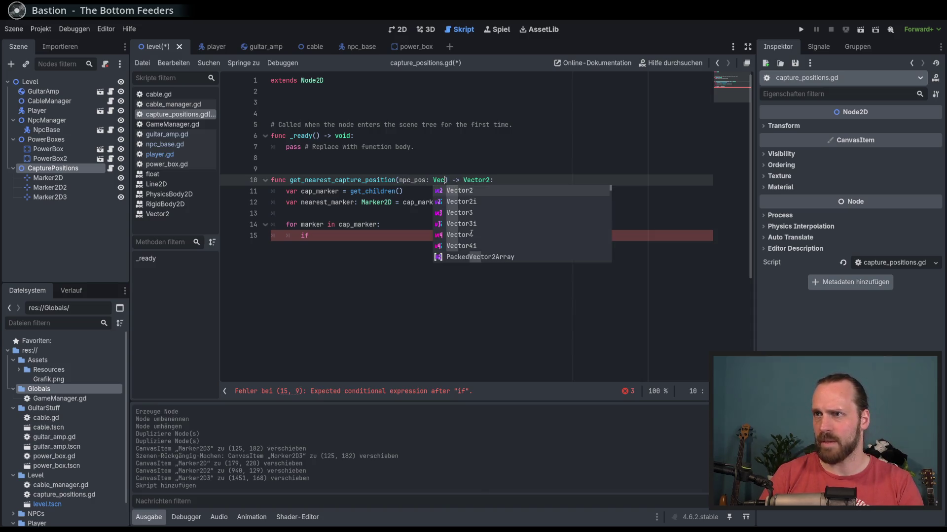
# Begin the if condition with npc_pos.distance_to(marker ...) on line 15.
pyautogui.doubleClick(446, 180)
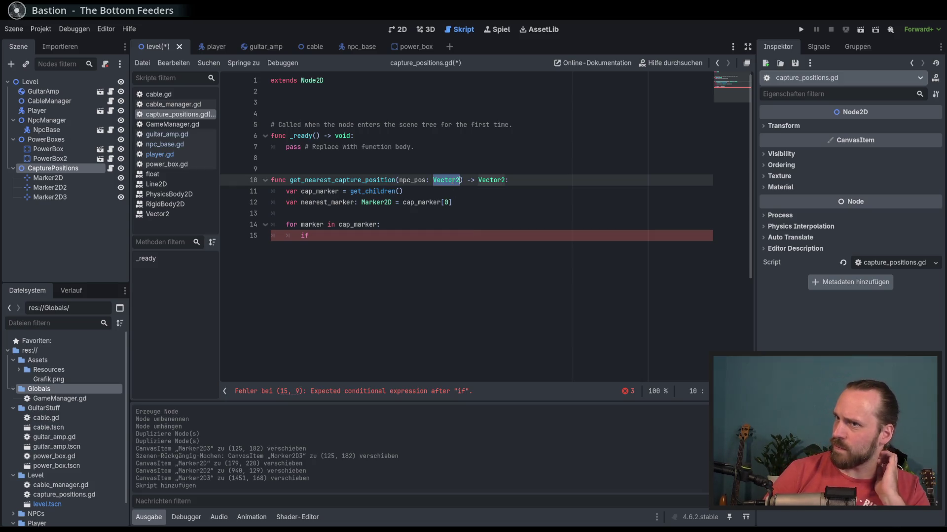
pyautogui.doubleClick(412, 180)
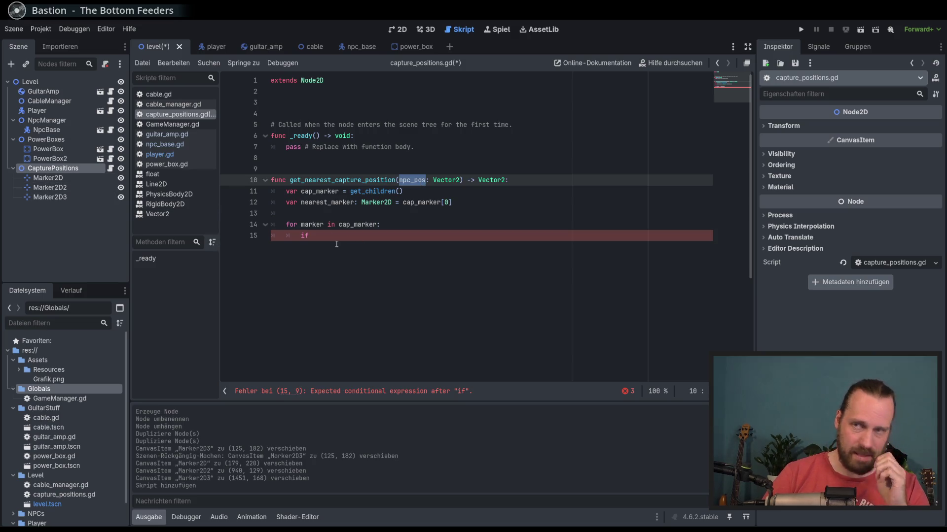
pyautogui.click(432, 315)
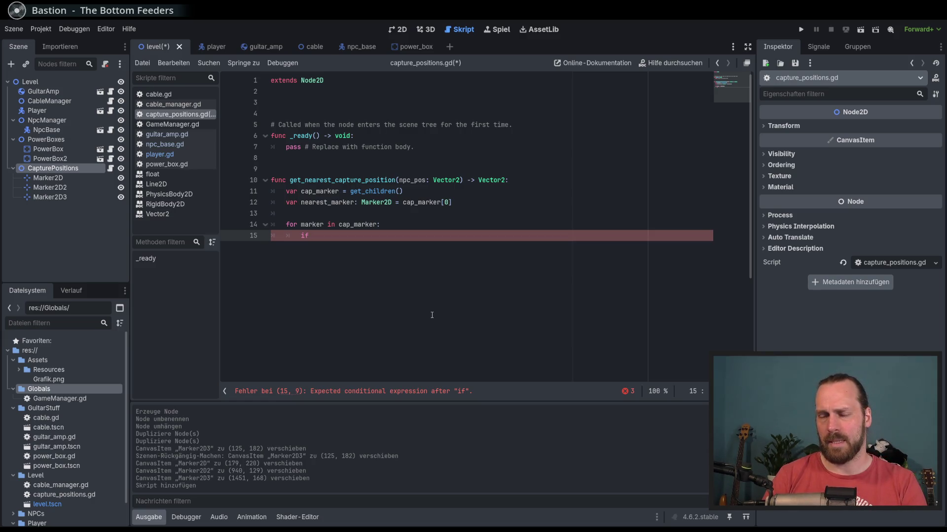
pyautogui.write(' np')
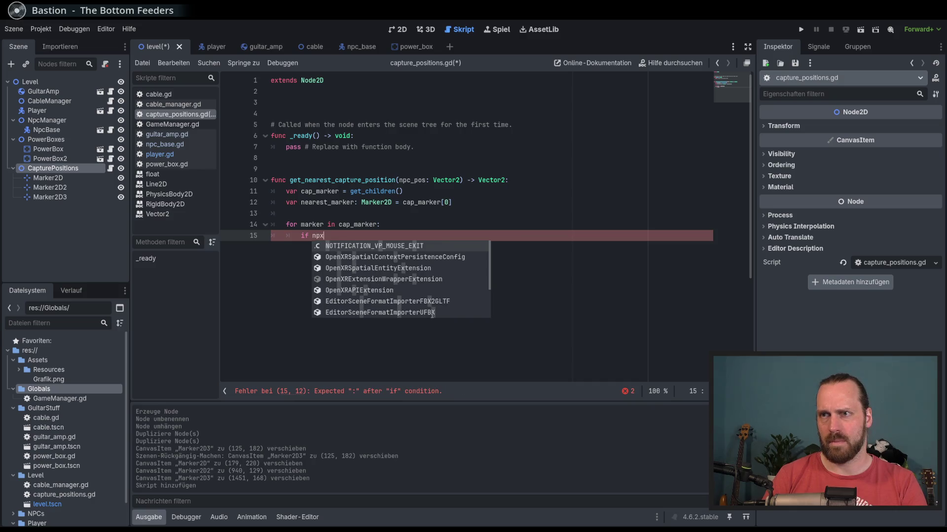
pyautogui.write('c_pos')
pyautogui.press('Return')
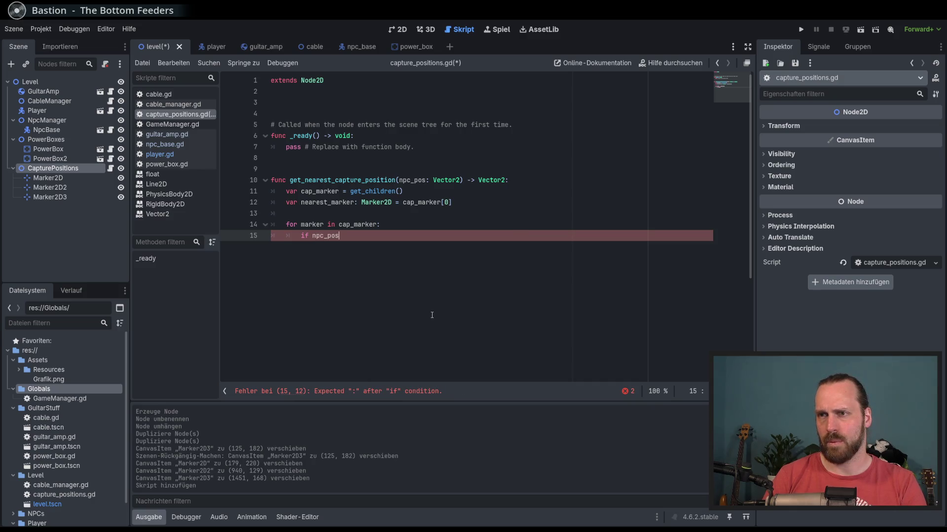
pyautogui.write('.')
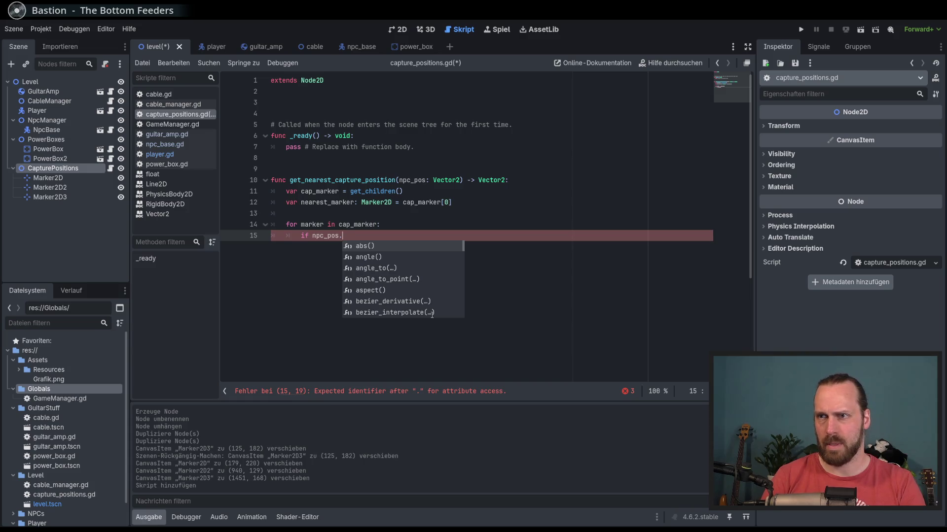
pyautogui.write('dista')
pyautogui.press('Return')
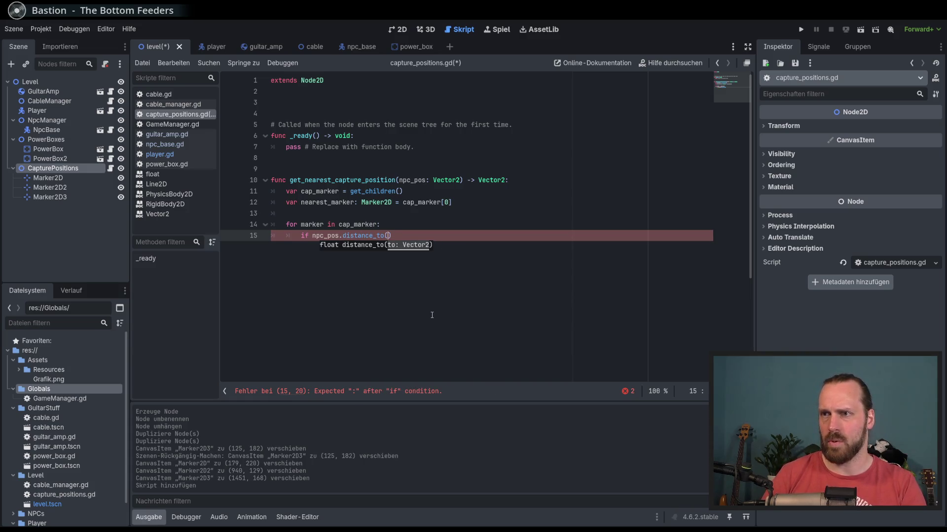
pyautogui.write('mar')
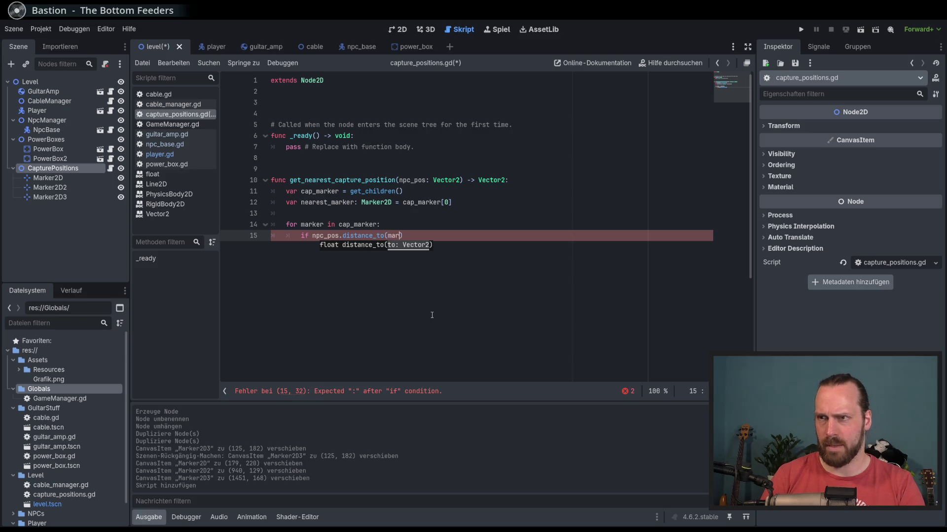
pyautogui.press('Return')
# Complete the condition: marker.global_position distance > npc_pos.distance_to(nearest_marker.global_position):.
pyautogui.write('.globa')
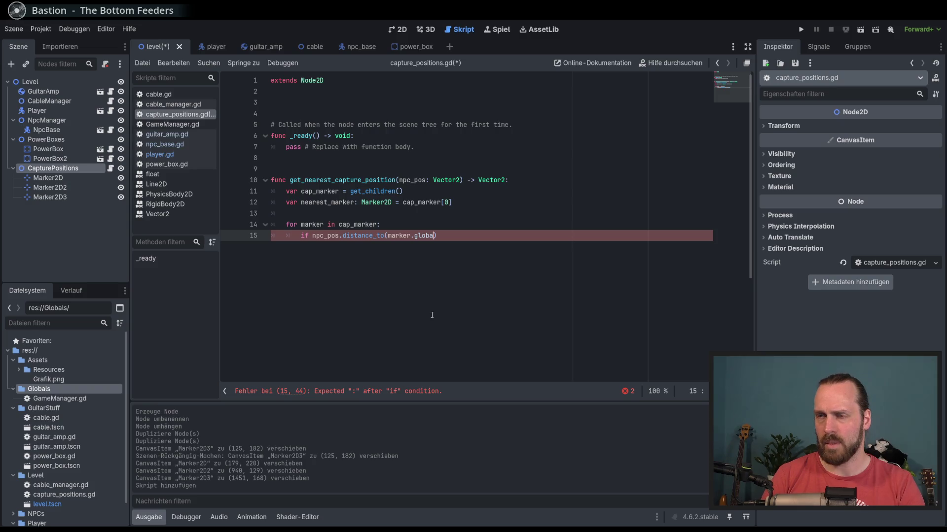
pyautogui.write('l_positio')
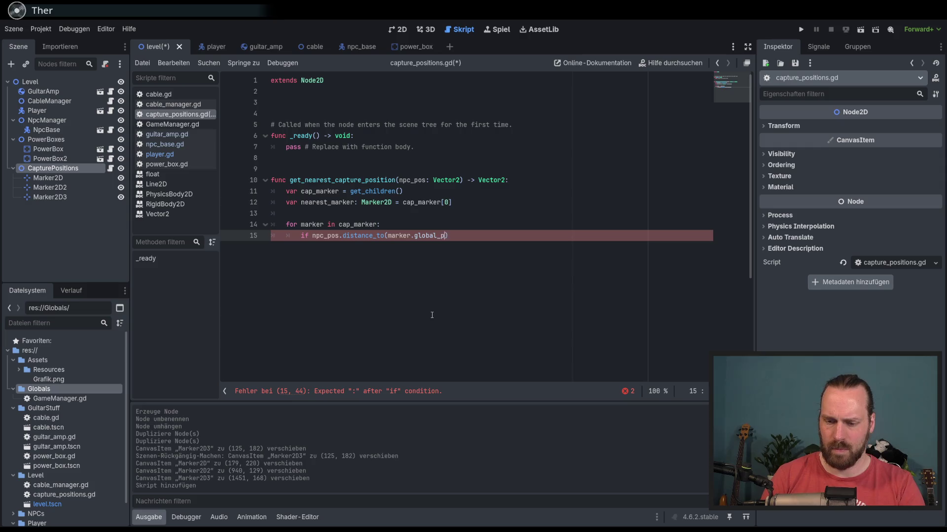
pyautogui.write('n)')
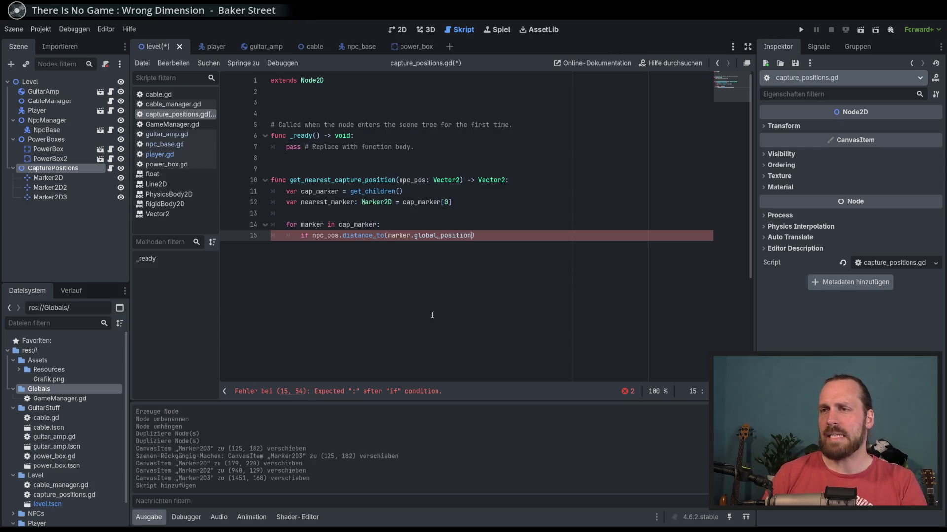
pyautogui.write(' >')
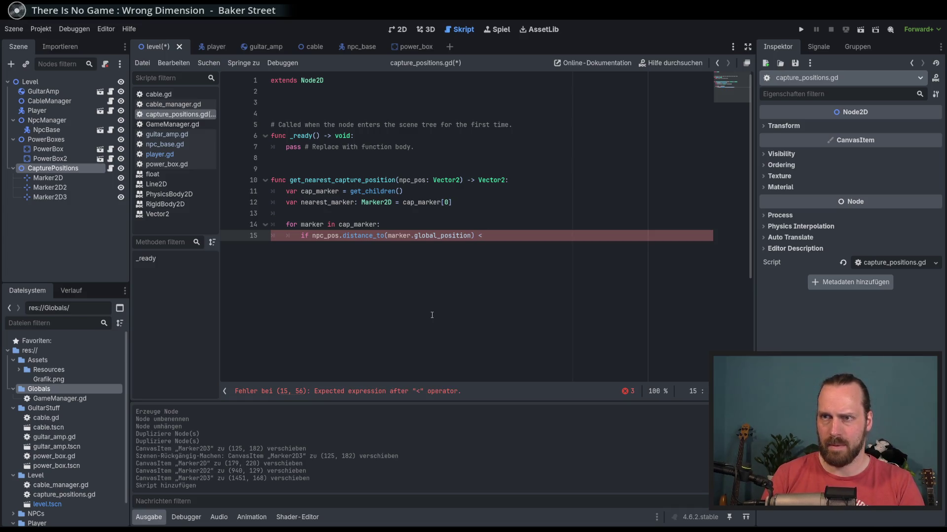
pyautogui.write(' npc_pos.ne')
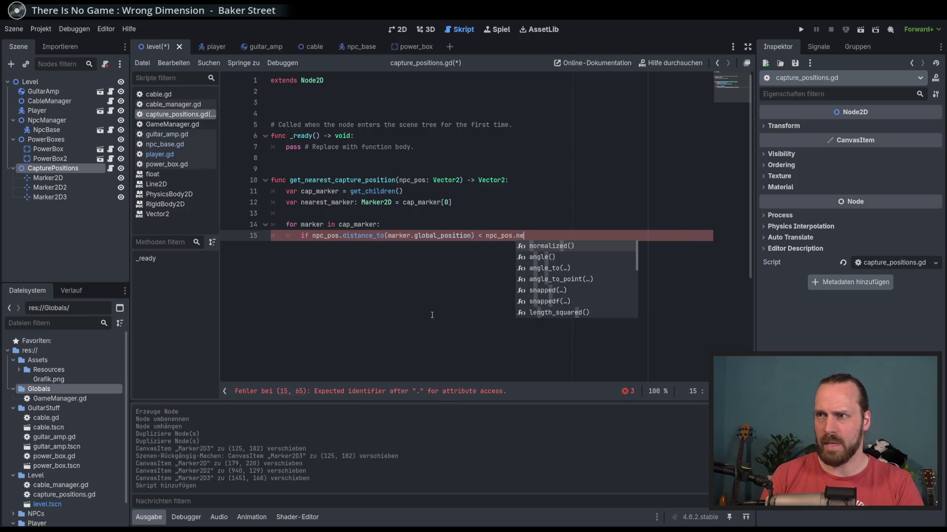
pyautogui.write('a')
pyautogui.press('BackSpace')
pyautogui.press('BackSpace')
pyautogui.press('BackSpace')
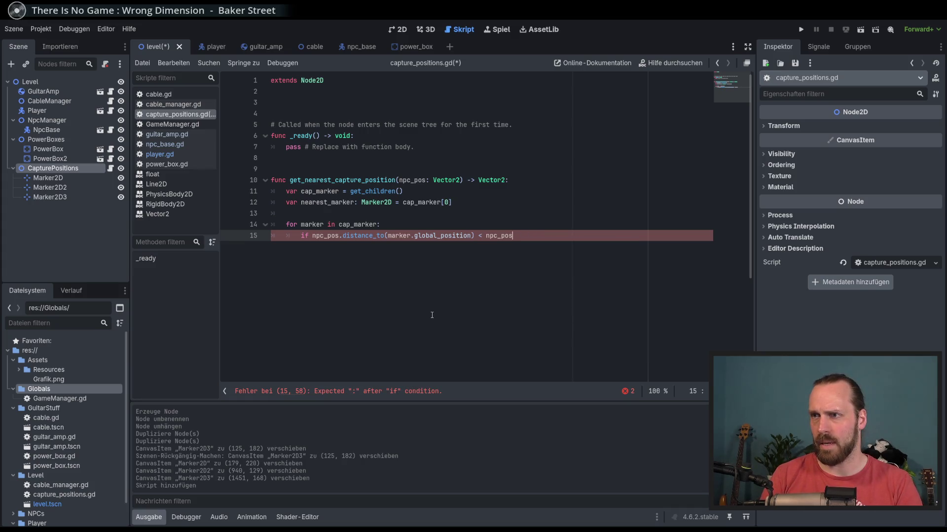
pyautogui.press('BackSpace')
pyautogui.press('BackSpace')
pyautogui.press('BackSpace')
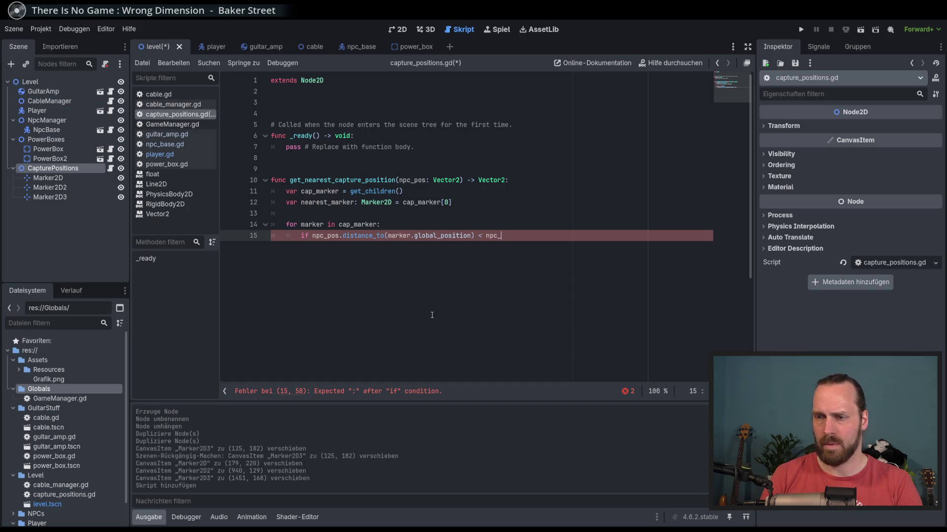
pyautogui.write('pos')
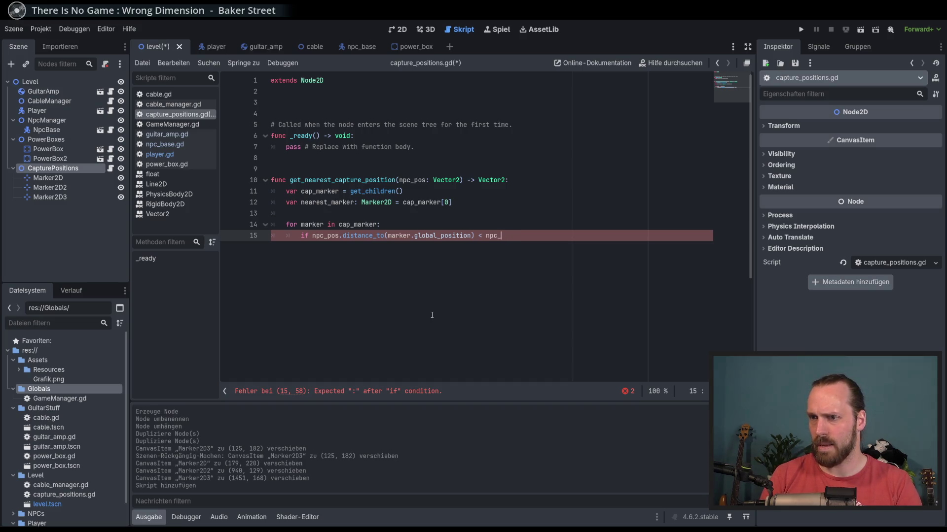
pyautogui.write('.dista')
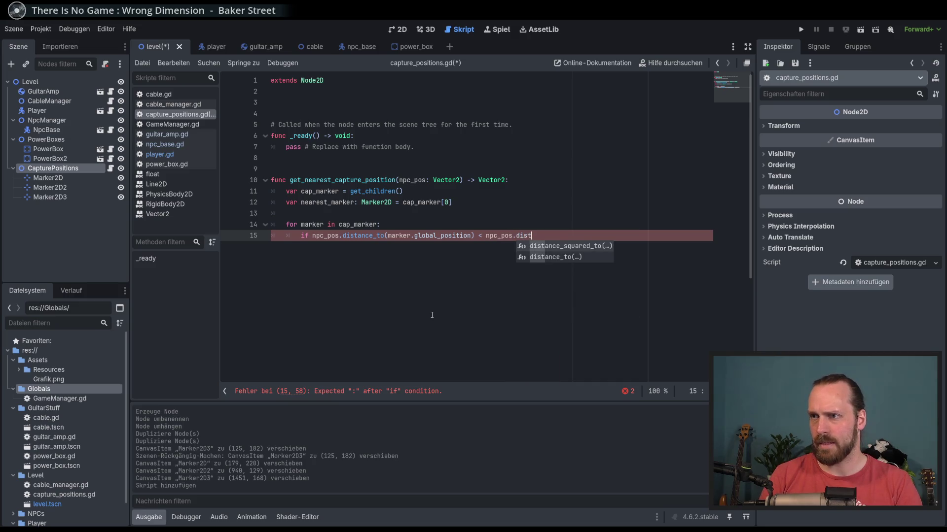
pyautogui.press('Down')
pyautogui.press('Return')
pyautogui.write('nea')
pyautogui.press('Return')
pyautogui.write('.gl')
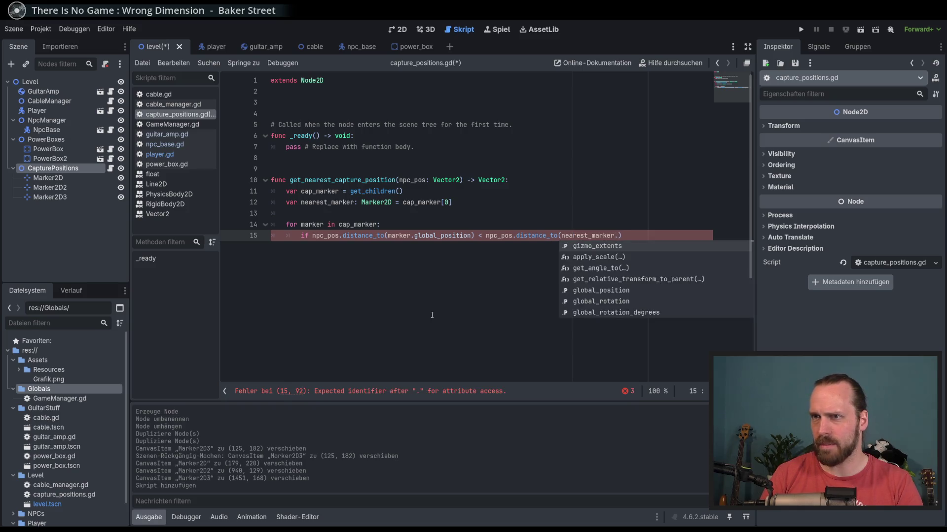
pyautogui.press('Return')
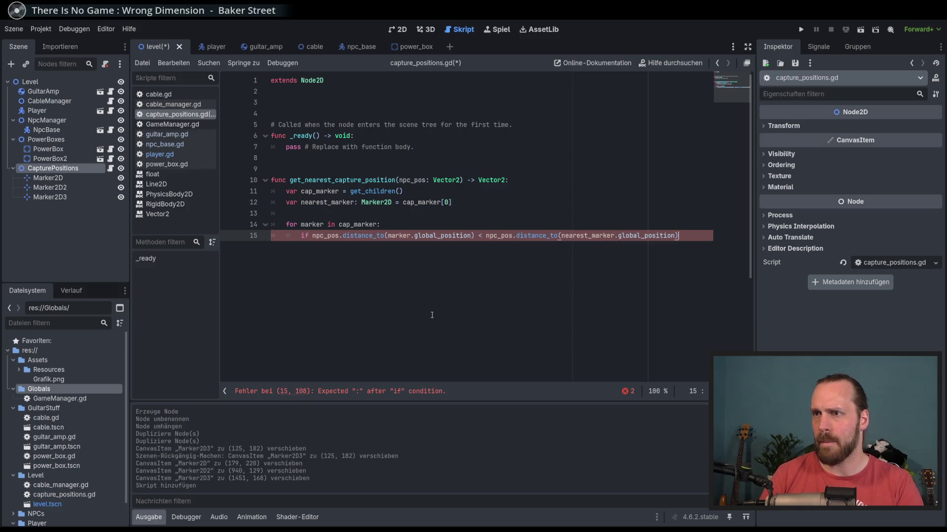
pyautogui.write(':')
pyautogui.press('Return')
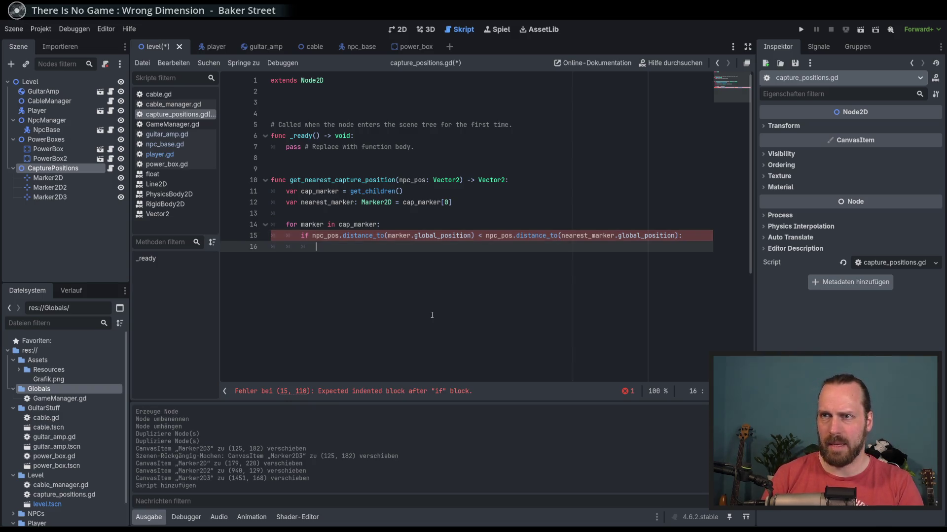
# Set nearest_marker = marker in the if, return nearest_marker.global_position, and save the script.
pyautogui.write('var')
pyautogui.press('BackSpace')
pyautogui.press('BackSpace')
pyautogui.press('BackSpace')
pyautogui.write('nea')
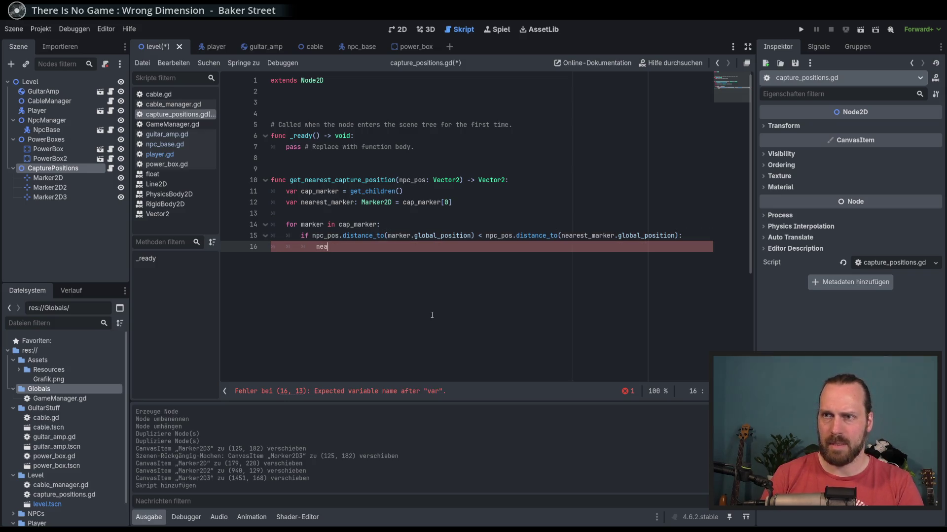
pyautogui.press('Return')
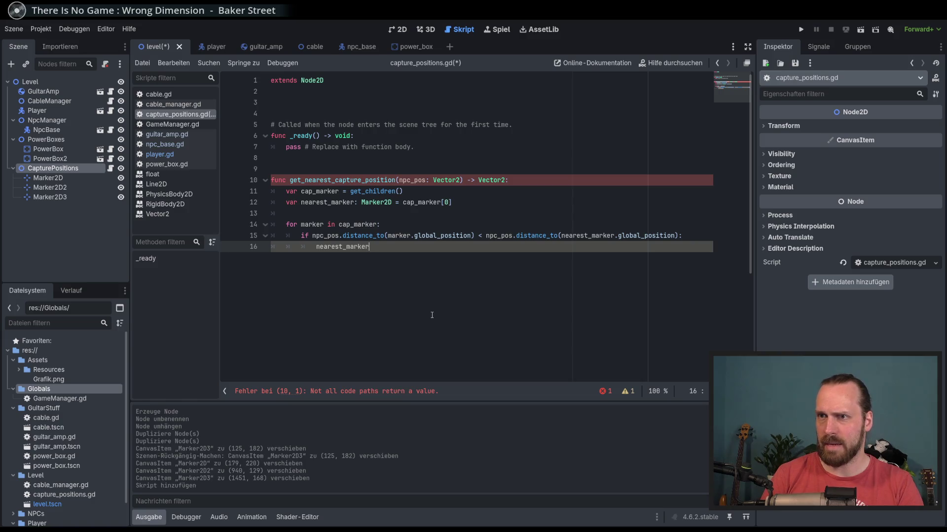
pyautogui.press('BackSpace')
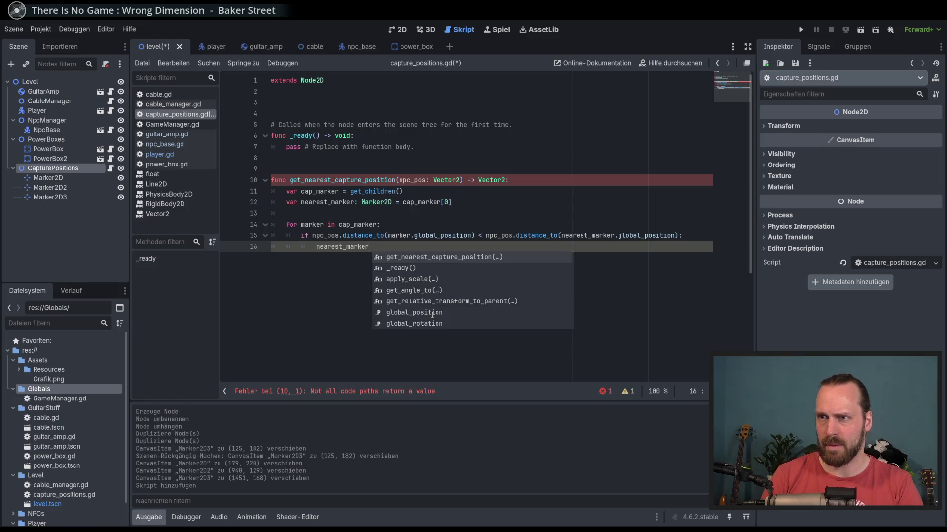
pyautogui.write('= marker')
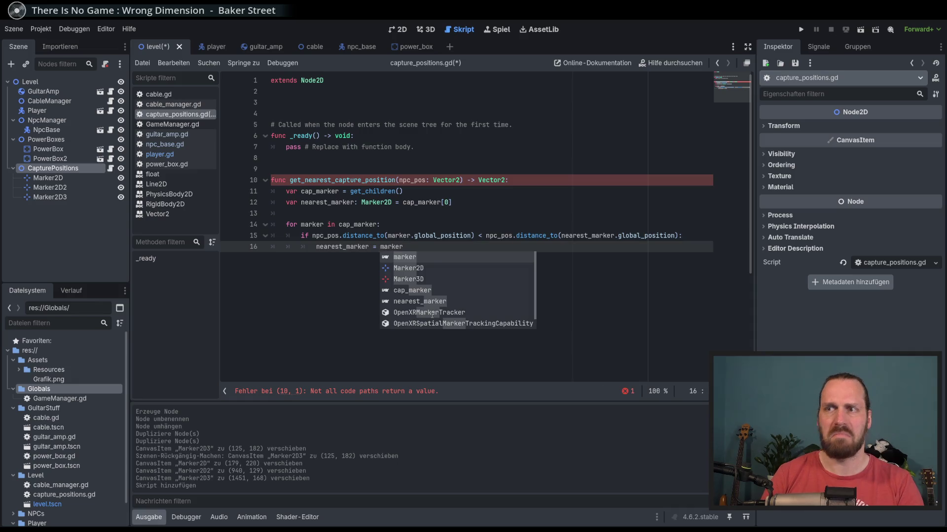
pyautogui.press('Return')
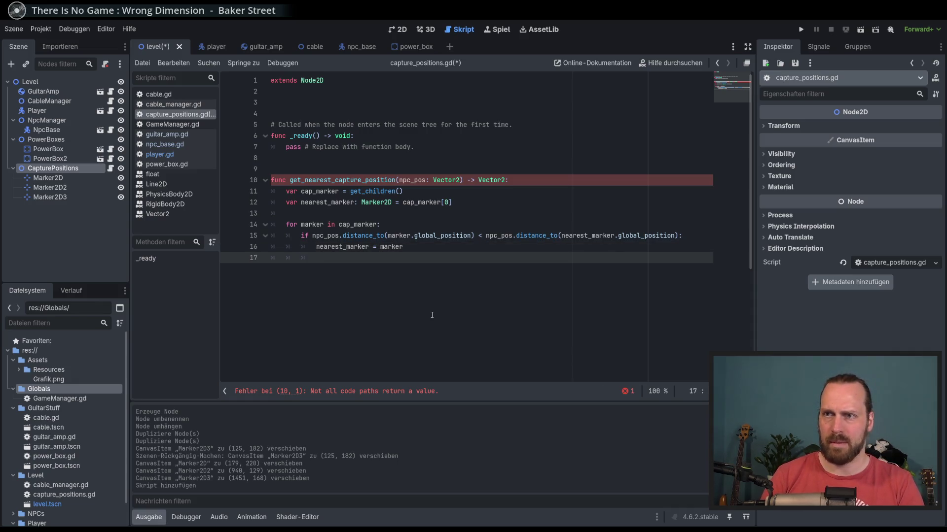
pyautogui.press('Return')
pyautogui.press('BackSpace')
pyautogui.press('BackSpace')
pyautogui.write('return ')
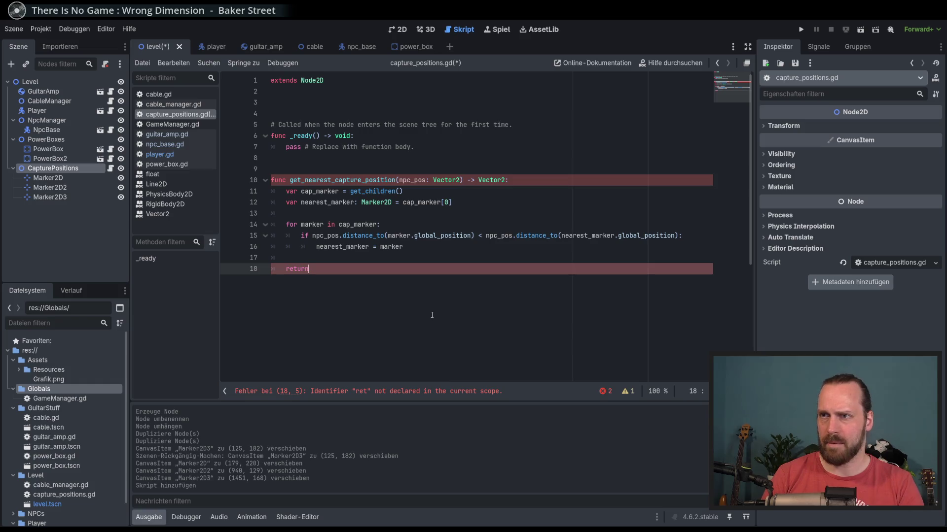
pyautogui.write('nea')
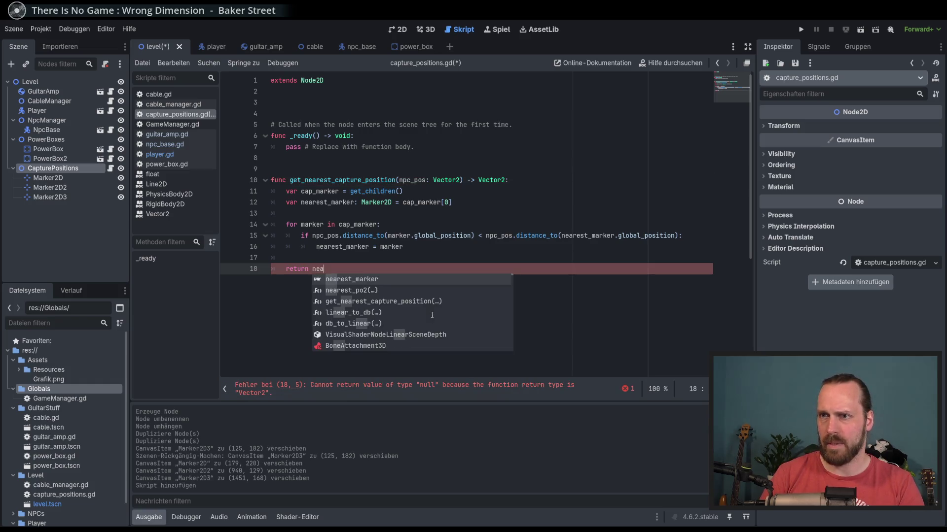
pyautogui.press('Return')
pyautogui.write('.gl')
pyautogui.press('Return')
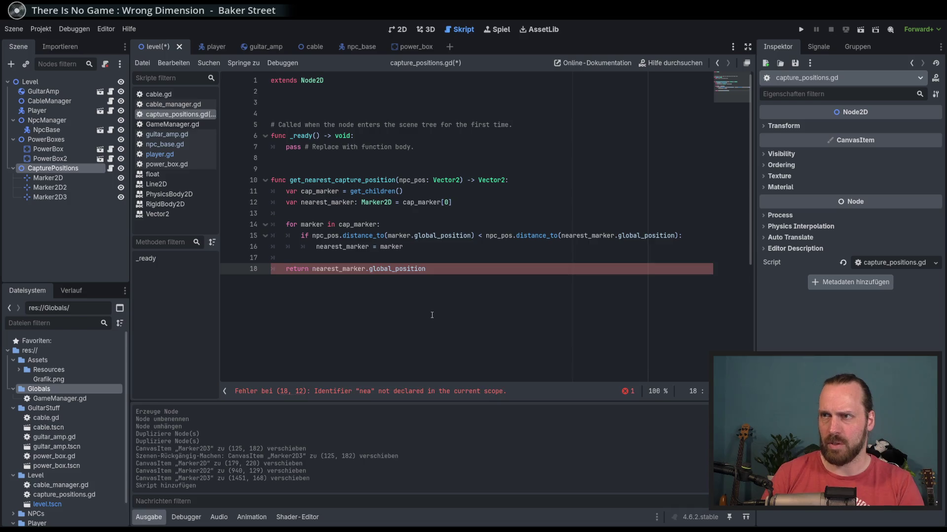
pyautogui.hotkey('ctrl', 's')
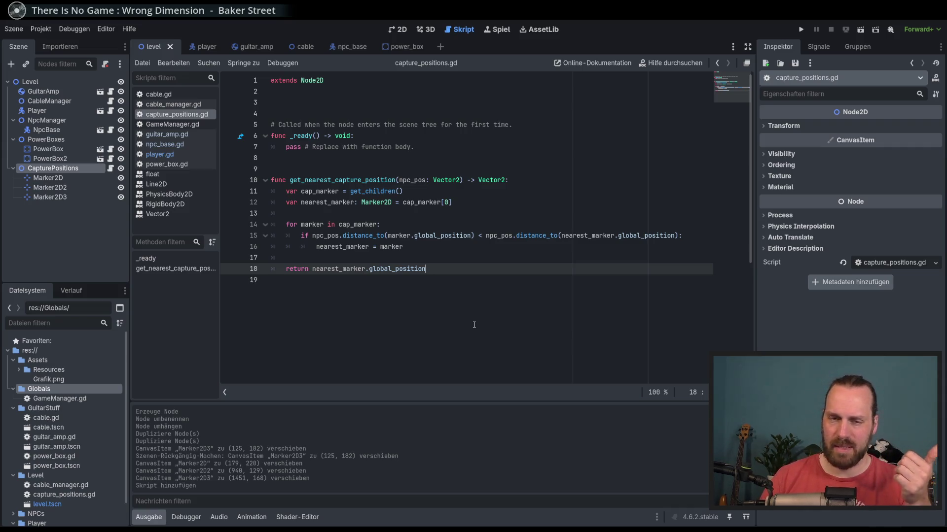
pyautogui.doubleClick(345, 247)
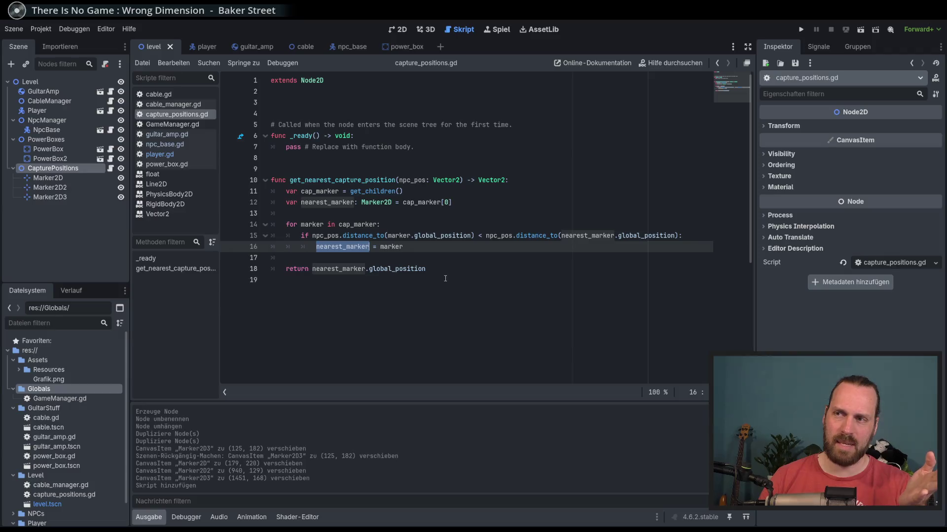
pyautogui.click(445, 278)
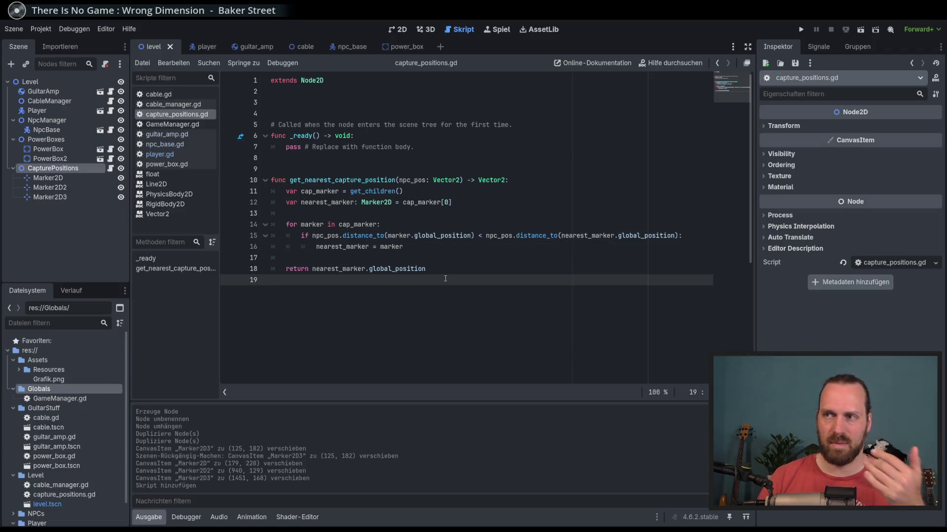
pyautogui.click(461, 269)
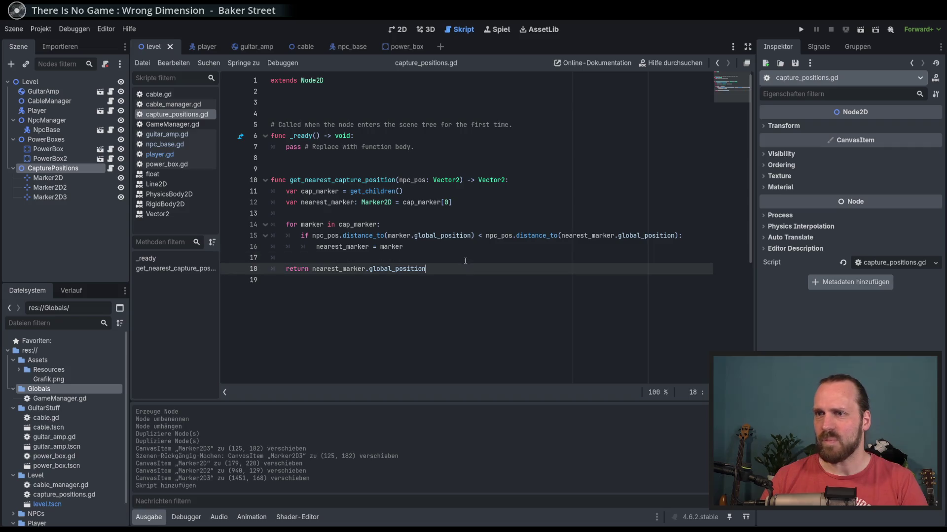
pyautogui.moveTo(386, 193); pyautogui.dragTo(296, 258)
pyautogui.click(296, 257)
pyautogui.click(429, 269)
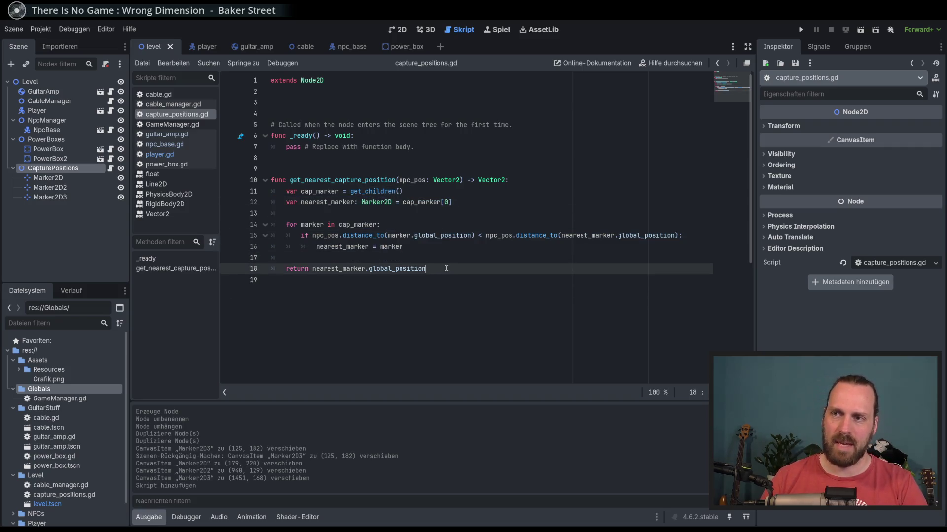
pyautogui.click(509, 342)
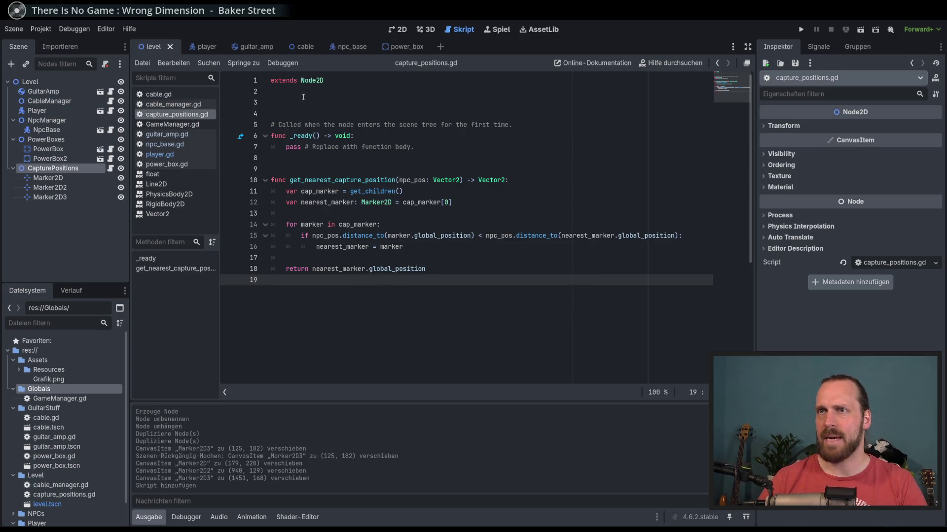
# Add 'class_name CapturePositions' as a new first line above 'extends Node2D'.
pyautogui.click(364, 84)
pyautogui.press('Home')
pyautogui.press('Return')
pyautogui.press('Up')
pyautogui.write('class_name Captu')
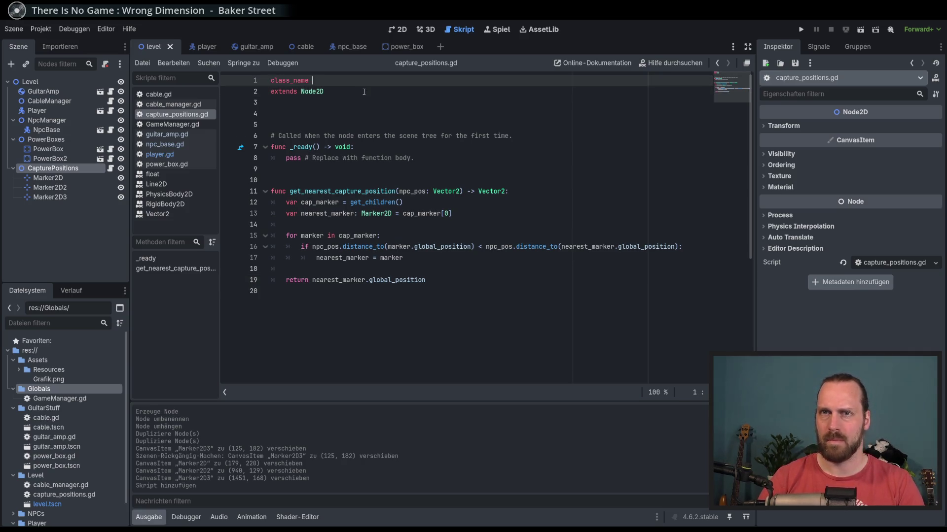
pyautogui.write('reP')
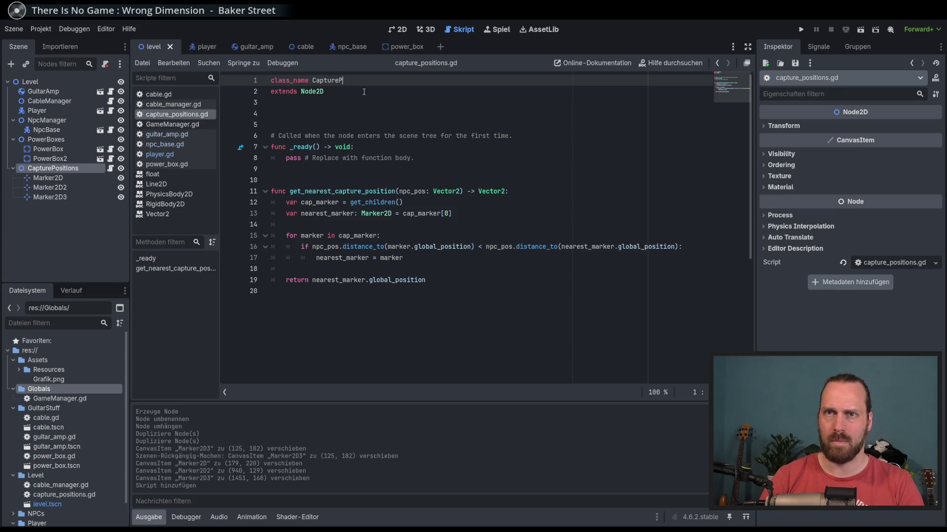
pyautogui.write('ositions')
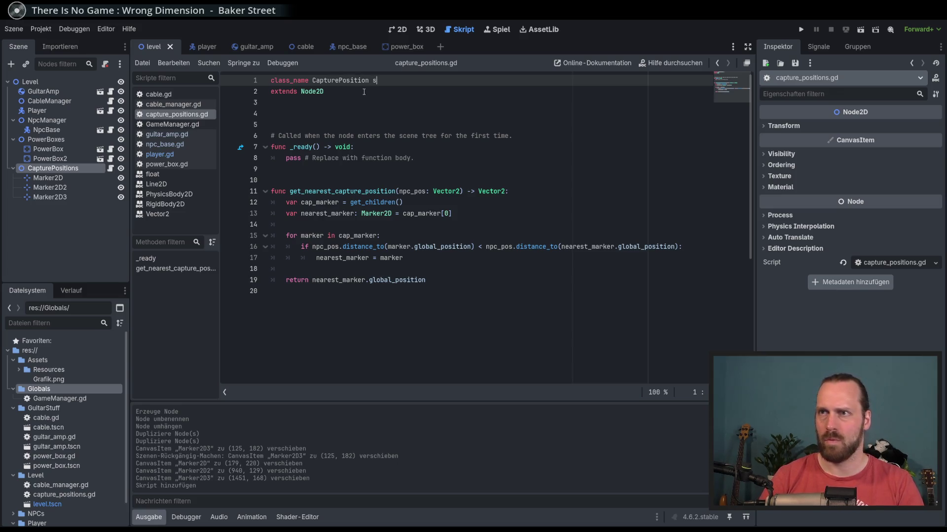
# Insert empty lines above the _ready comment to make room for new code.
pyautogui.click(510, 277)
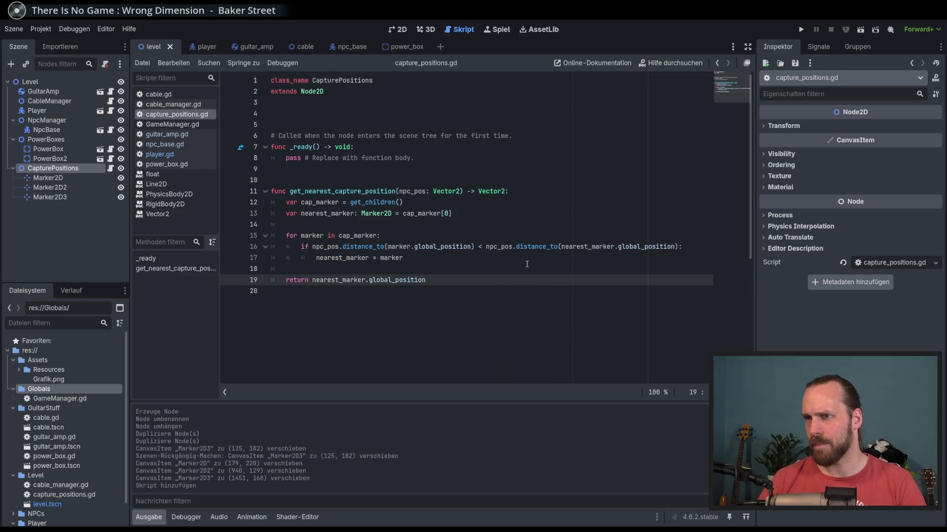
pyautogui.doubleClick(348, 191)
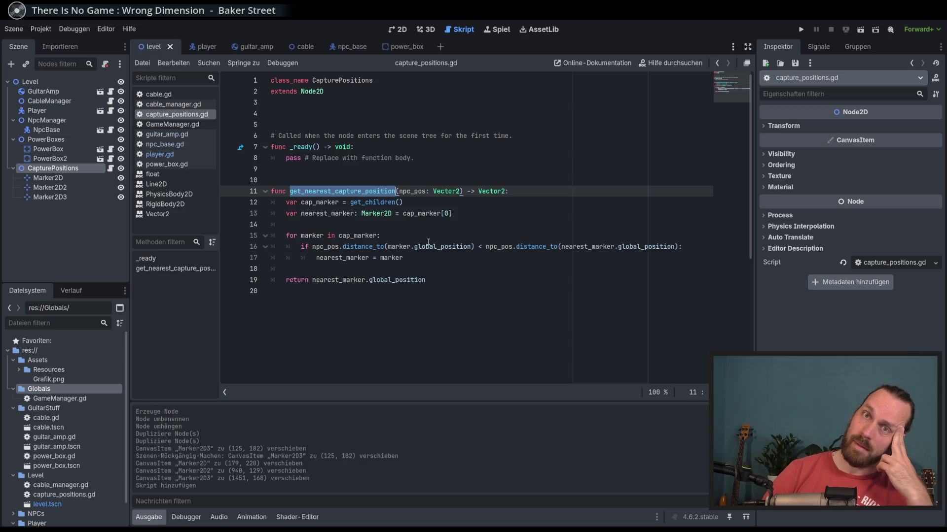
pyautogui.click(424, 156)
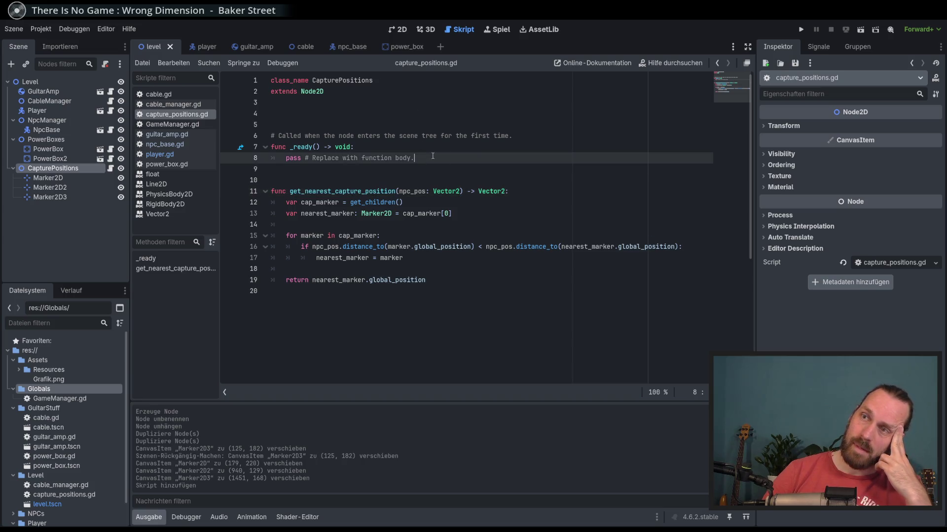
pyautogui.press('Up')
pyautogui.press('Up')
pyautogui.press('Up')
pyautogui.press('Return')
pyautogui.press('Return')
pyautogui.press('Return')
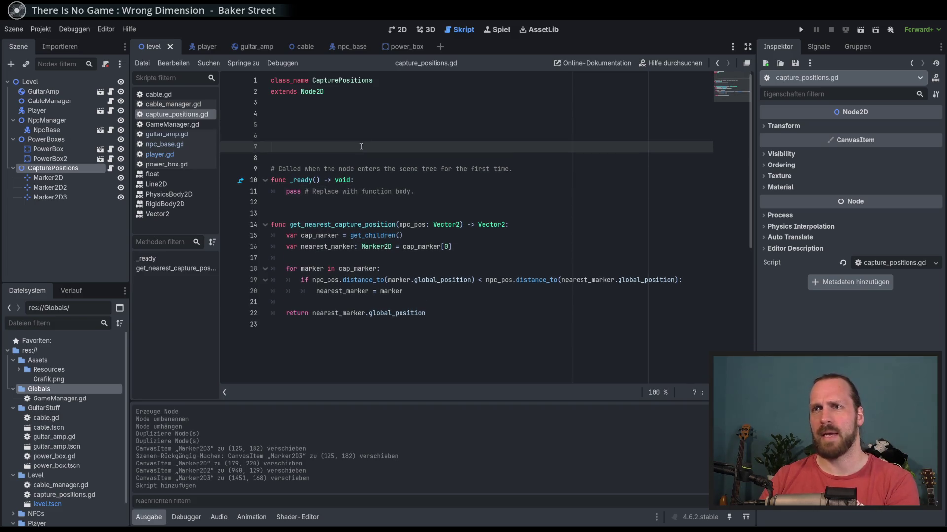
pyautogui.press('Up')
pyautogui.press('Up')
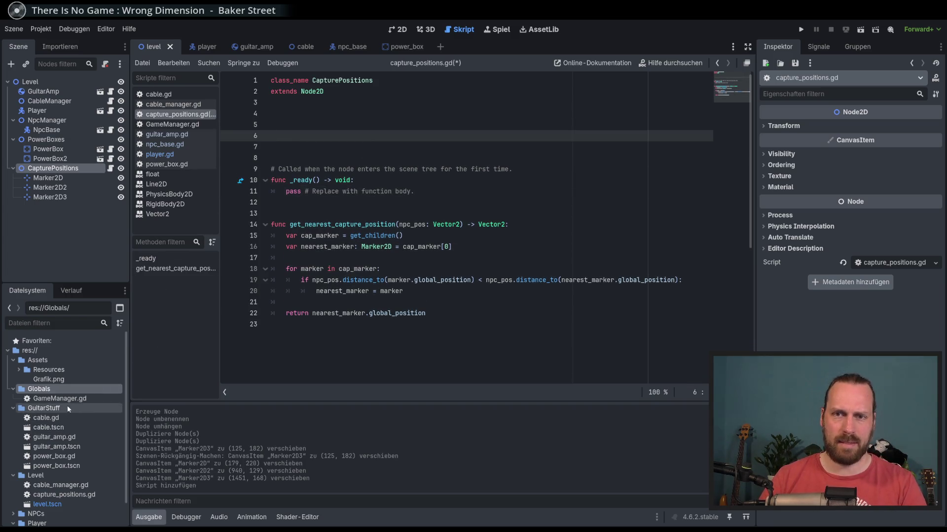
# In GameManager.gd, add 'var capture_positions: CapturePositions' below cable_manager and save.
pyautogui.click(68, 401)
pyautogui.doubleClick(70, 403)
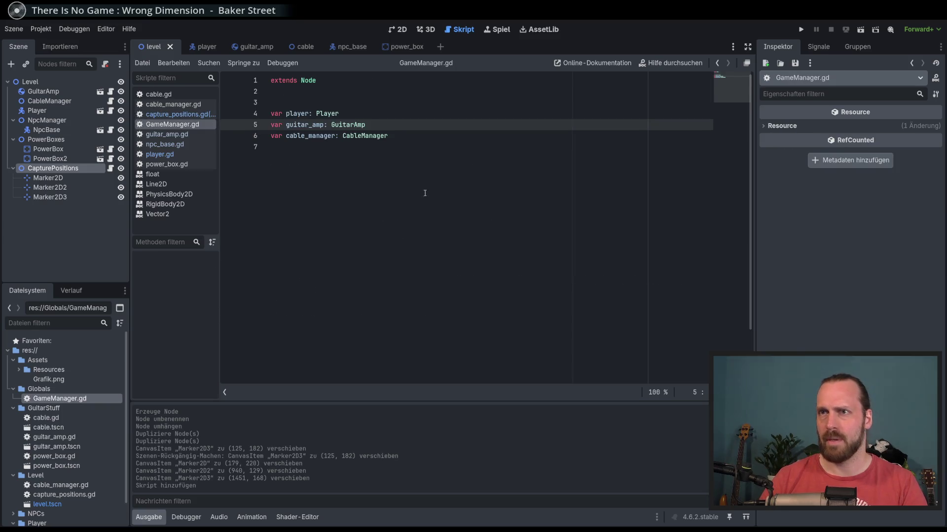
pyautogui.click(424, 190)
pyautogui.write('var ')
pyautogui.write('capture_')
pyautogui.write('posi')
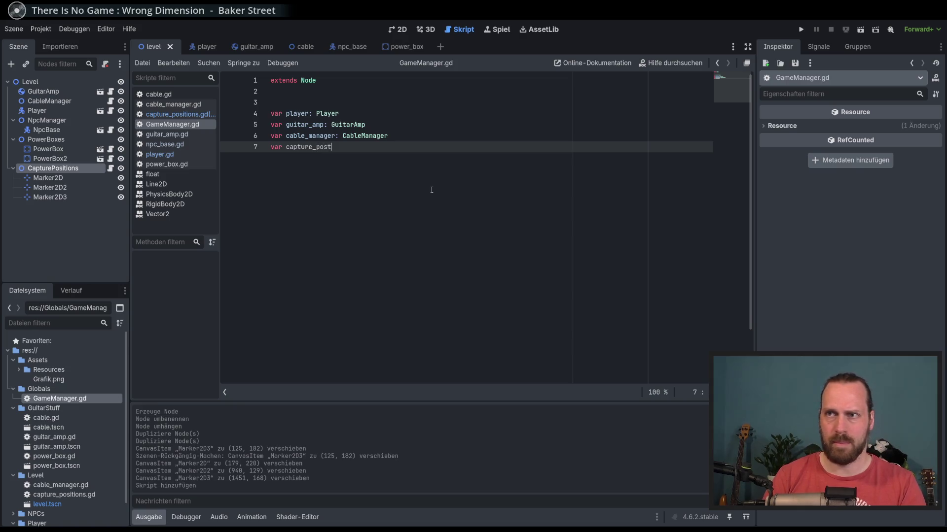
pyautogui.write('tions: Ca')
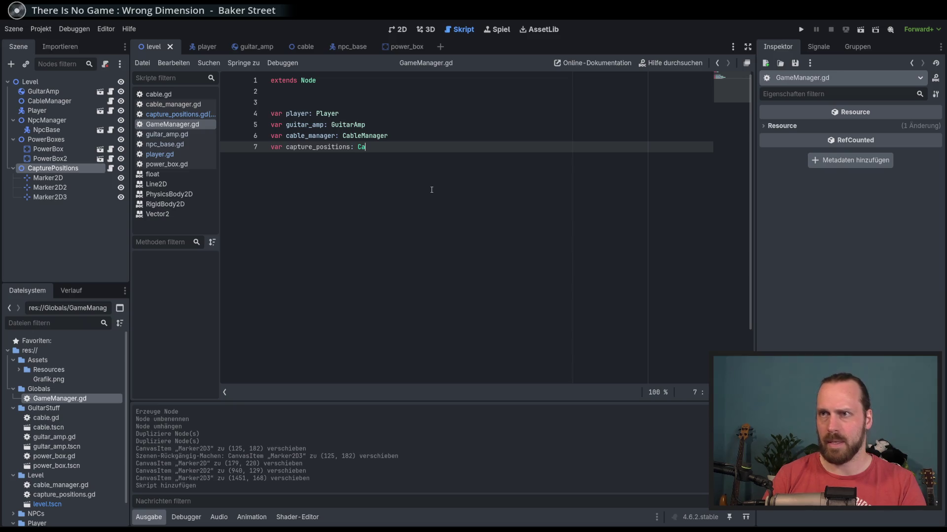
pyautogui.press('Down')
pyautogui.press('Down')
pyautogui.press('Return')
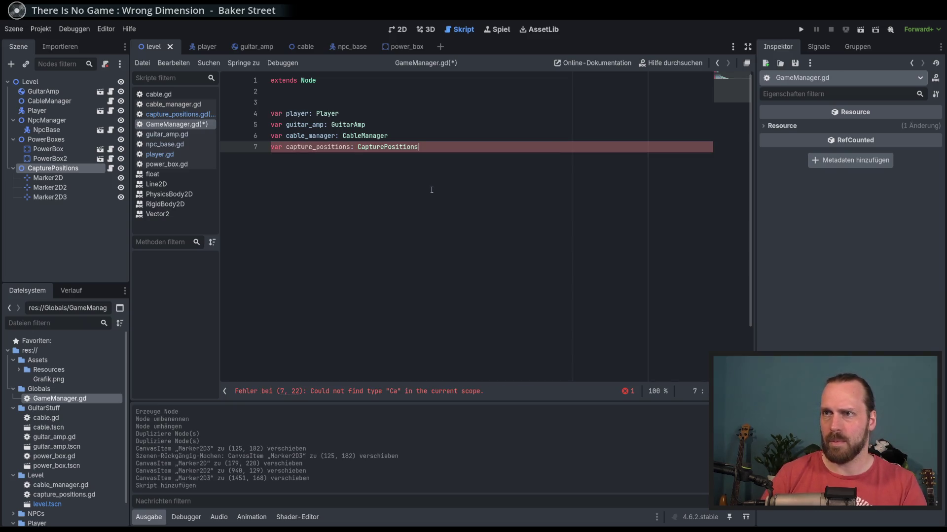
pyautogui.hotkey('ctrl', 's')
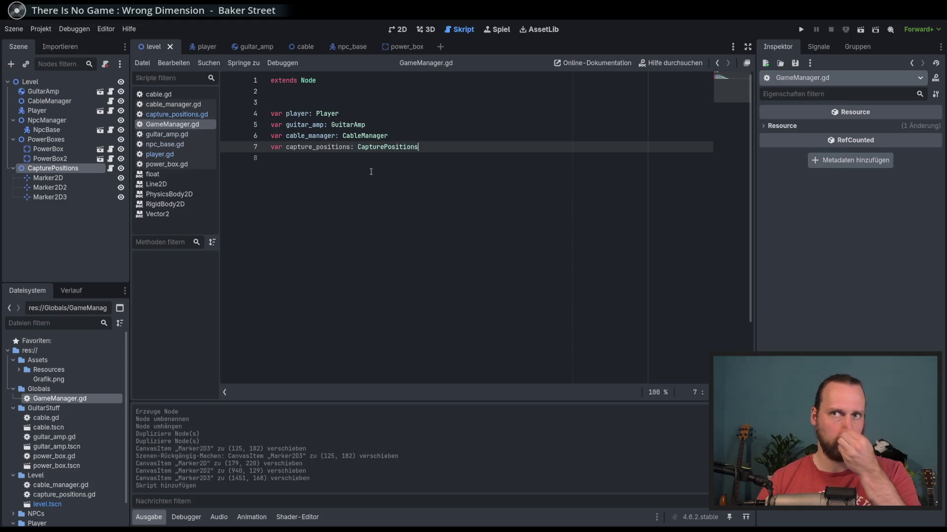
# In capture_positions.gd, add 'func _init() -> void:' containing 'GameManager.capture_positions = self'.
pyautogui.click(171, 113)
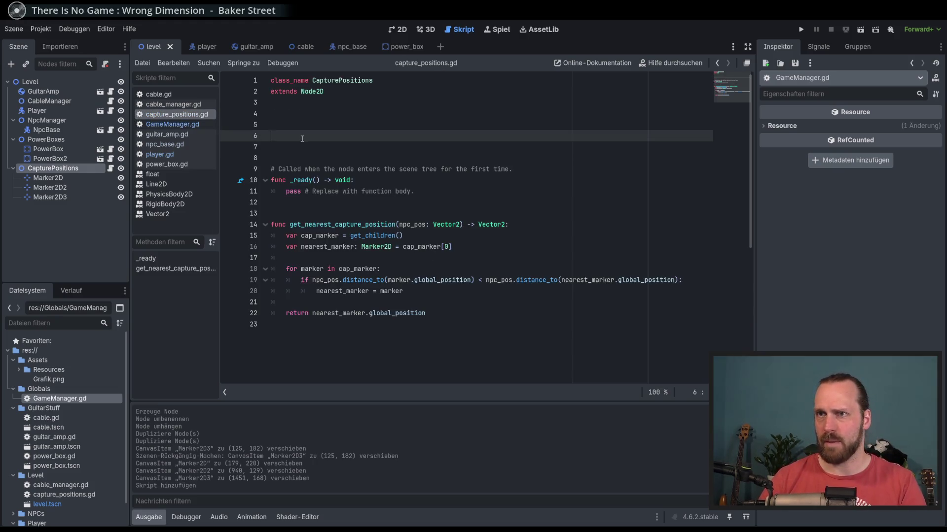
pyautogui.write('fuc _in')
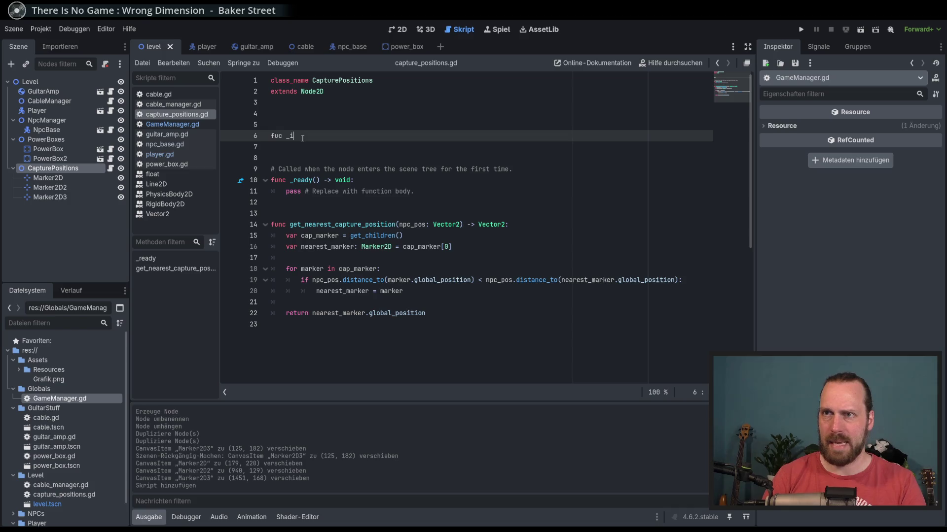
pyautogui.press('BackSpace')
pyautogui.press('BackSpace')
pyautogui.press('BackSpace')
pyautogui.write('nc _in')
pyautogui.press('Return')
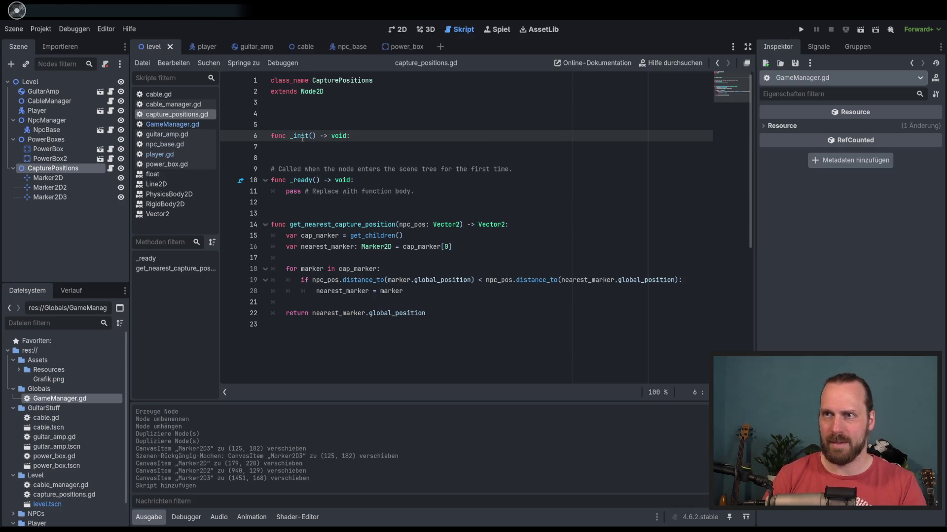
pyautogui.press('Return')
pyautogui.write('Game')
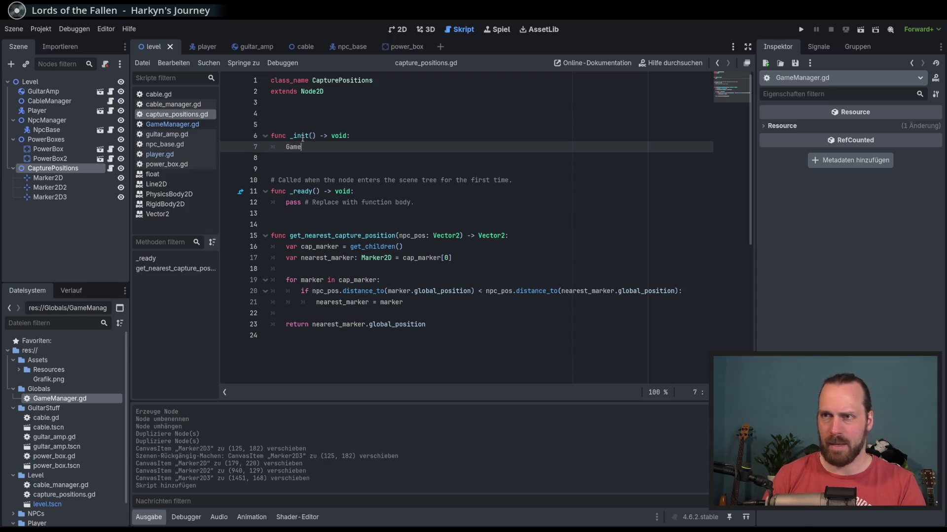
pyautogui.write('Manager.cap')
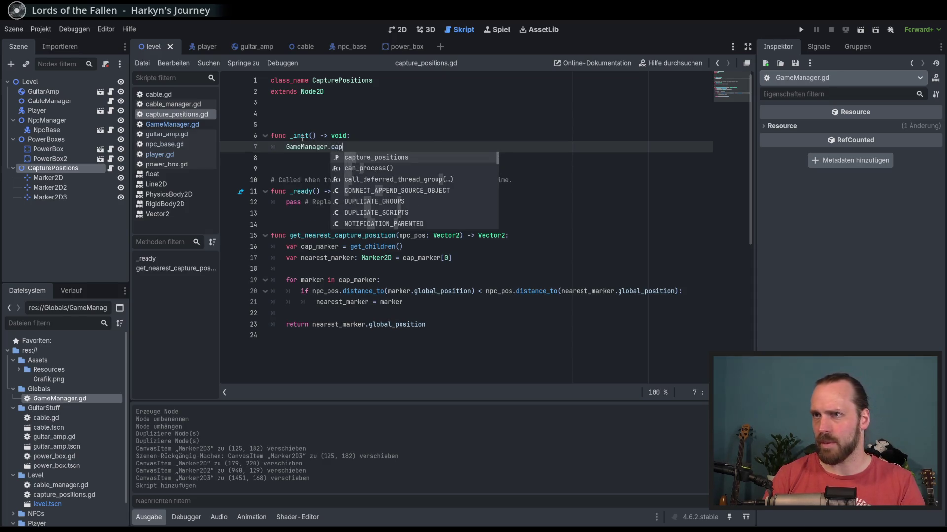
pyautogui.press('Return')
pyautogui.write('= self')
pyautogui.press('Escape')
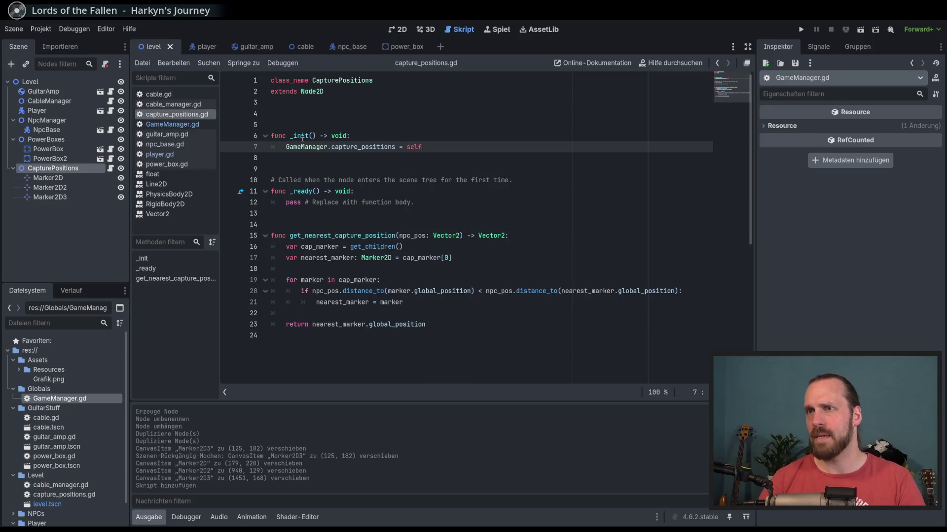
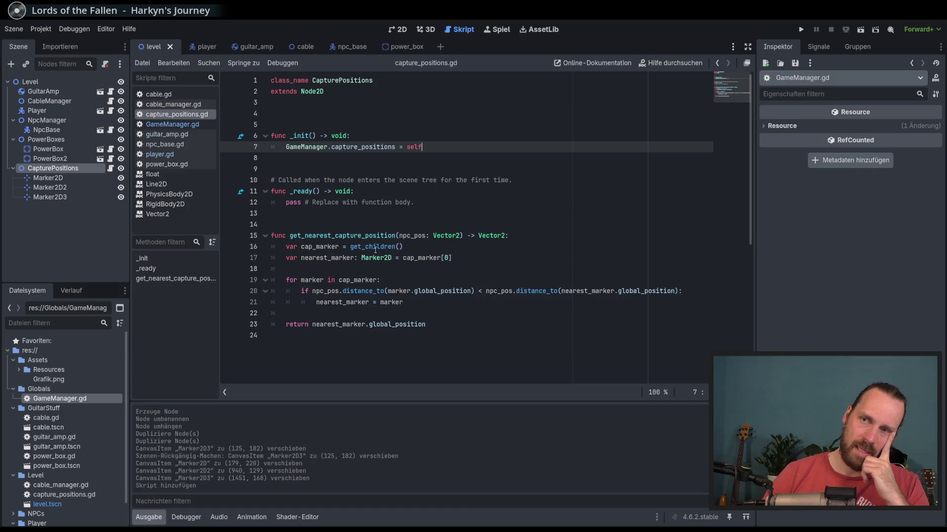
# Open npc_base.gd from the script list and scroll to move_to_original_position.
pyautogui.click(345, 236)
pyautogui.click(296, 269)
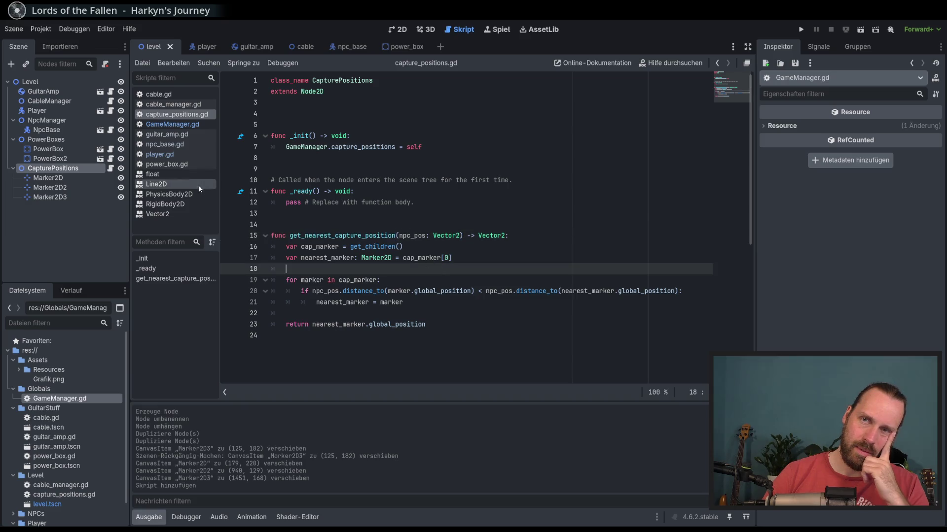
pyautogui.click(164, 147)
pyautogui.scroll(3, 464, 288)
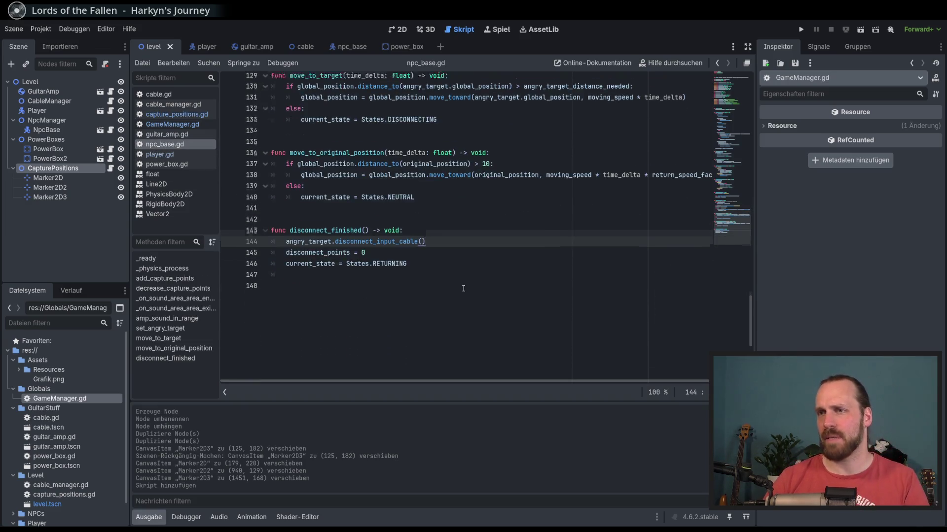
pyautogui.scroll(-5, 463, 289)
pyautogui.scroll(5, 420, 234)
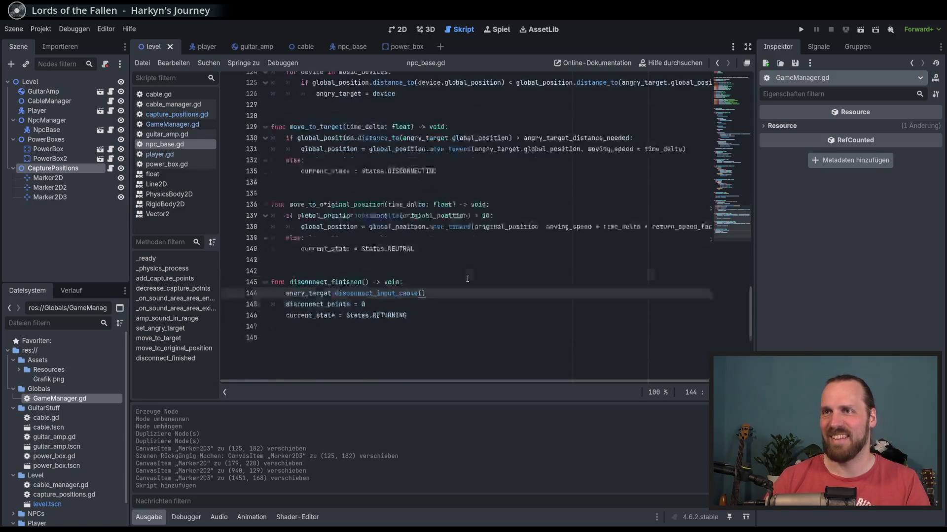
pyautogui.scroll(3, 409, 223)
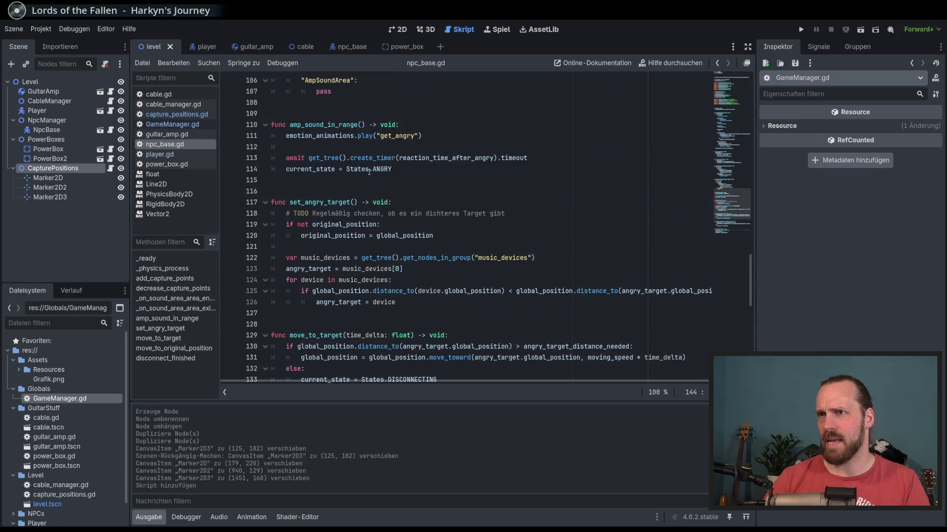
pyautogui.scroll(-6, 368, 171)
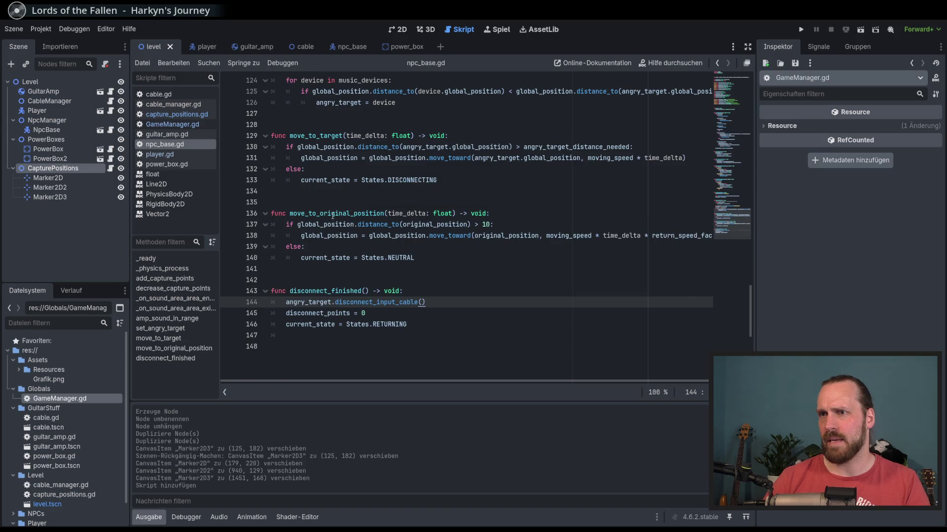
# Add an empty line after the move_to_original_position function.
pyautogui.doubleClick(334, 216)
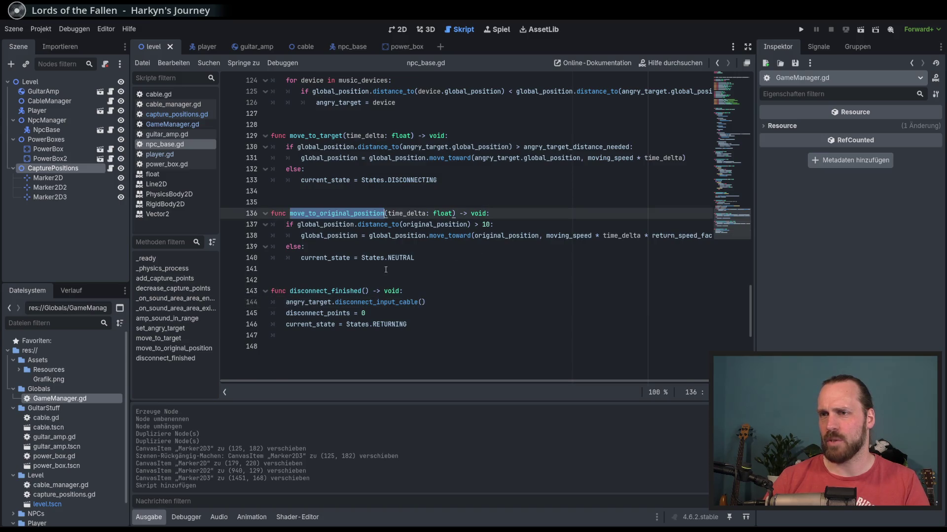
pyautogui.click(369, 269)
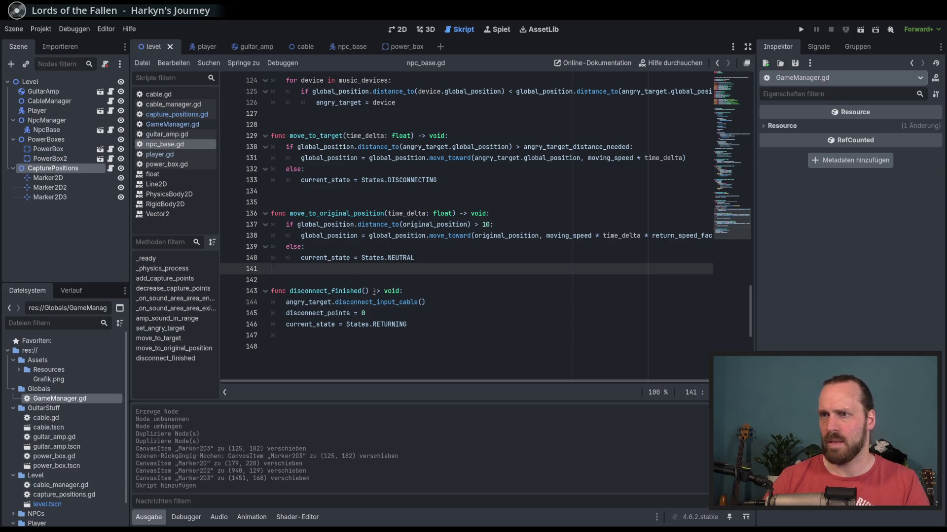
pyautogui.press('Return')
pyautogui.press('Return')
pyautogui.press('Return')
# Write the header func move_to_capture_position(time_delta: float) -> void: below move_to_original_position.
pyautogui.press('Up')
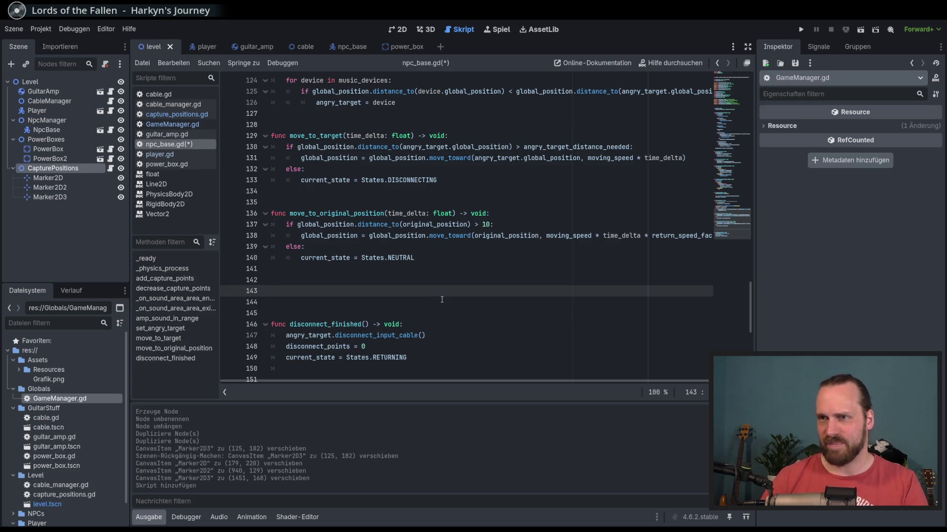
pyautogui.write('fuc')
pyautogui.press('BackSpace')
pyautogui.press('BackSpace')
pyautogui.write('nc')
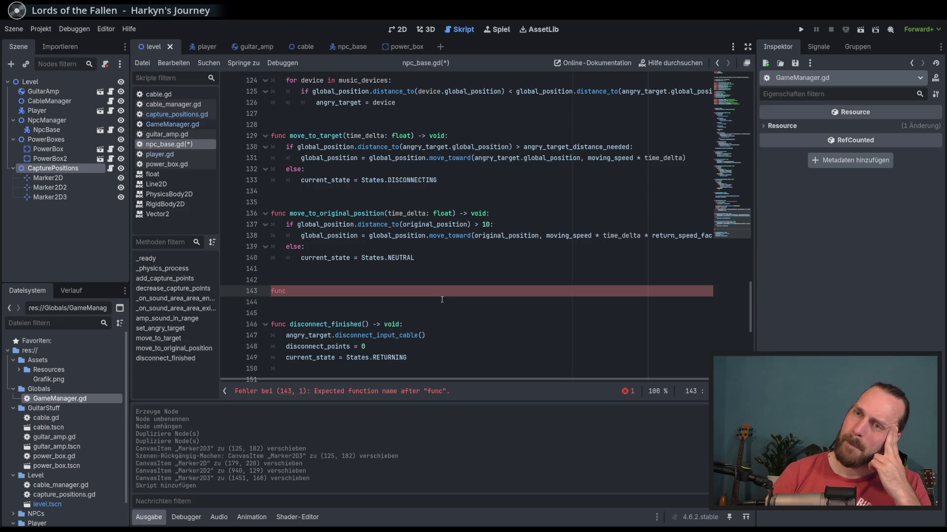
pyautogui.write('move_to_capture')
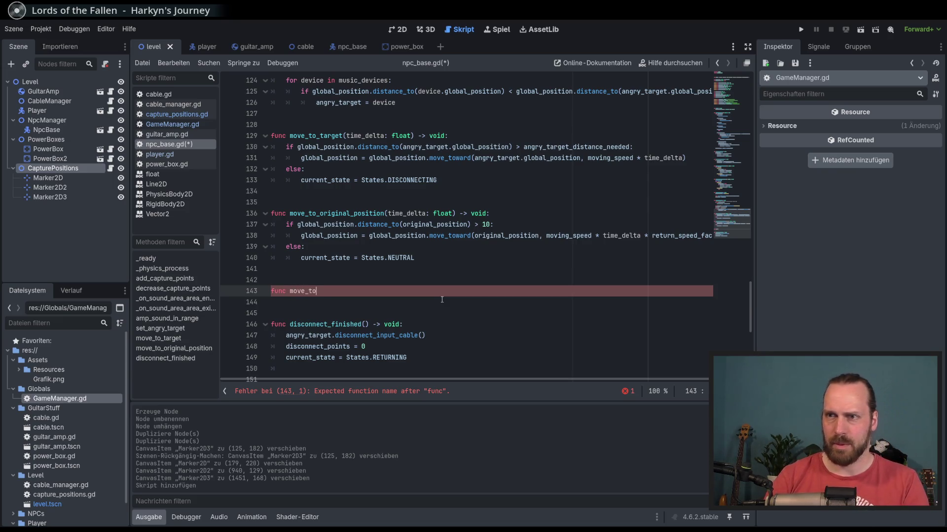
pyautogui.write('_pis')
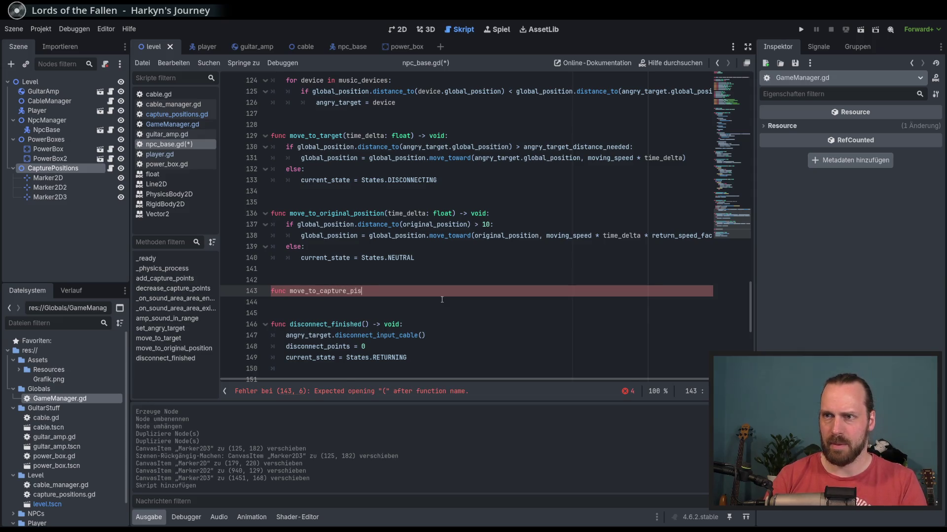
pyautogui.press('BackSpace')
pyautogui.press('BackSpace')
pyautogui.write('ositio')
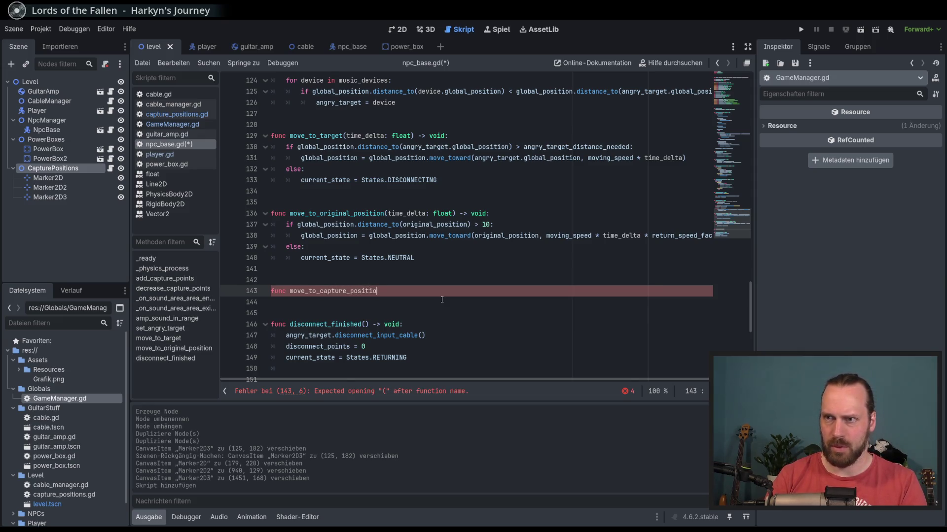
pyautogui.write('n(time_de')
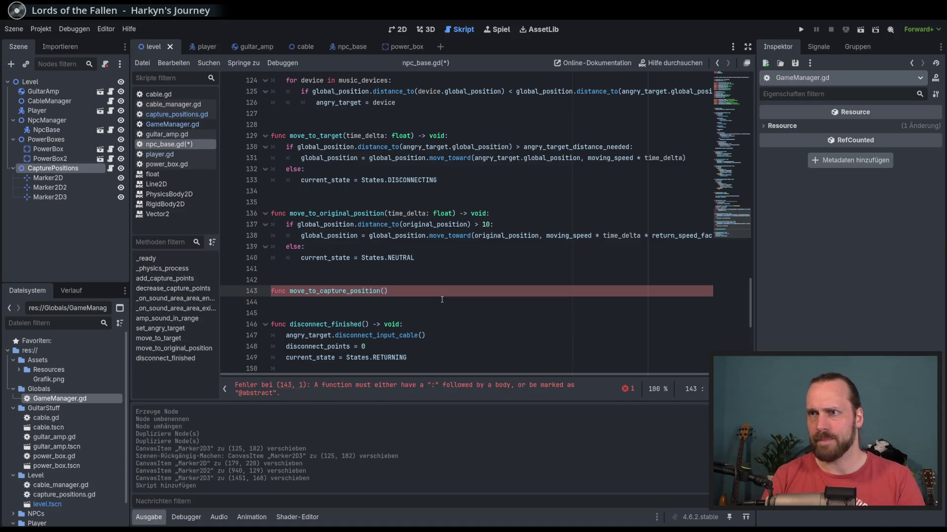
pyautogui.write('lta')
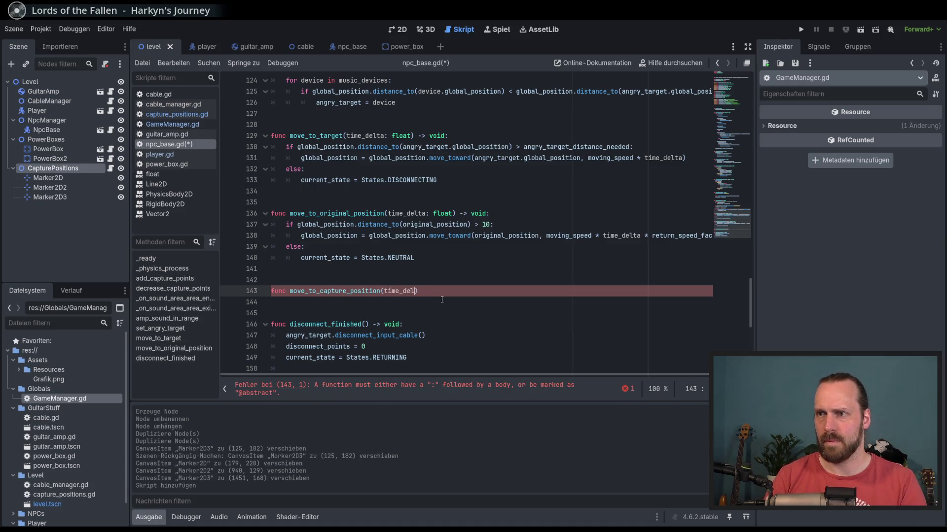
pyautogui.write(': float')
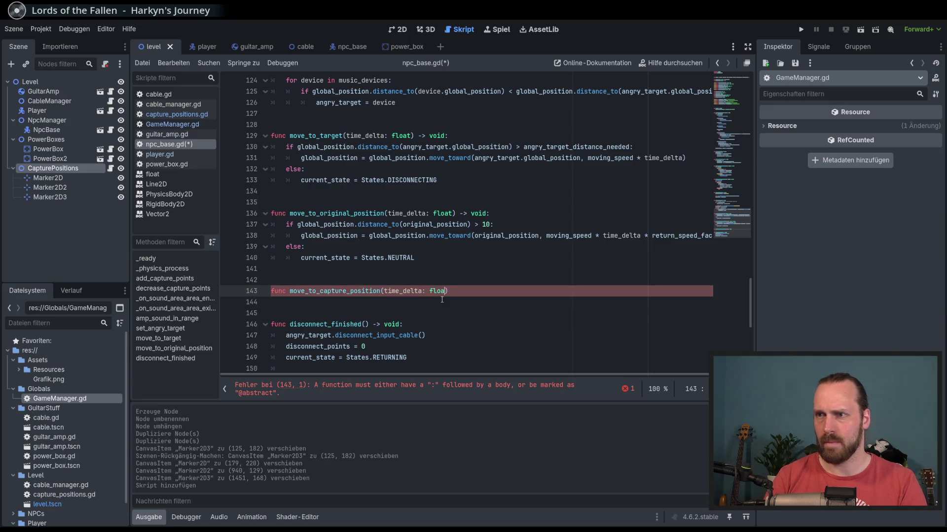
pyautogui.write(') -')
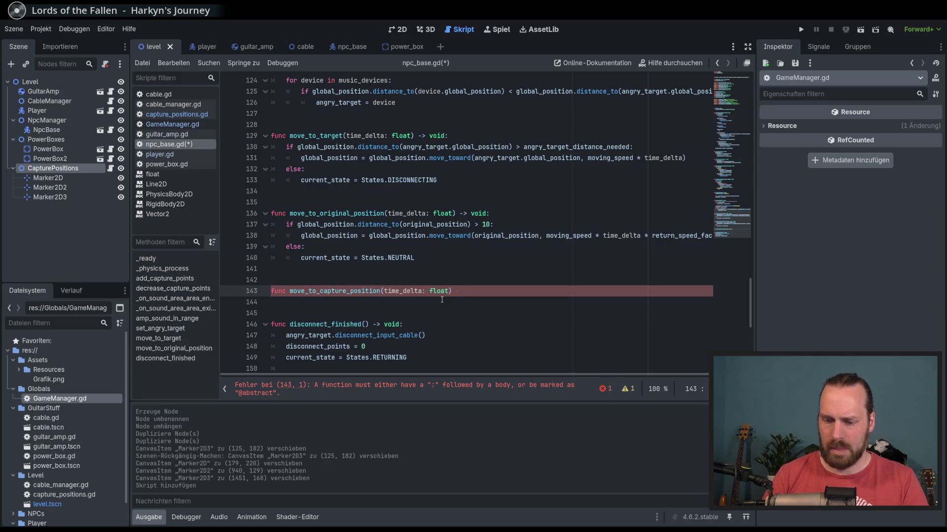
pyautogui.write('> void:')
pyautogui.press('Return')
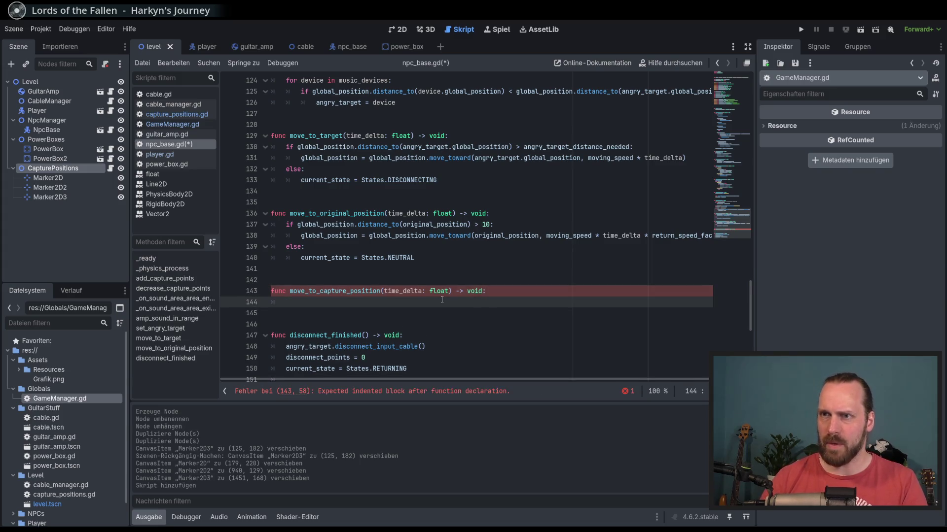
pyautogui.scroll(-1, 487, 312)
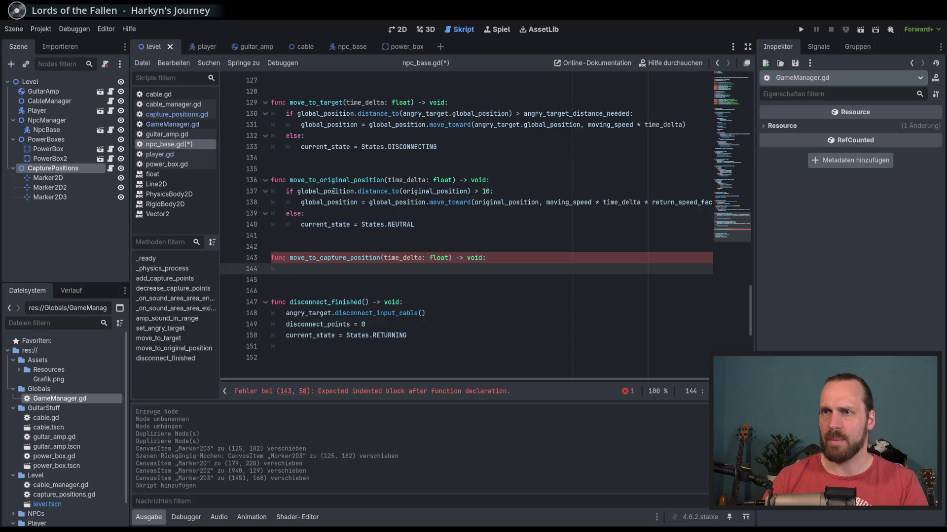
pyautogui.click(321, 212)
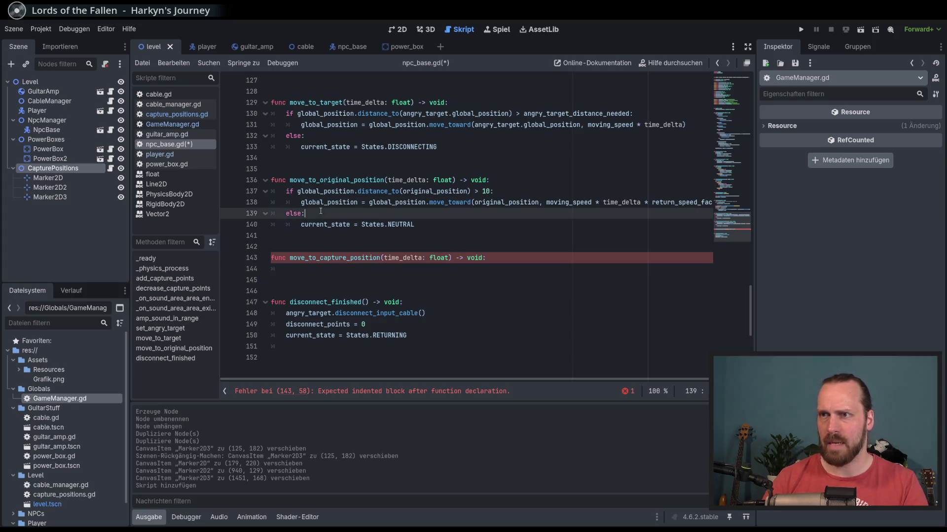
# Copy move_to_original_position's distance check and NEUTRAL fallback into move_to_capture_position.
pyautogui.moveTo(423, 224); pyautogui.dragTo(271, 192)
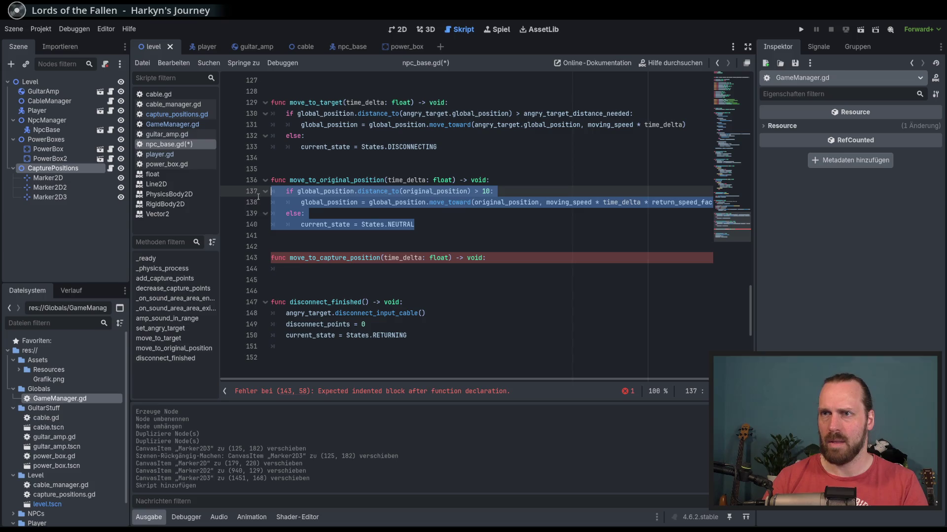
pyautogui.hotkey('ctrl', 'c')
pyautogui.click(316, 270)
pyautogui.hotkey('ctrl', 'v')
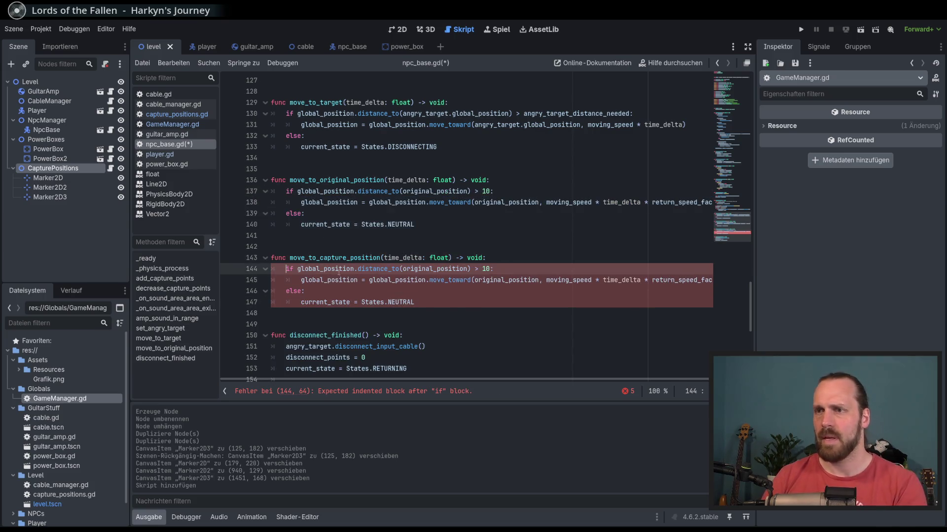
pyautogui.doubleClick(437, 269)
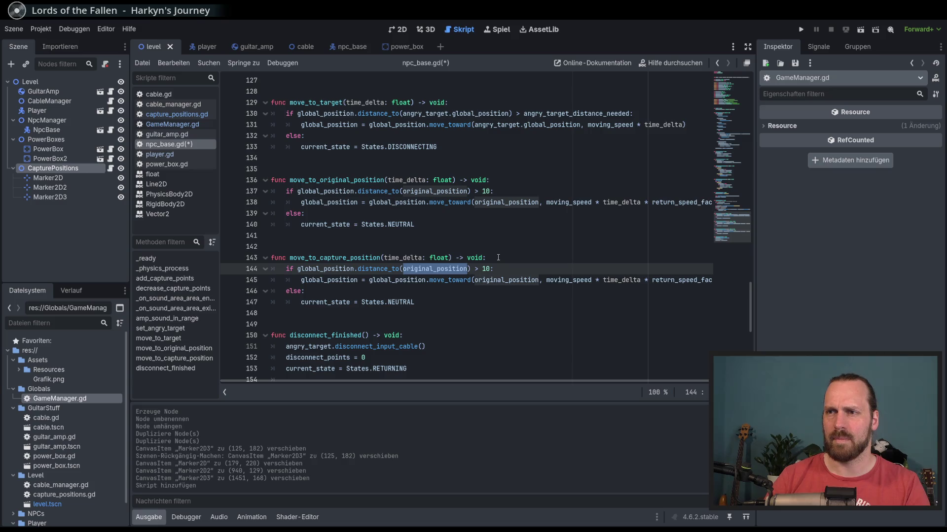
# Insert blank lines above move_to_capture_position and start a new func line.
pyautogui.click(271, 258)
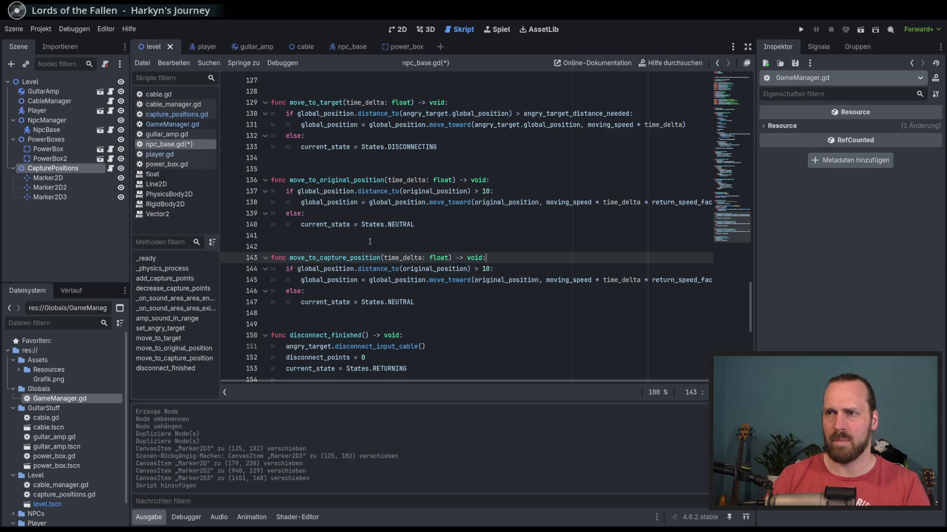
pyautogui.press('Return')
pyautogui.press('Return')
pyautogui.press('Return')
pyautogui.click(342, 258)
pyautogui.write('func ge')
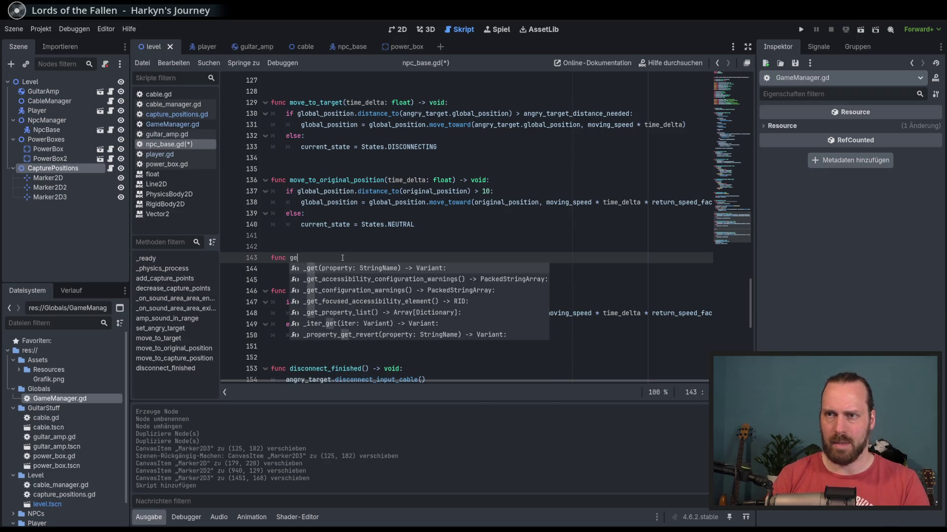
# Write a set_capture_position() -> void stub containing pass, and save npc_base.gd.
pyautogui.press('BackSpace')
pyautogui.press('BackSpace')
pyautogui.write('set_')
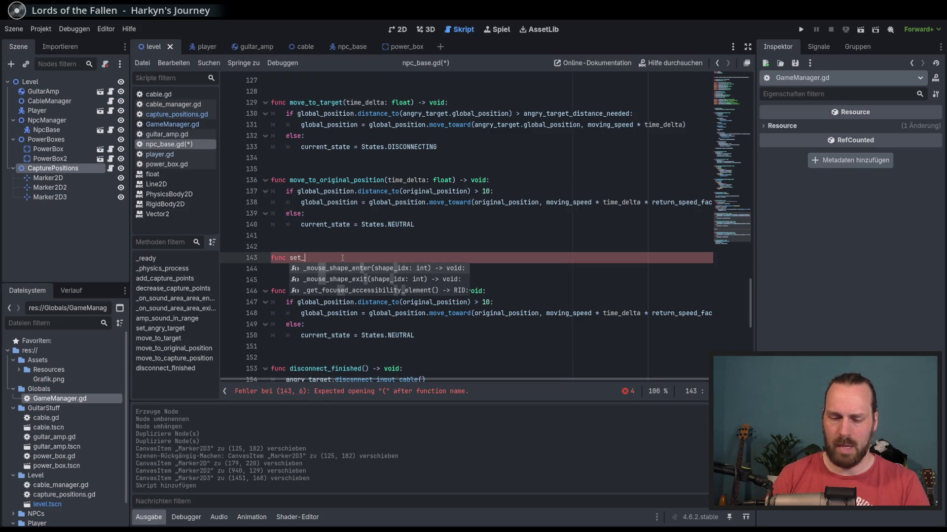
pyautogui.write('capture')
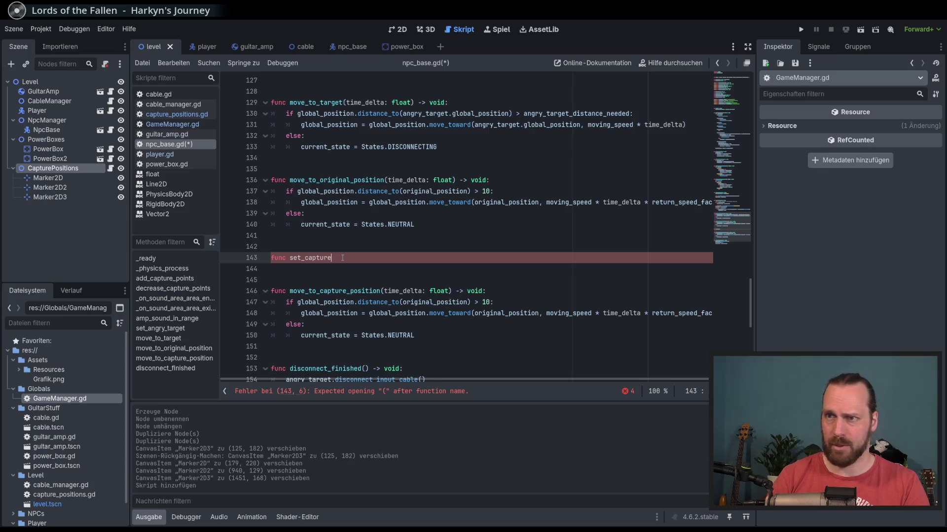
pyautogui.write('_position')
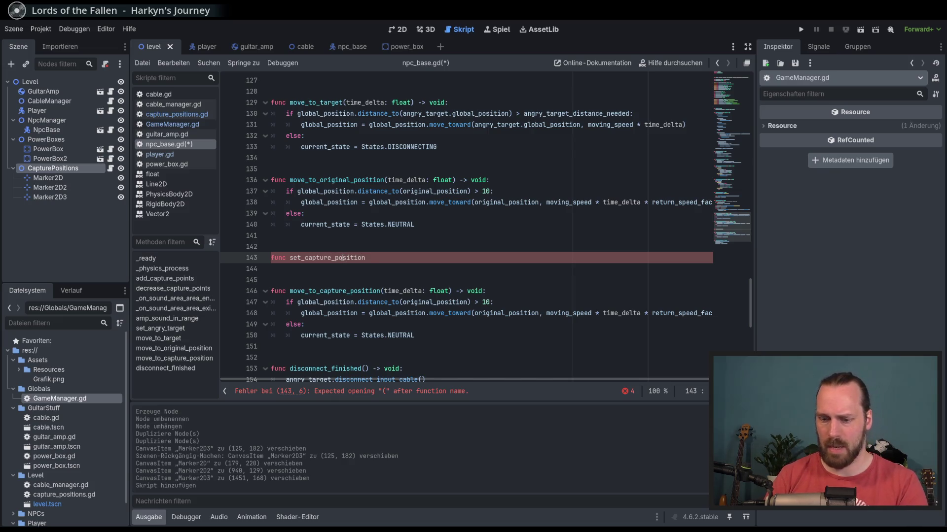
pyautogui.write('() -> void:')
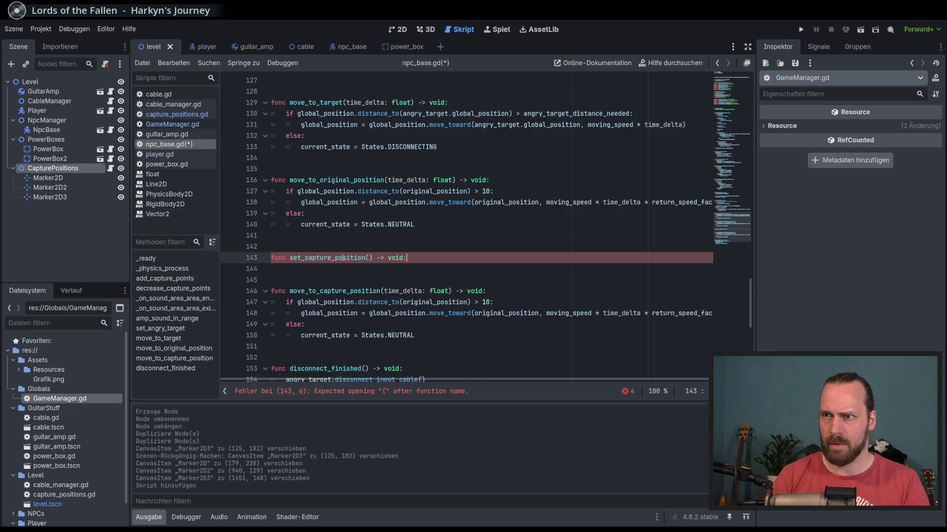
pyautogui.press('Return')
pyautogui.write('pass')
pyautogui.hotkey('ctrl', 's')
# Scroll through the script and jump to the amp_sound_in_range function.
pyautogui.moveTo(730, 226)
pyautogui.mouseDown()
pyautogui.moveTo(724, 115)
pyautogui.moveTo(714, 134)
pyautogui.mouseUp()
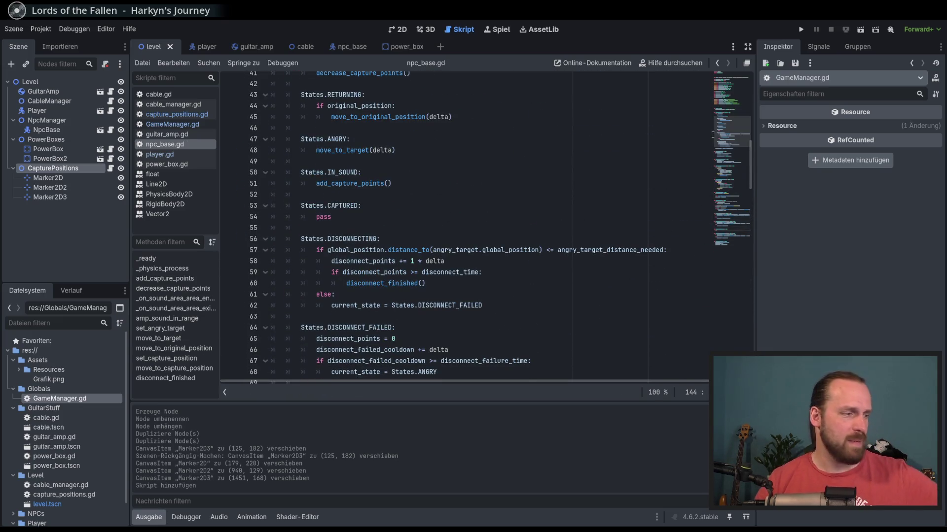
pyautogui.scroll(-3, 503, 243)
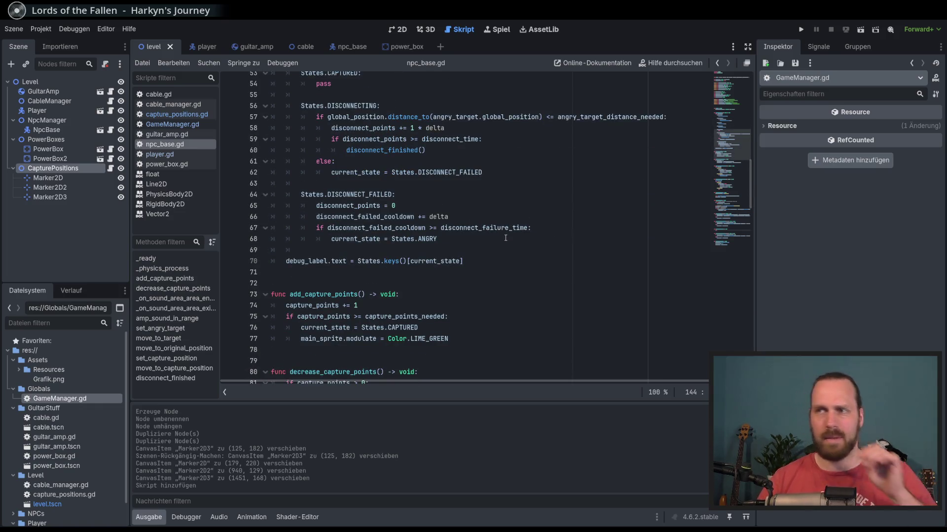
pyautogui.moveTo(729, 159); pyautogui.dragTo(728, 233)
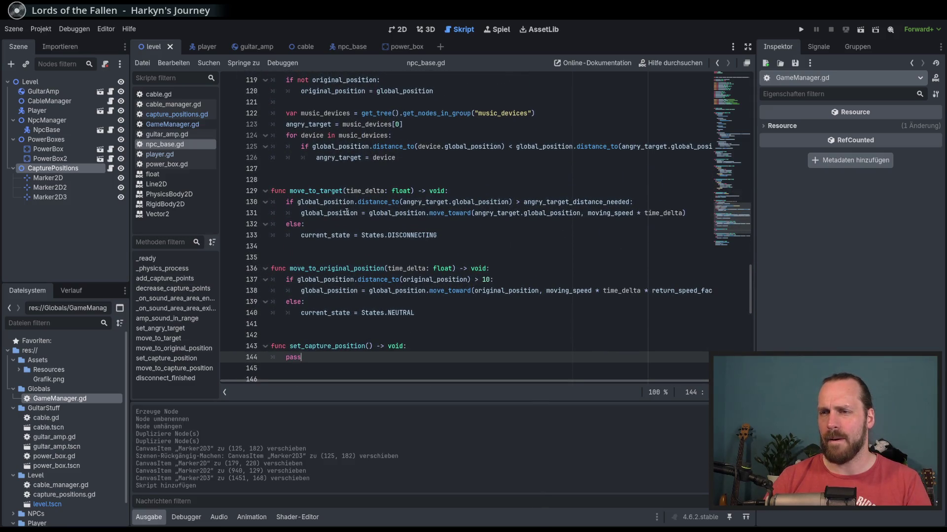
pyautogui.scroll(-4, 347, 211)
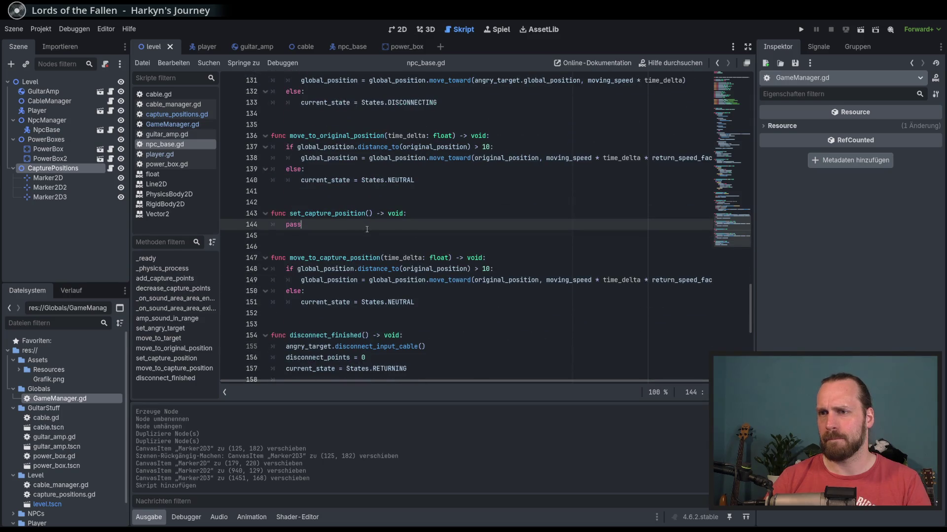
pyautogui.scroll(10, 230, 292)
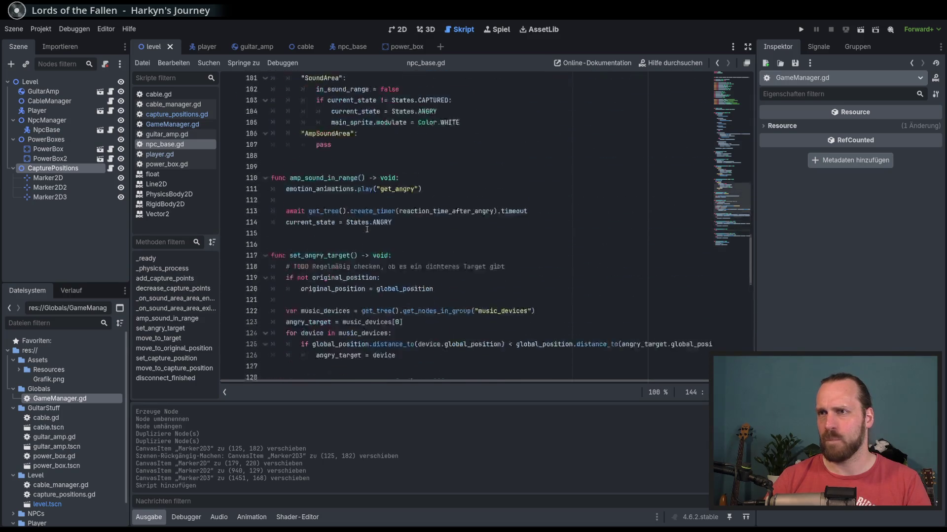
pyautogui.click(172, 322)
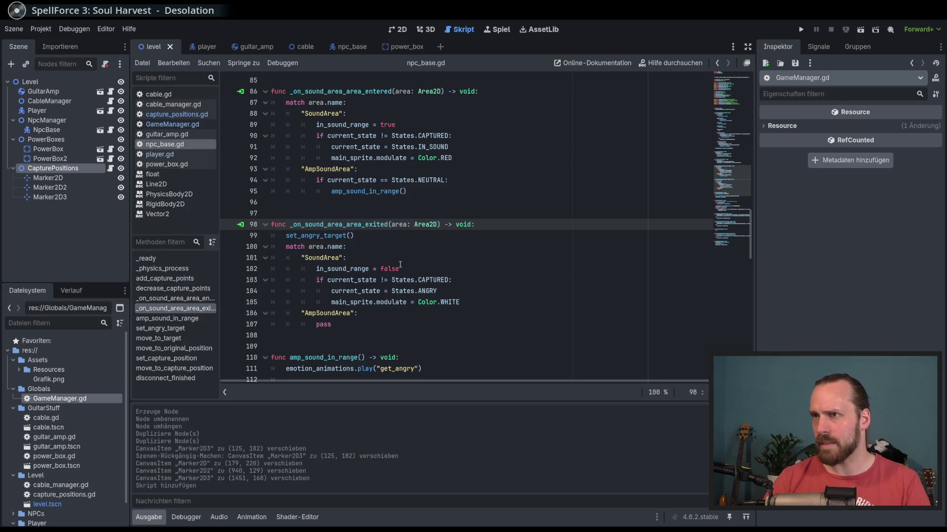
# Jump to add_capture_points and add two empty lines after the LIME_GREEN modulate line.
pyautogui.scroll(-2, 400, 265)
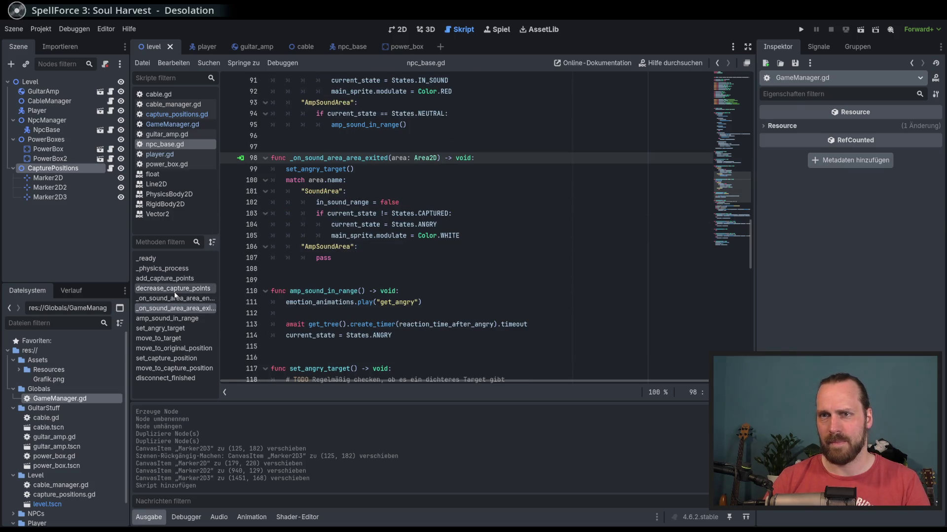
pyautogui.click(148, 279)
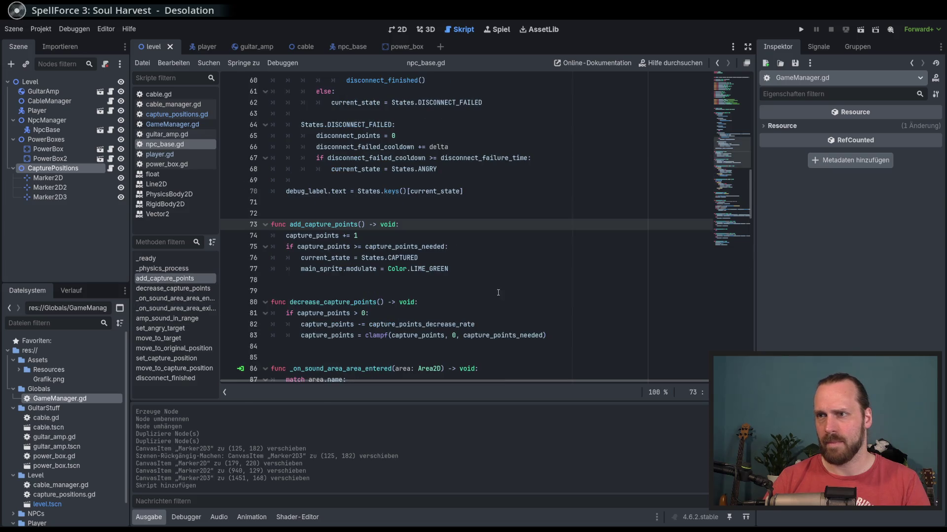
pyautogui.press('Down')
pyautogui.press('Down')
pyautogui.press('Down')
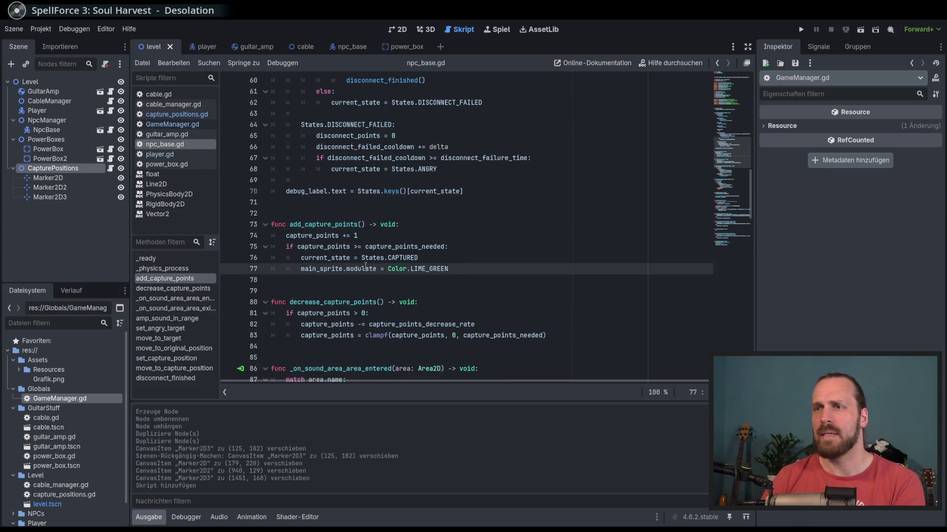
pyautogui.click(448, 259)
pyautogui.press('Return')
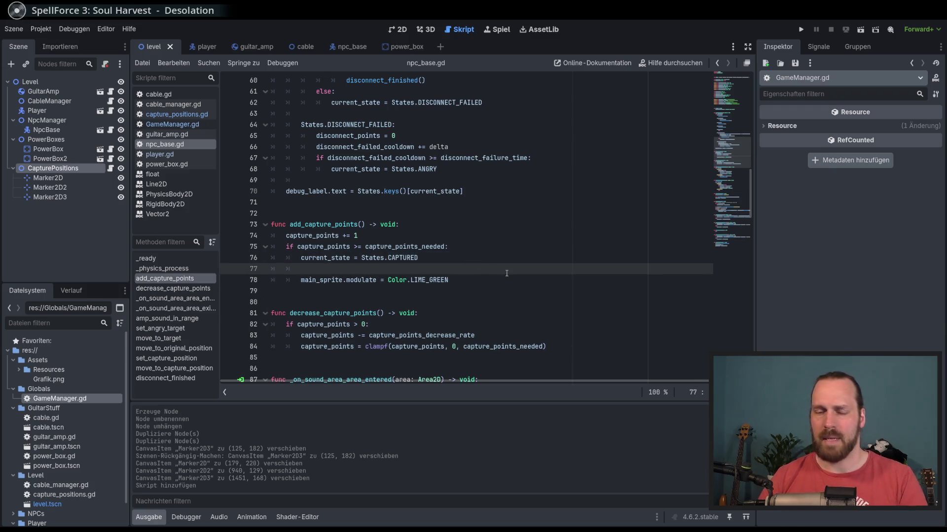
pyautogui.hotkey('ctrl', 'z')
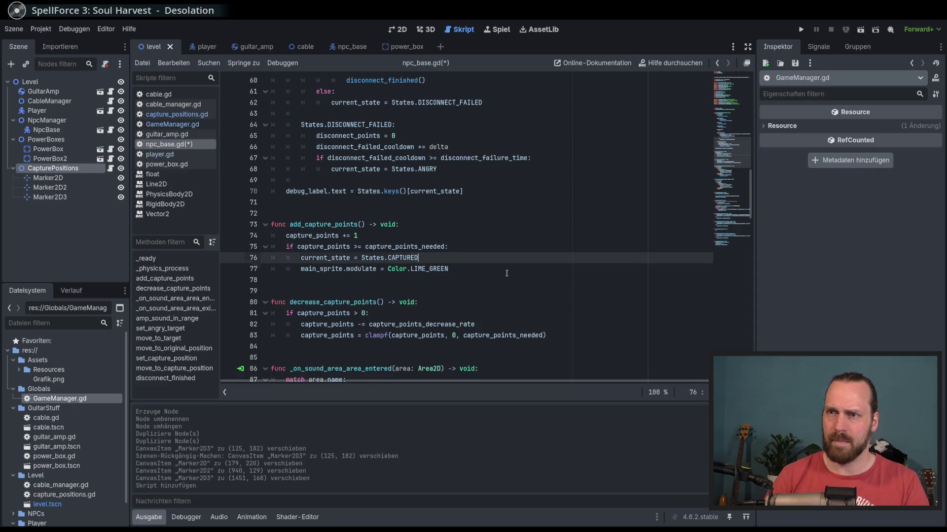
pyautogui.press('Down')
pyautogui.press('Return')
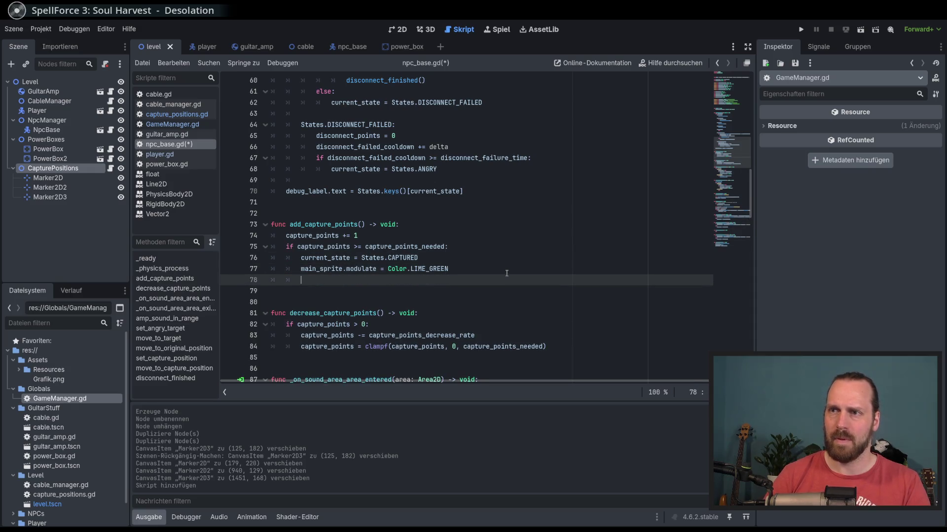
pyautogui.press('Return')
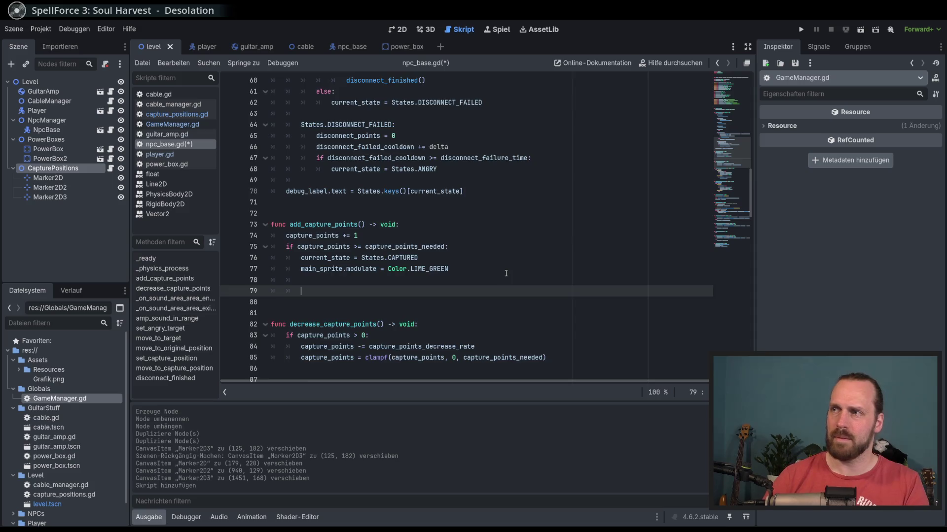
# Declare a capture_position Vector2 variable after original_position and save.
pyautogui.scroll(15, 396, 225)
pyautogui.click(411, 245)
pyautogui.press('Return')
pyautogui.write('var capture_position')
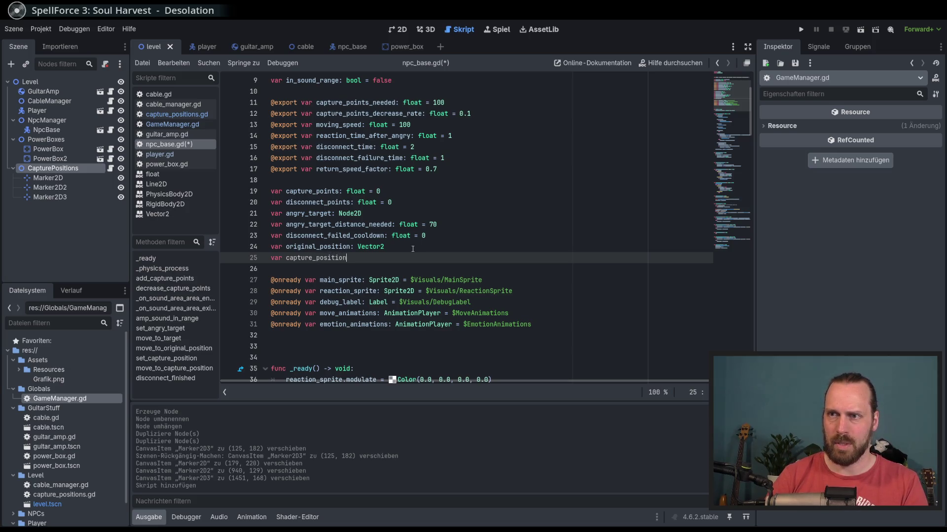
pyautogui.write(': Vector2')
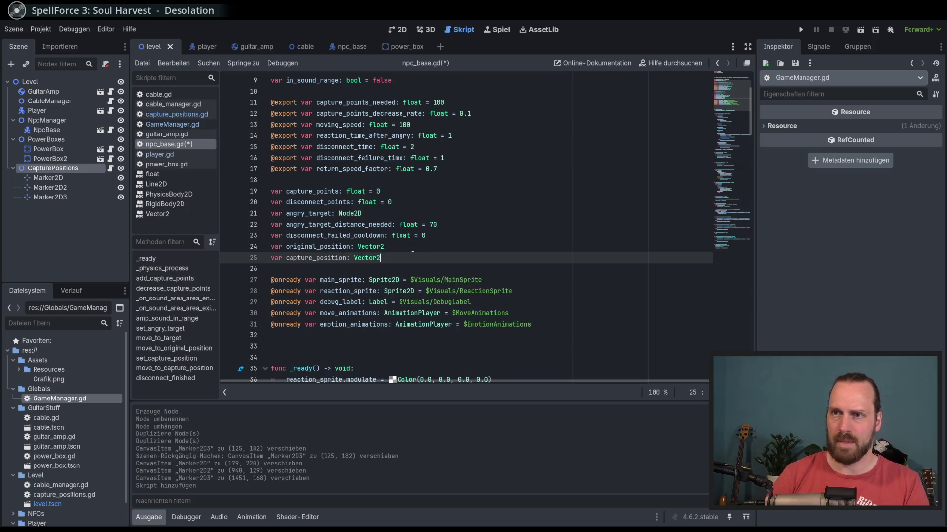
pyautogui.hotkey('ctrl', 's')
# On line 80, assign capture_position = GameManager.capture_positions.get_nearest_capture_position() and save.
pyautogui.scroll(-15, 444, 266)
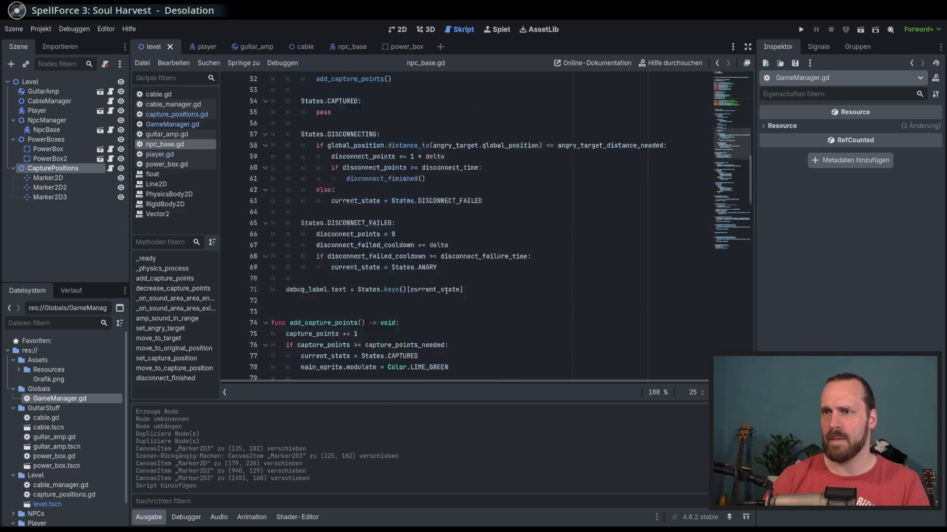
pyautogui.click(401, 269)
pyautogui.write('cap')
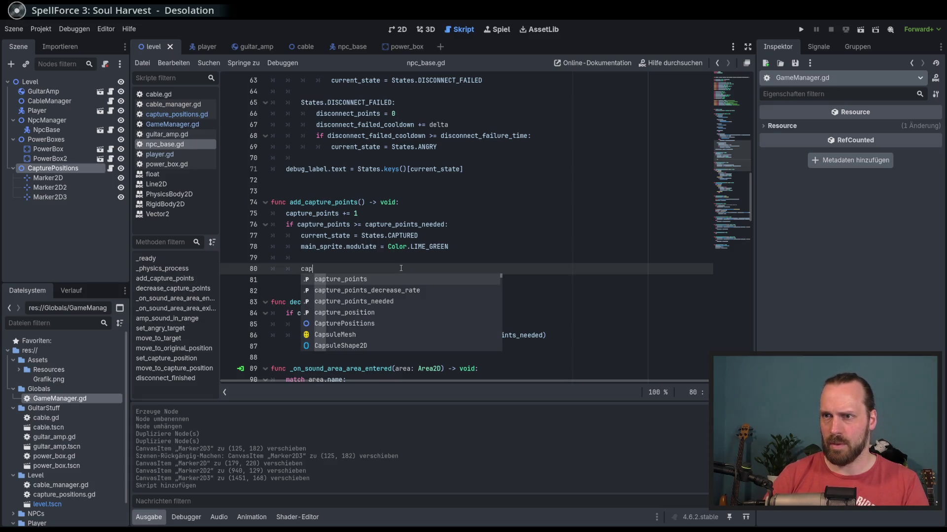
pyautogui.press('Down')
pyautogui.press('Down')
pyautogui.press('Down')
pyautogui.press('Return')
pyautogui.write('= ')
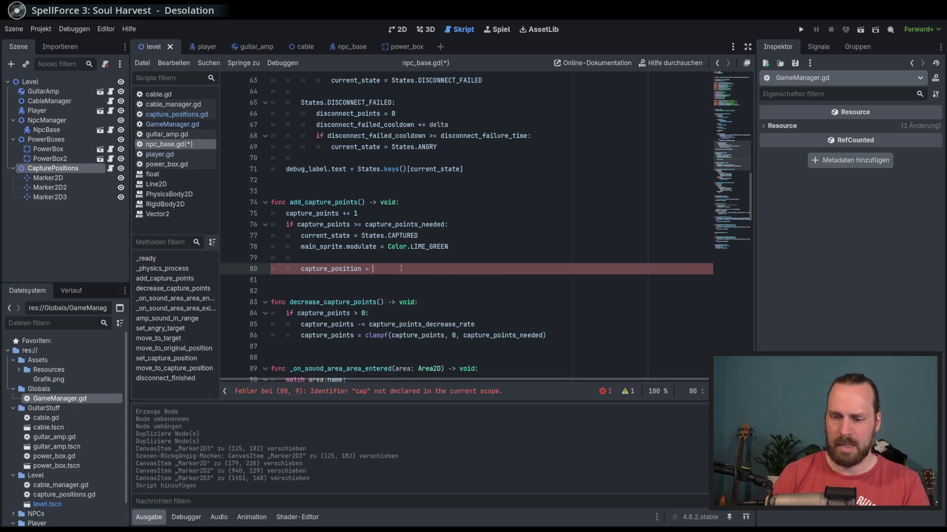
pyautogui.write('GameManager.')
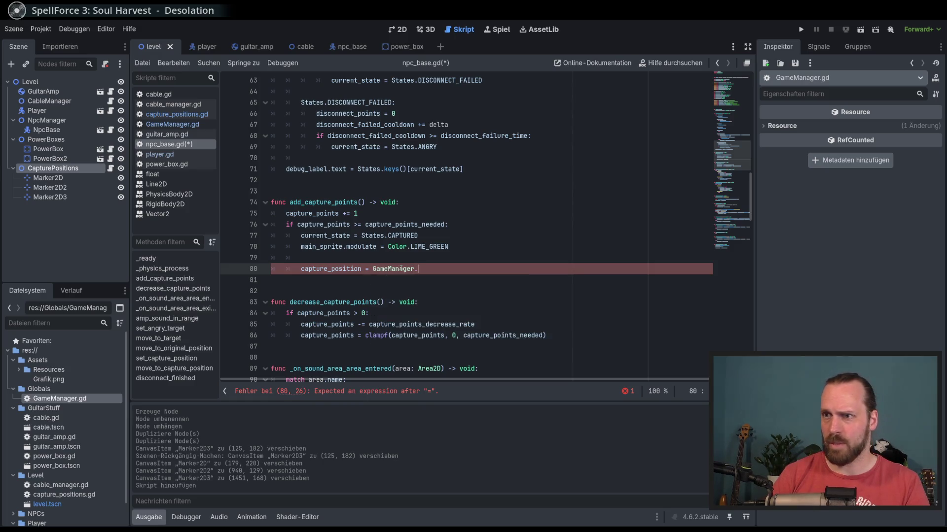
pyautogui.write('get')
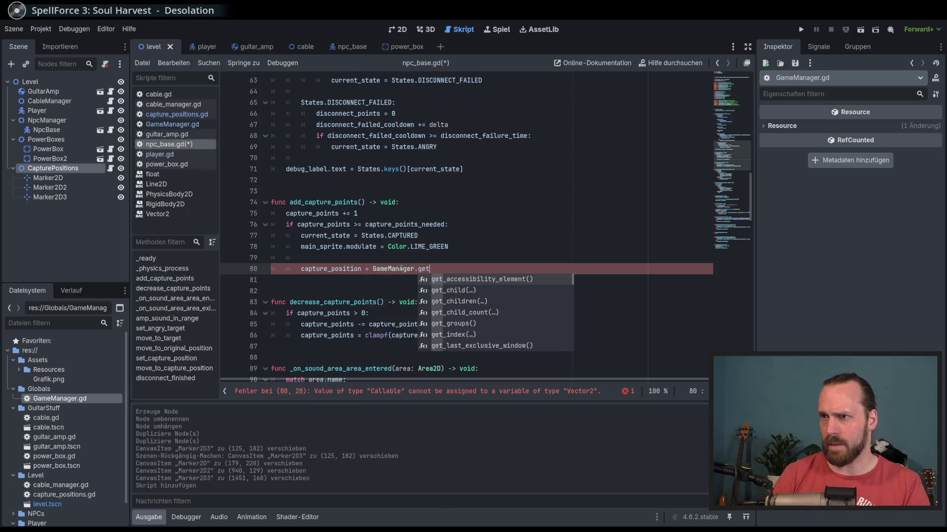
pyautogui.press('BackSpace')
pyautogui.press('BackSpace')
pyautogui.press('BackSpace')
pyautogui.write('capture_pos')
pyautogui.press('Return')
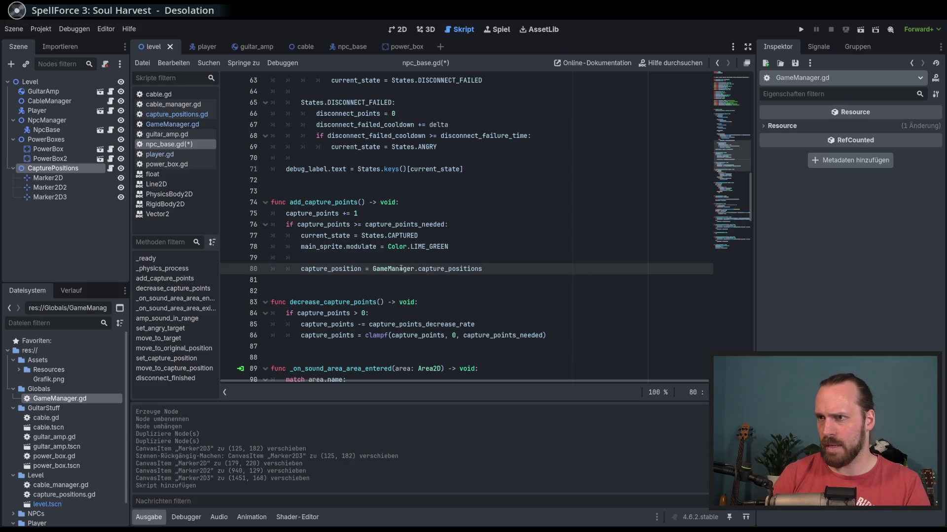
pyautogui.write('.get')
pyautogui.press('Return')
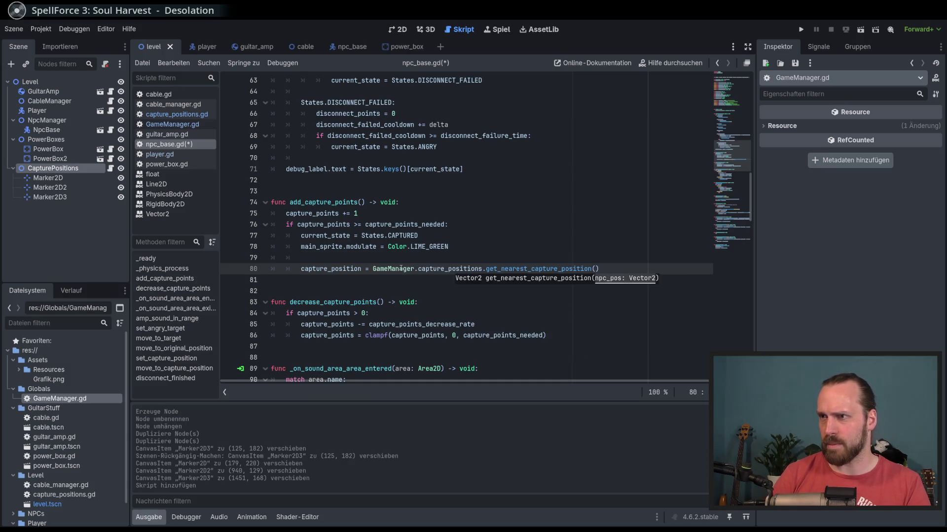
pyautogui.hotkey('ctrl', 's')
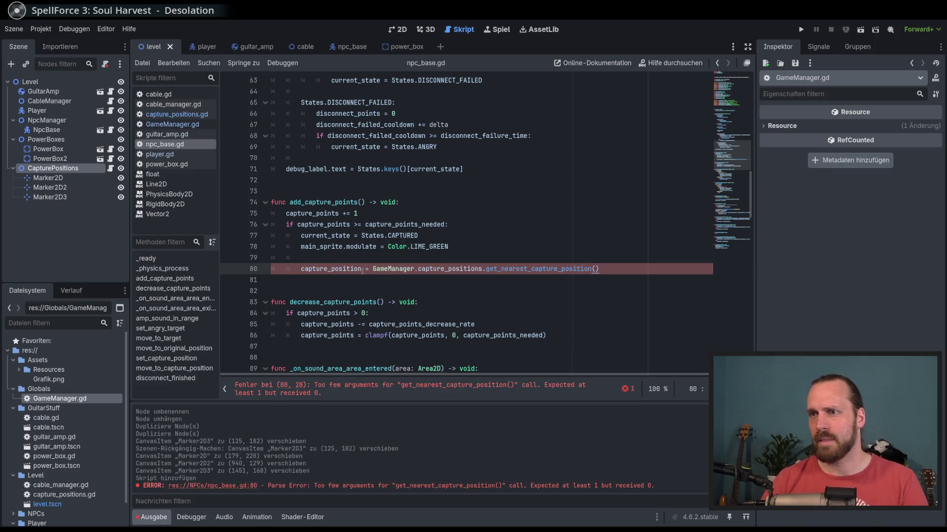
# Pass global_position into get_nearest_capture_position and save the script.
pyautogui.doubleClick(362, 270)
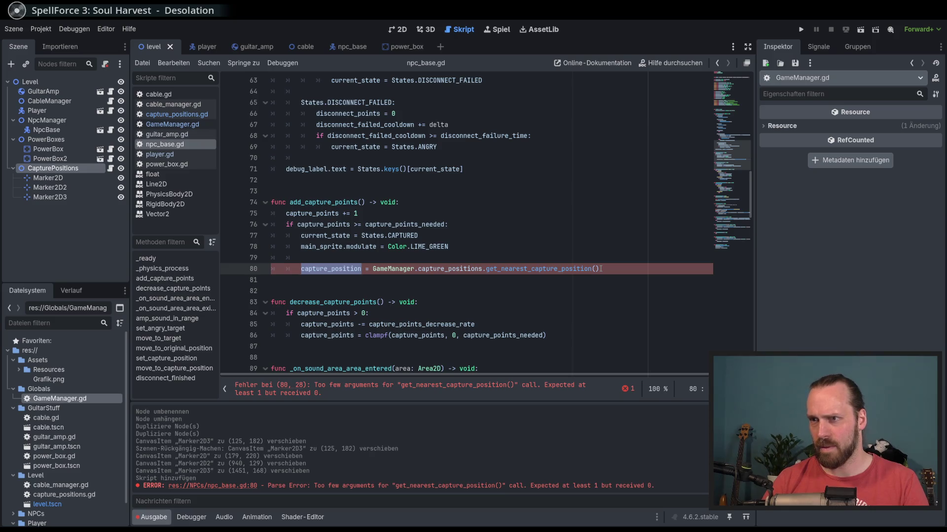
pyautogui.click(593, 270)
pyautogui.write('global')
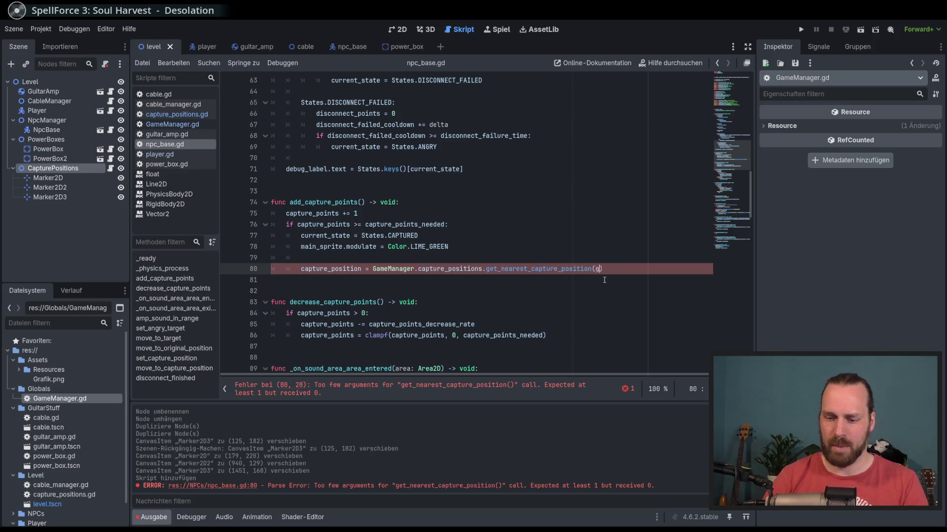
pyautogui.press('Return')
pyautogui.hotkey('ctrl', 's')
pyautogui.doubleClick(329, 268)
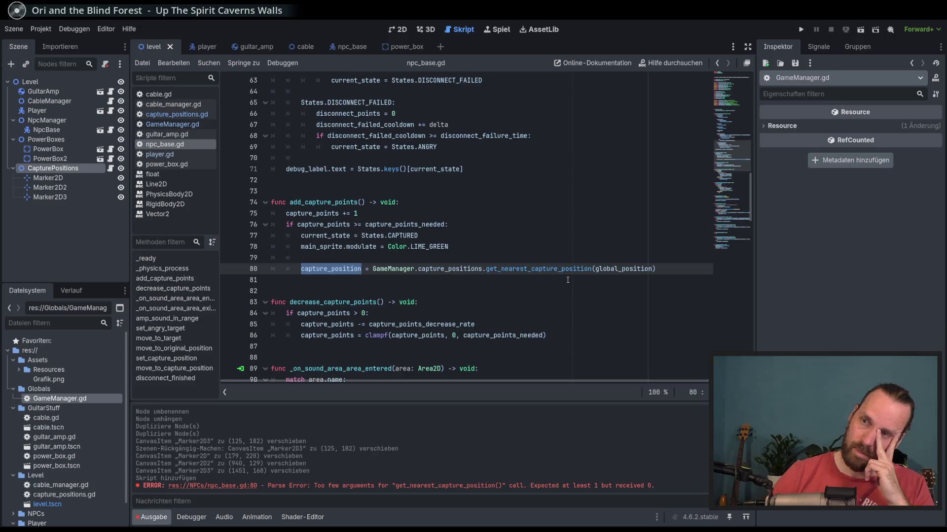
pyautogui.scroll(12, 568, 280)
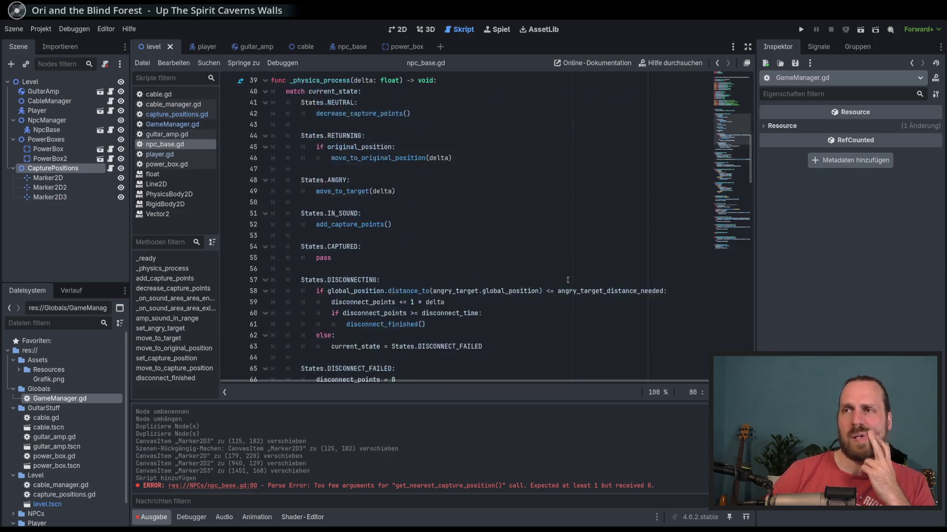
# Type ', CAPTURED_MOVE' right after CAPTURED in the States enum on line 6.
pyautogui.scroll(6, 567, 280)
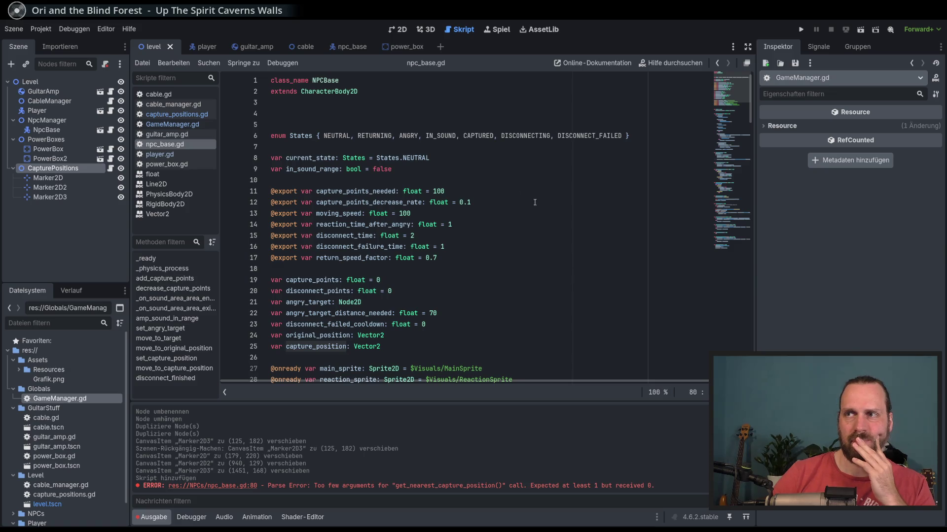
pyautogui.doubleClick(487, 135)
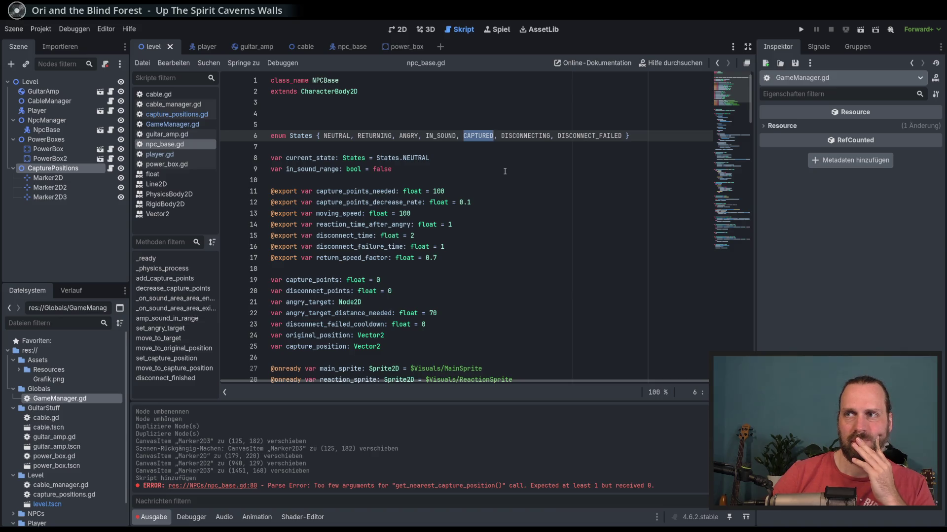
pyautogui.press('Right')
pyautogui.write(', CAPTURED')
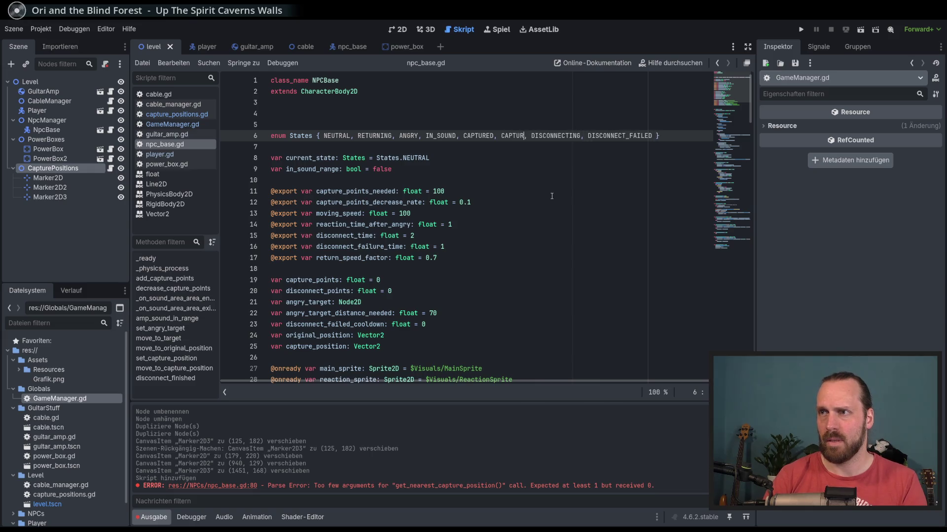
pyautogui.write('_MOVE')
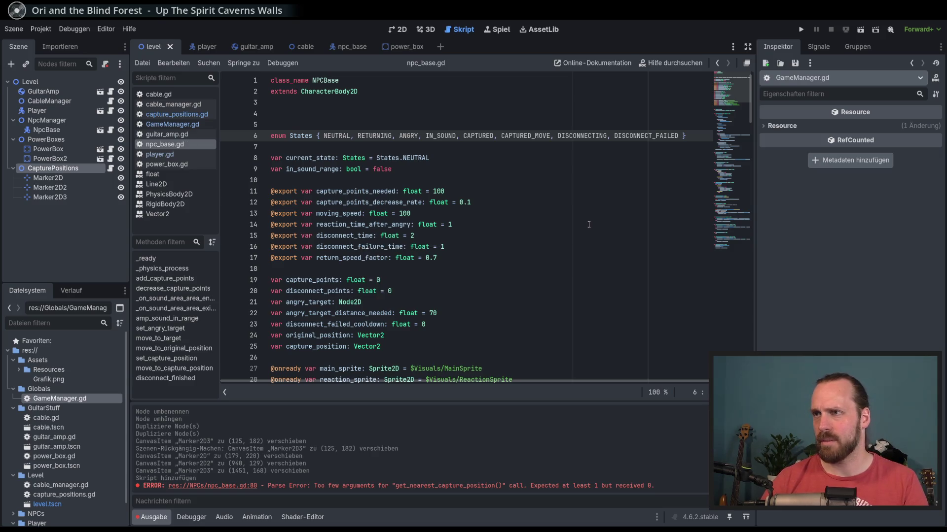
pyautogui.scroll(-6, 605, 239)
# Open a new line directly below the CAPTURED case in the state match.
pyautogui.scroll(-7, 605, 239)
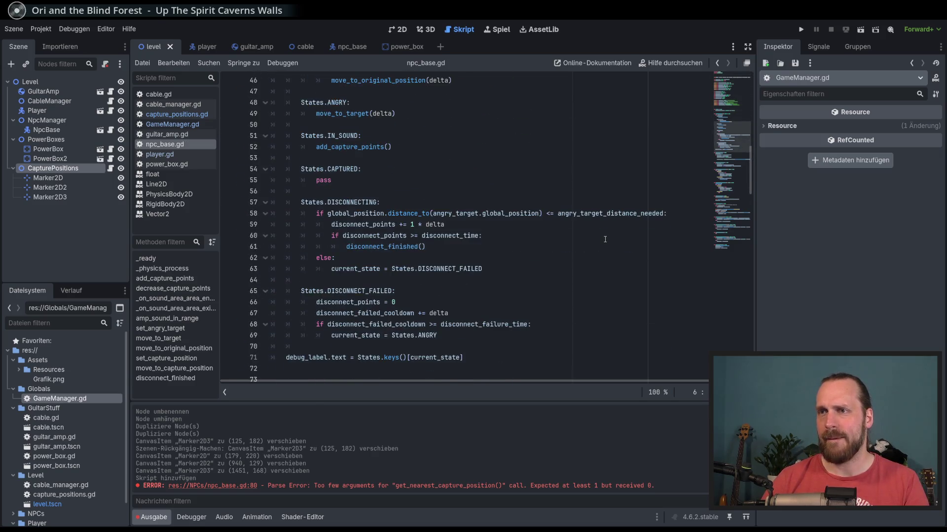
pyautogui.scroll(-2, 605, 239)
pyautogui.scroll(3, 604, 239)
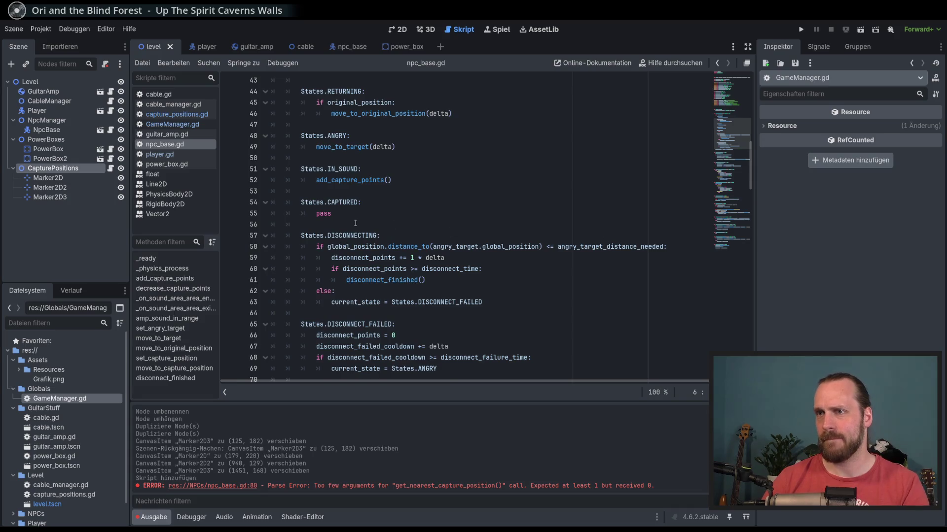
pyautogui.click(371, 226)
pyautogui.press('Return')
pyautogui.press('Return')
pyautogui.press('Return')
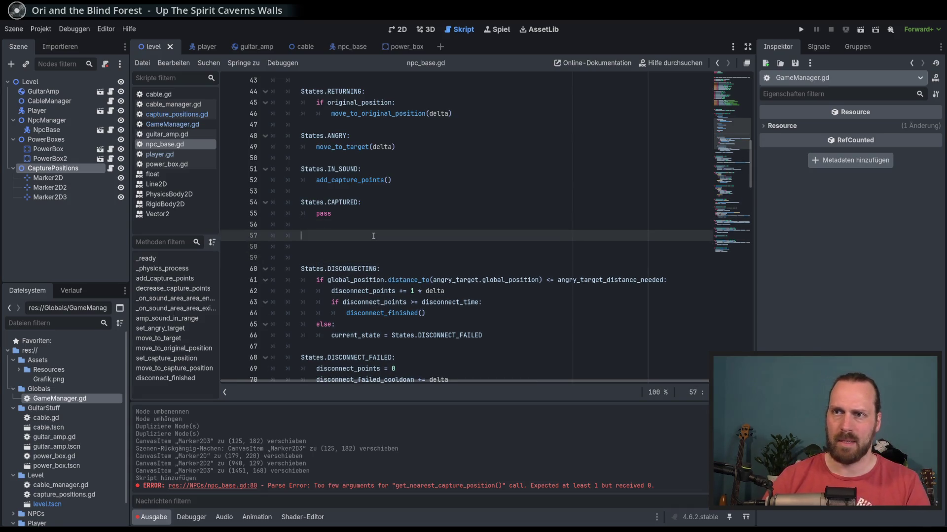
pyautogui.press('Delete')
# Type the States.CAPTURED_MOVE: case with an empty, unindented body.
pyautogui.write('sTa')
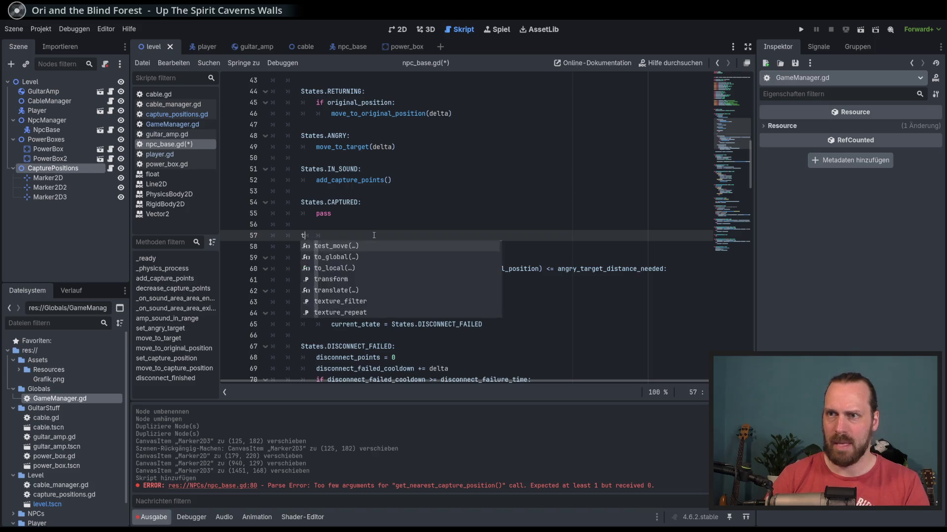
pyautogui.press('Escape')
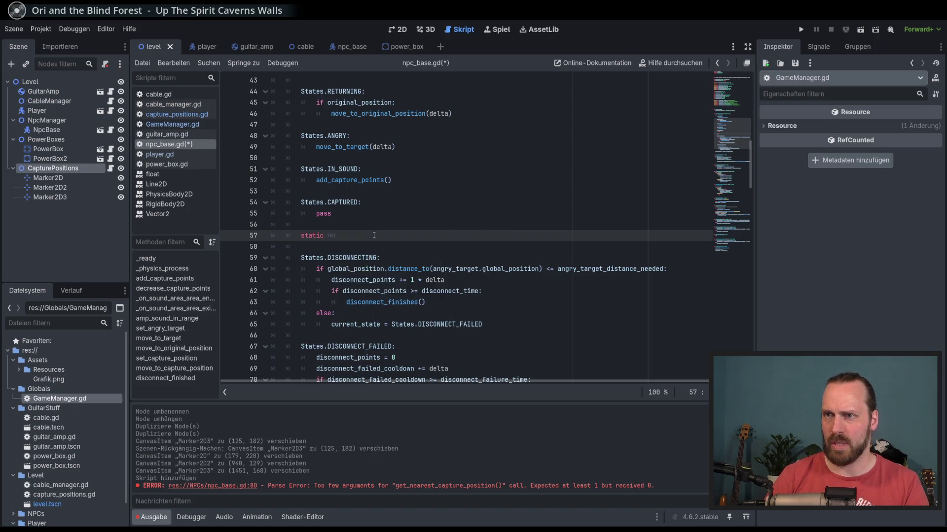
pyautogui.press('BackSpace')
pyautogui.press('BackSpace')
pyautogui.write('ta')
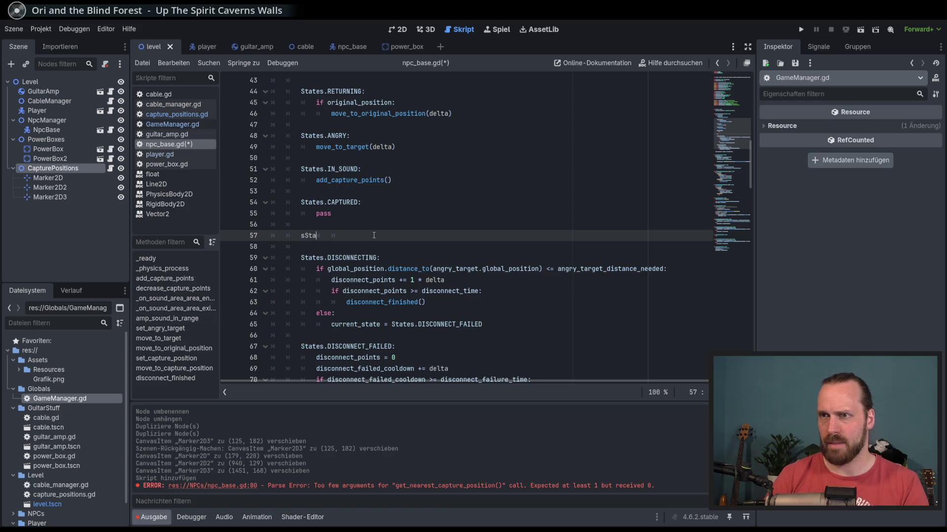
pyautogui.press('BackSpace')
pyautogui.press('BackSpace')
pyautogui.press('BackSpace')
pyautogui.write('Sta')
pyautogui.press('Return')
pyautogui.write('.Ca')
pyautogui.press('Down')
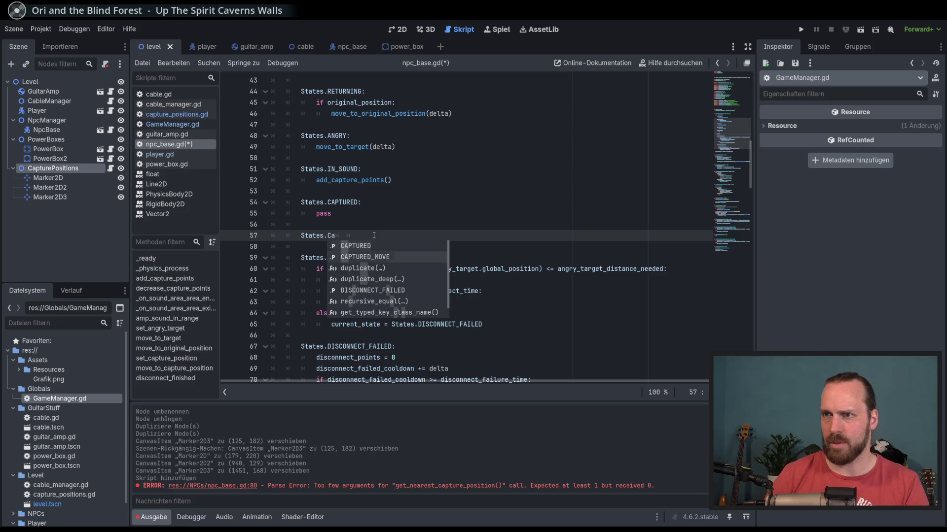
pyautogui.press('Return')
pyautogui.write(':')
pyautogui.press('Return')
pyautogui.press('BackSpace')
pyautogui.press('BackSpace')
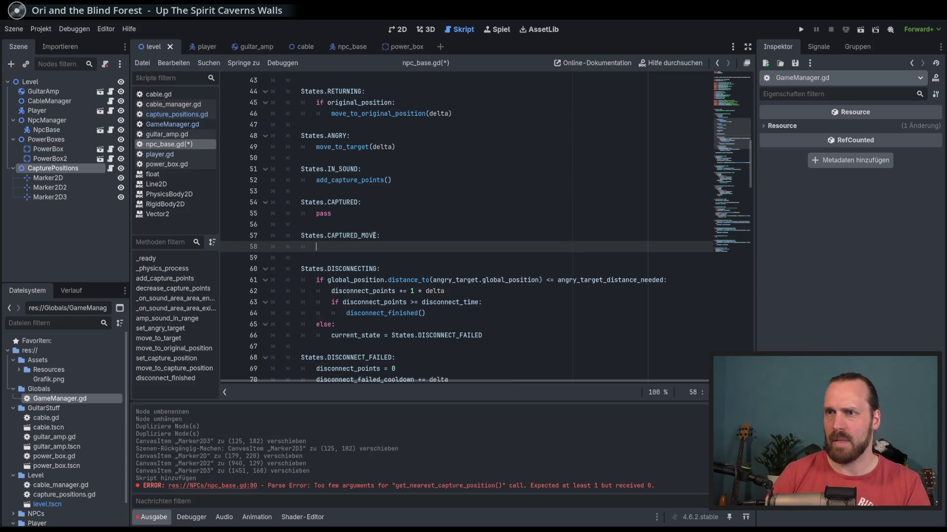
pyautogui.click(738, 237)
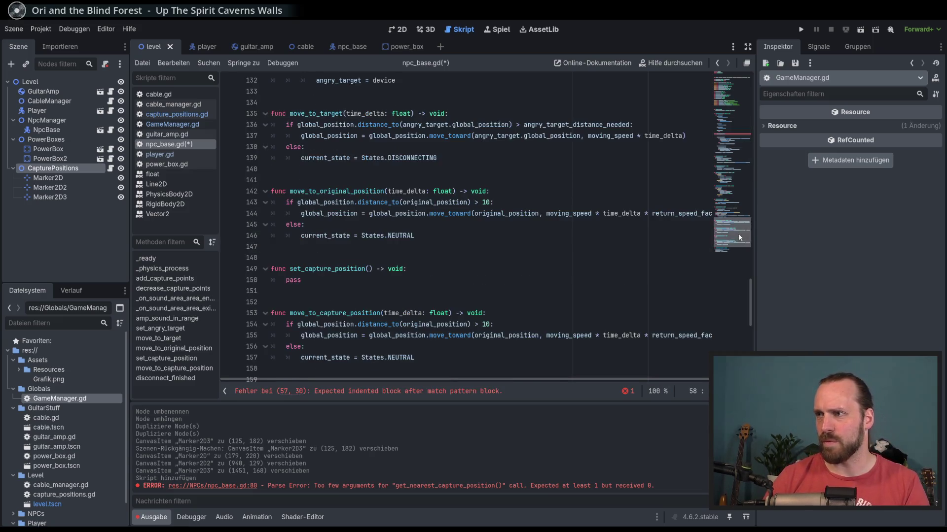
# Delete the empty set_capture_position function, keeping a blank line above move_to_capture_position.
pyautogui.click(317, 270)
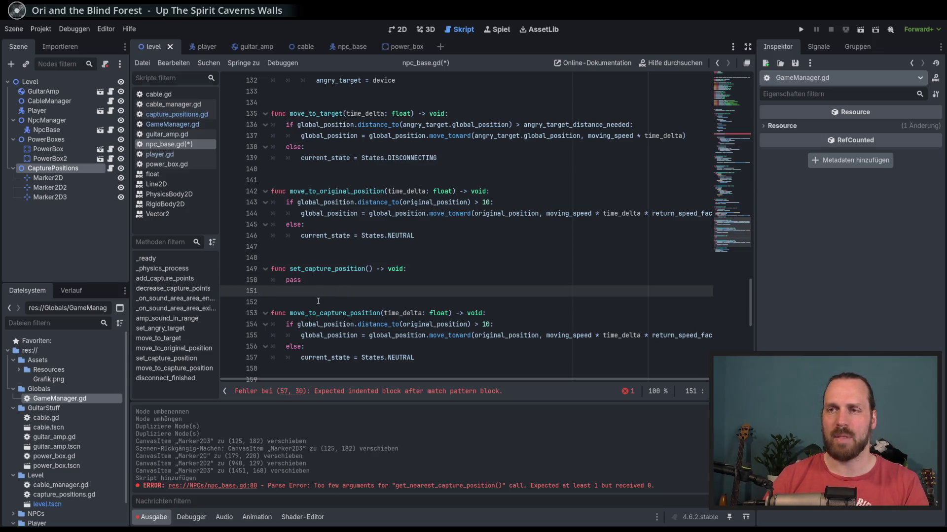
pyautogui.moveTo(316, 292); pyautogui.dragTo(263, 257)
pyautogui.press('Delete')
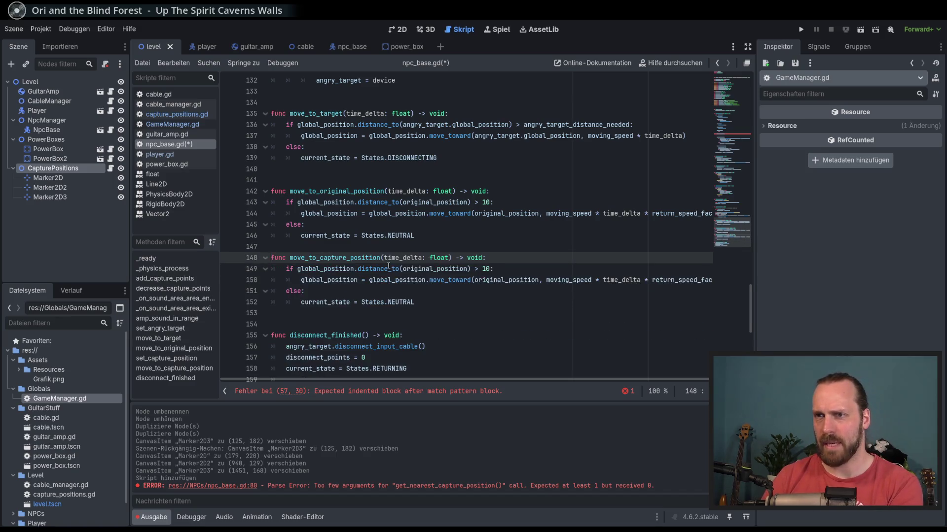
pyautogui.press('Return')
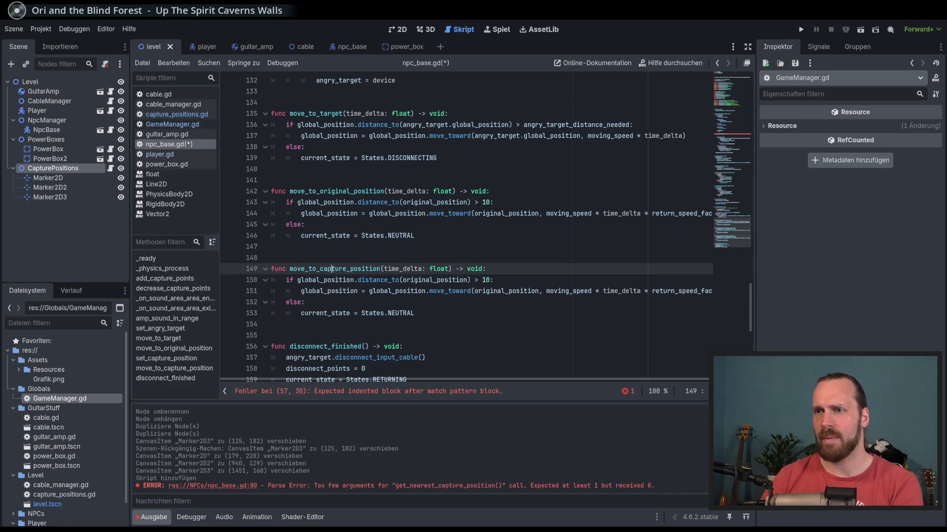
pyautogui.doubleClick(331, 268)
pyautogui.hotkey('ctrl', 'c')
# Make the CAPTURED_MOVE case call move_to_capture_position(delta) and save npc_base.gd.
pyautogui.scroll(20, 427, 274)
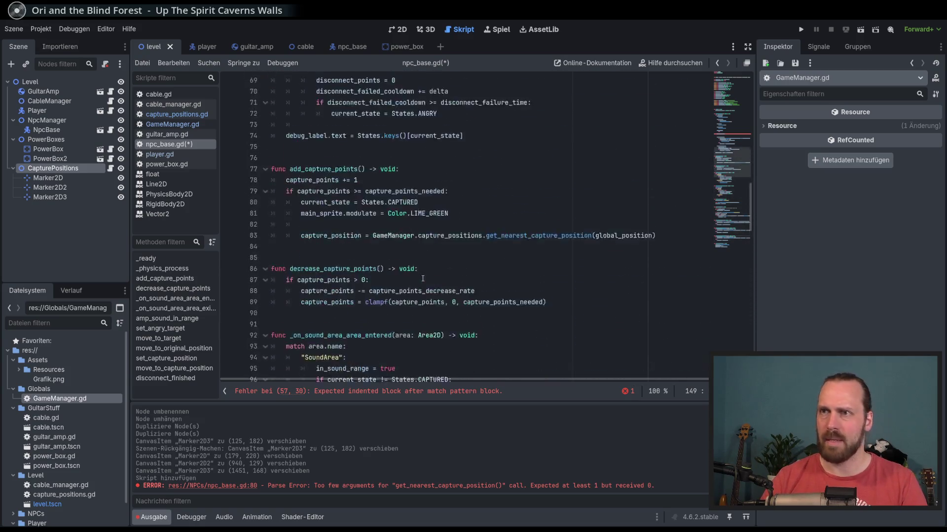
pyautogui.scroll(1, 423, 278)
pyautogui.click(493, 225)
pyautogui.hotkey('ctrl', 'v')
pyautogui.write('()')
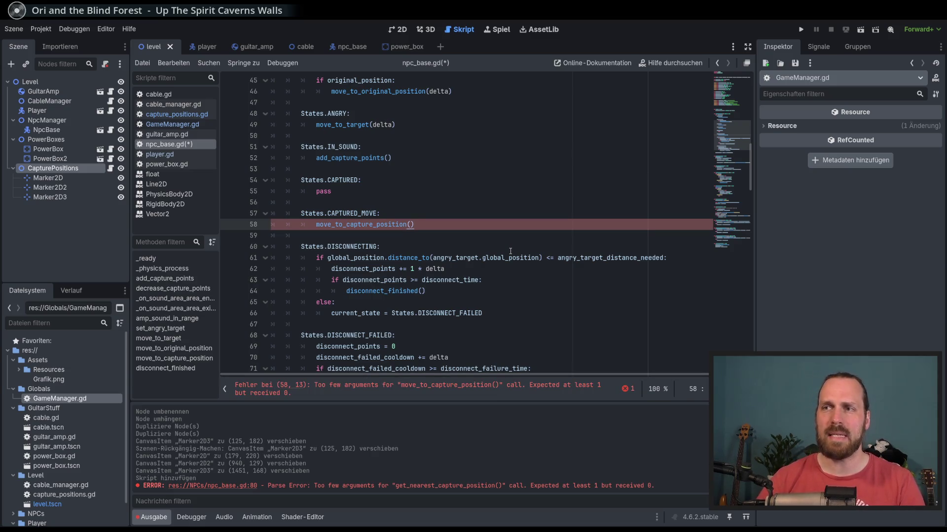
pyautogui.press('Left')
pyautogui.write('delta')
pyautogui.hotkey('ctrl', 's')
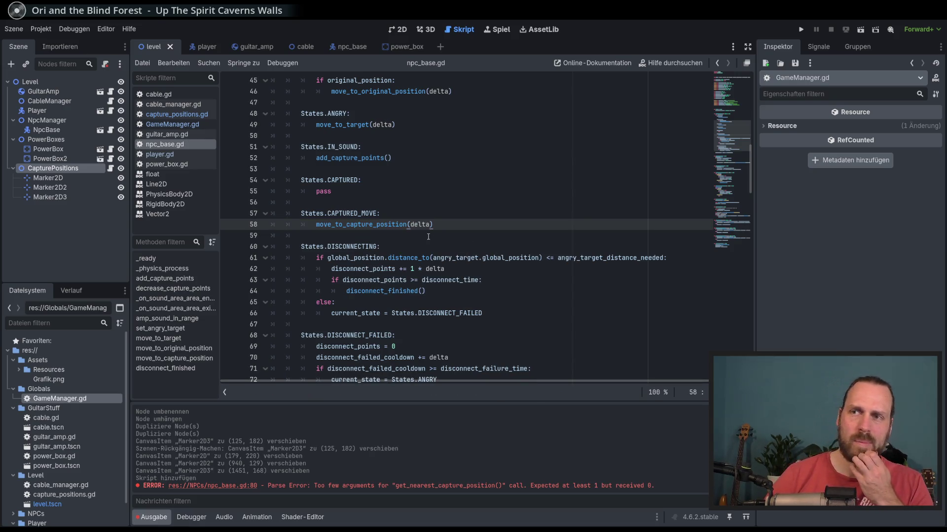
pyautogui.scroll(-5, 428, 237)
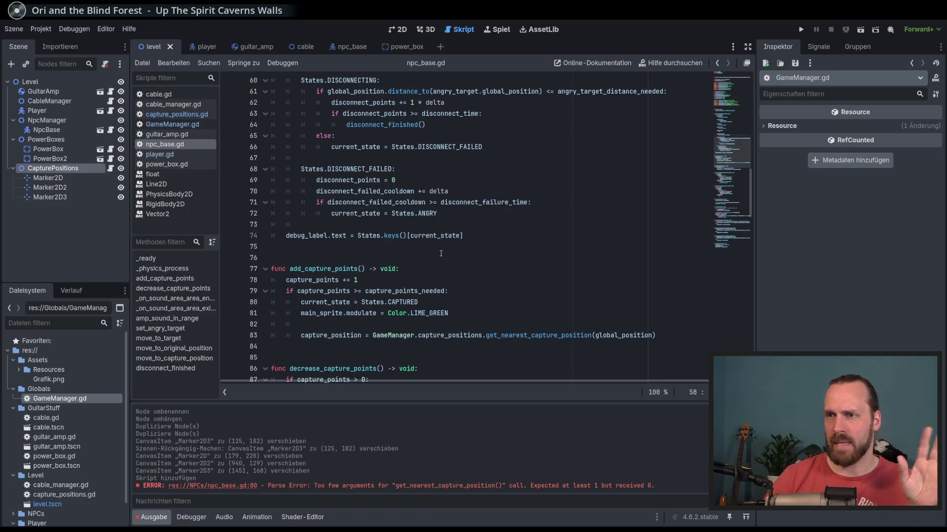
pyautogui.scroll(-2, 444, 251)
pyautogui.click(467, 270)
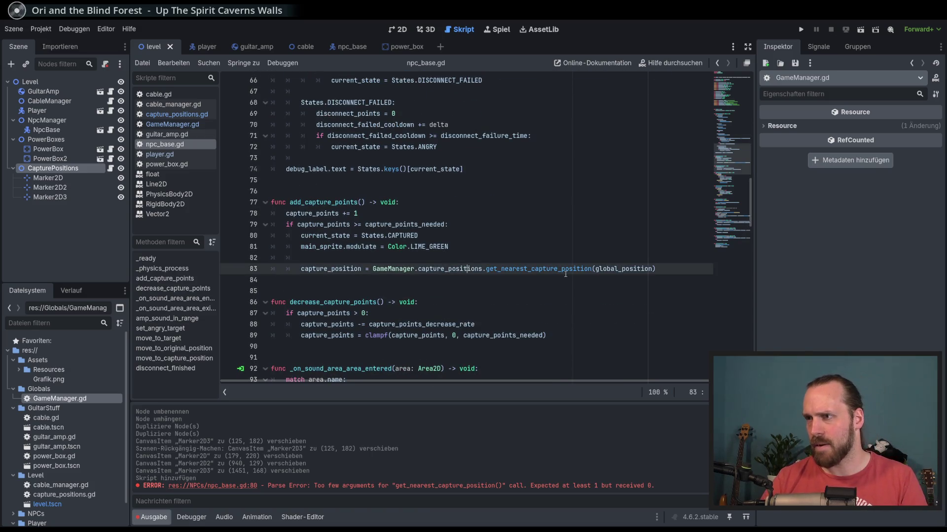
# After the capture position assignment, add await get_tree().create_timer(1).
pyautogui.doubleClick(414, 235)
pyautogui.click(449, 269)
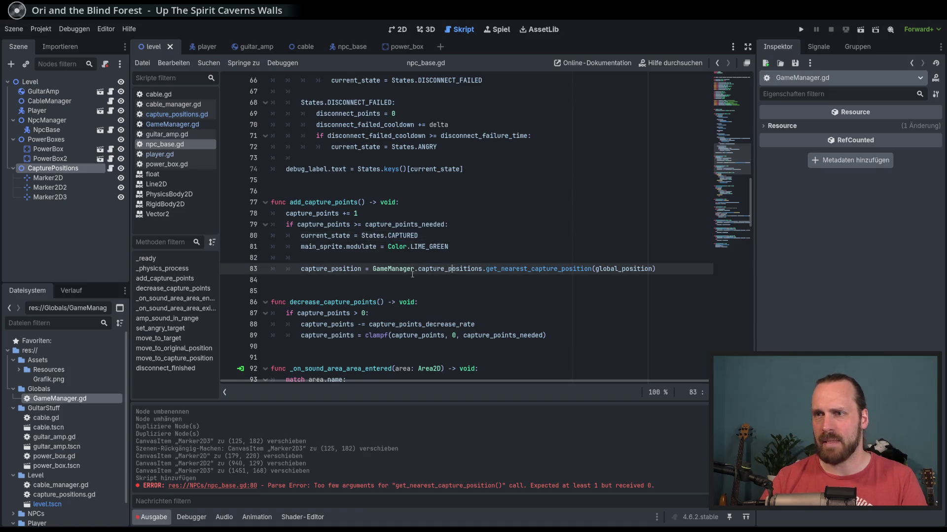
pyautogui.doubleClick(625, 268)
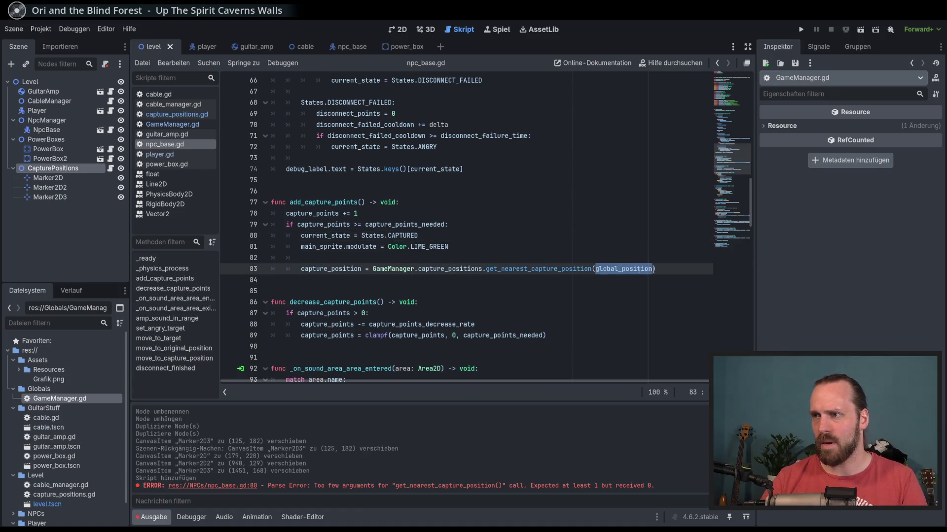
pyautogui.click(671, 270)
pyautogui.press('Return')
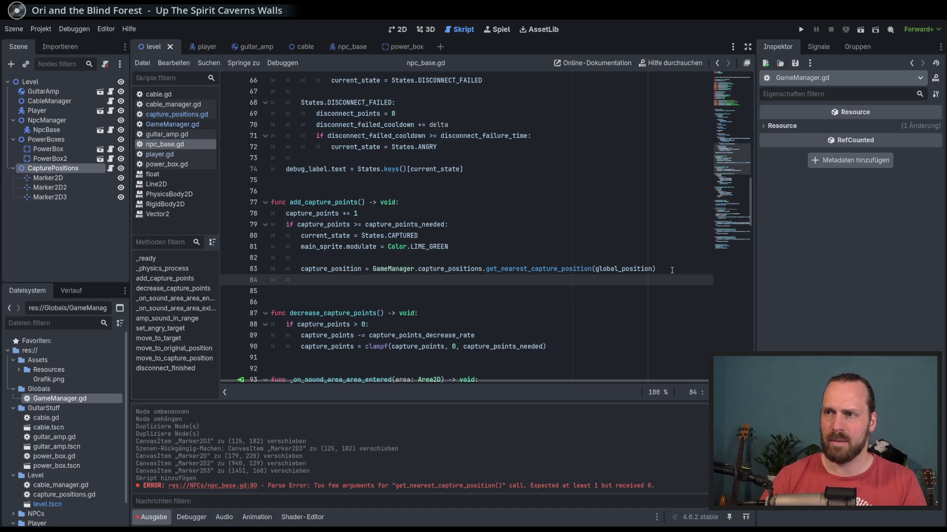
pyautogui.write('await')
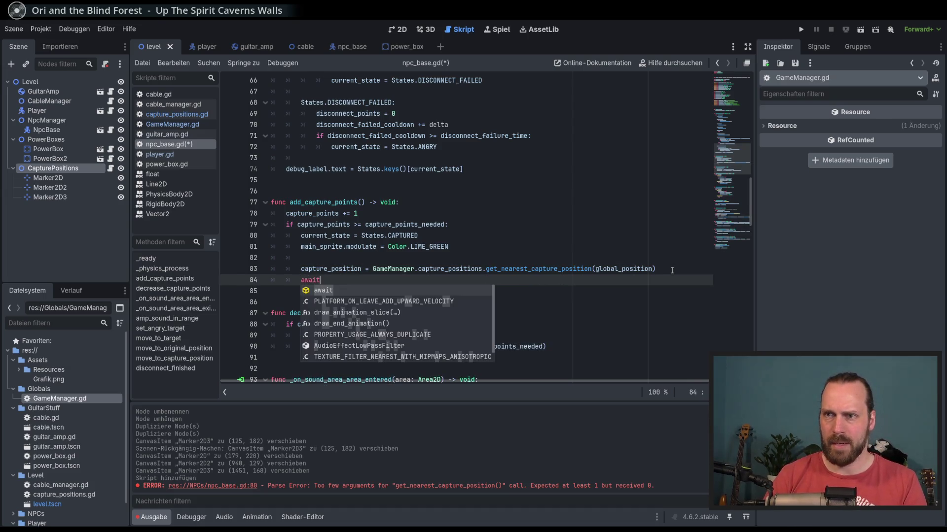
pyautogui.write(' get')
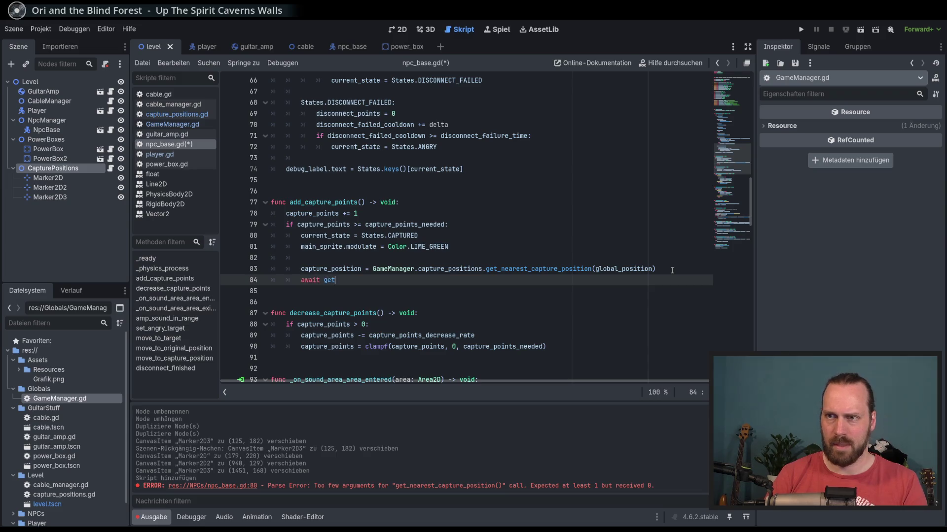
pyautogui.write('_tree().cre')
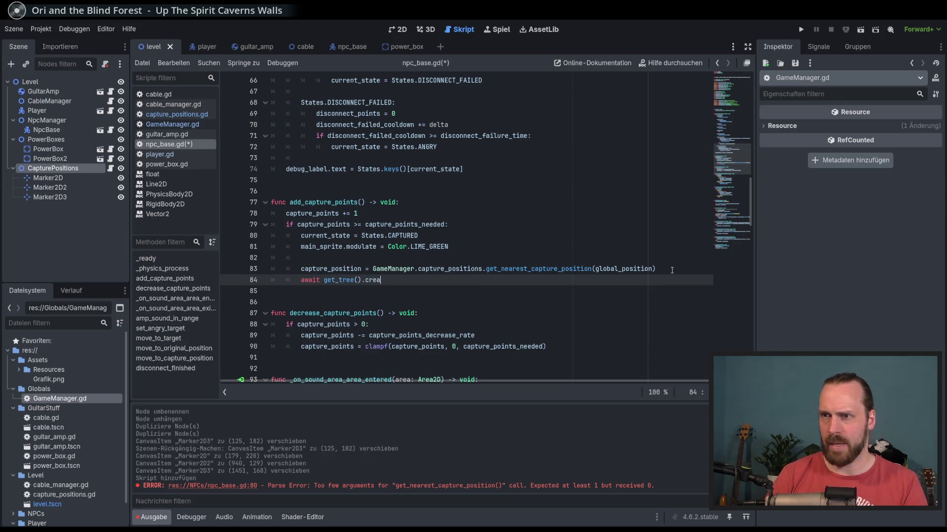
pyautogui.press('Return')
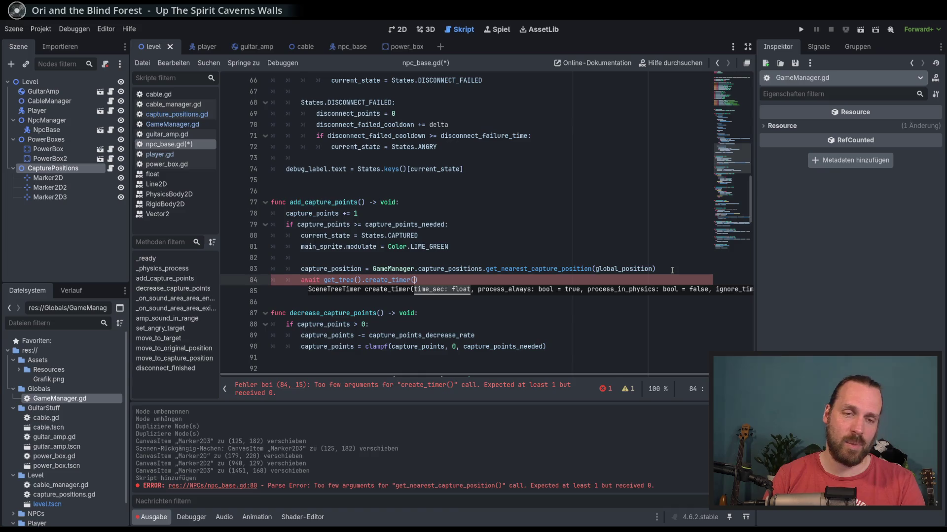
pyautogui.write('1')
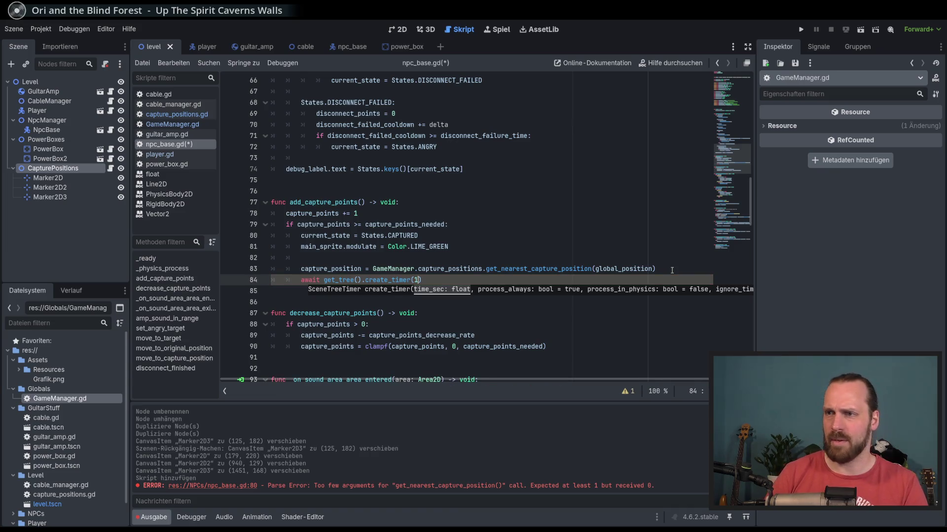
pyautogui.press('End')
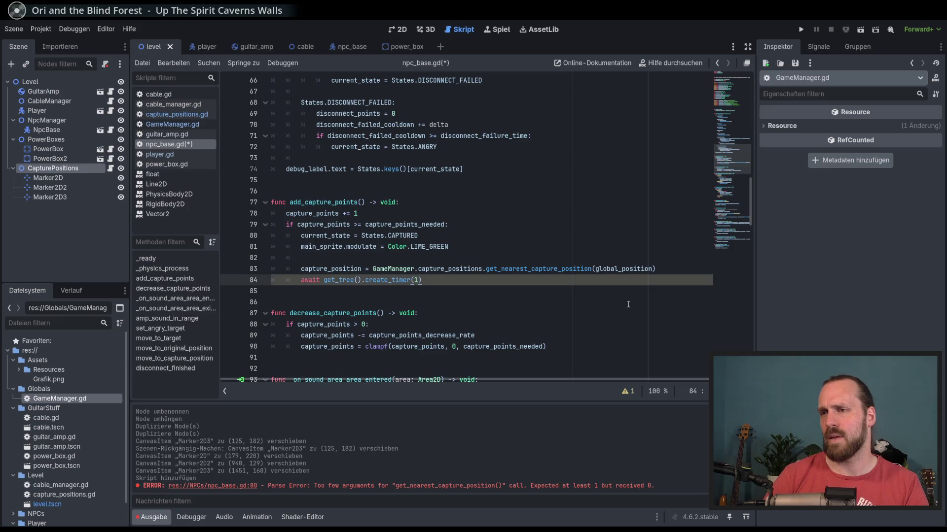
# Set current_state = States.CAPTURED_MOVE, finish the await with .timeout, and save.
pyautogui.press('Return')
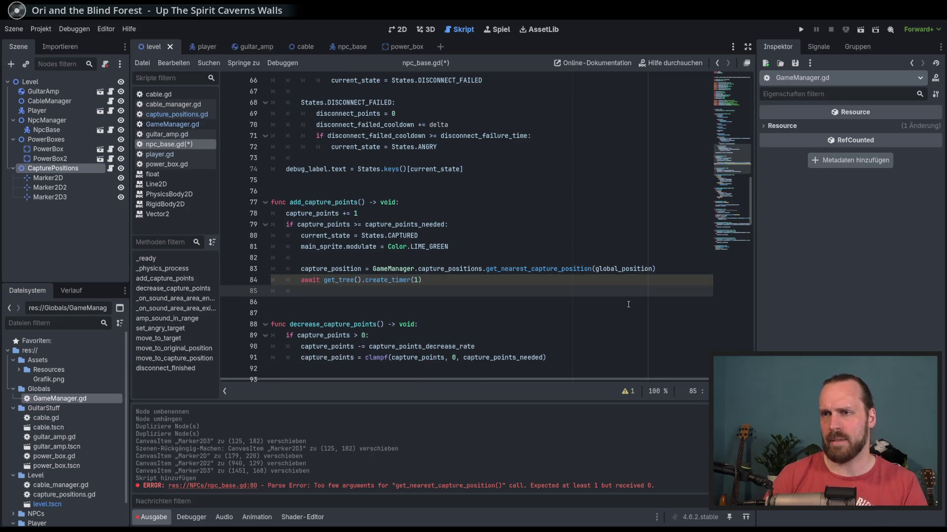
pyautogui.write('curre')
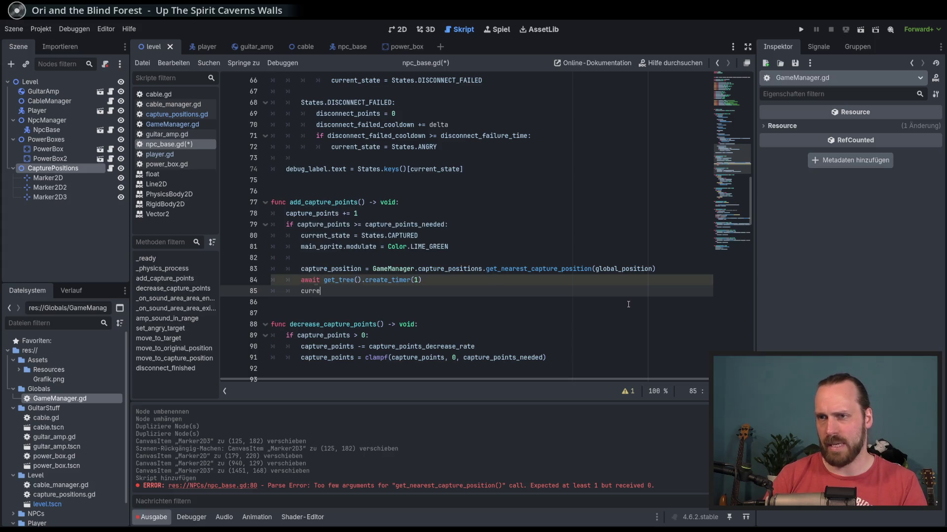
pyautogui.press('Return')
pyautogui.write('= States.')
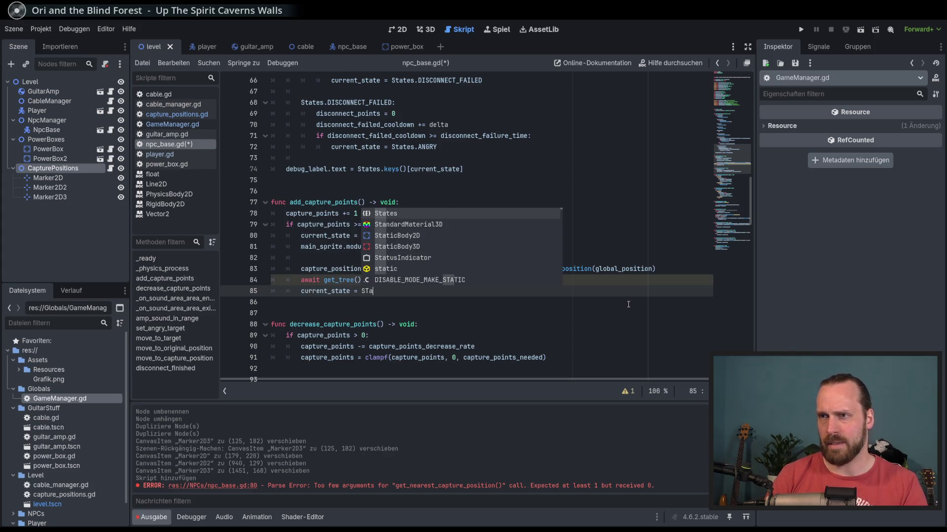
pyautogui.write('CA')
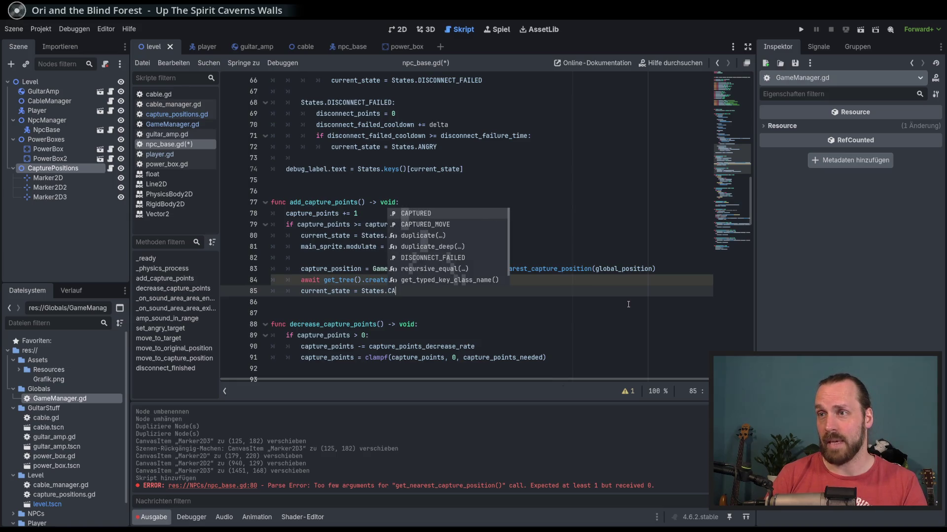
pyautogui.press('Down')
pyautogui.press('Return')
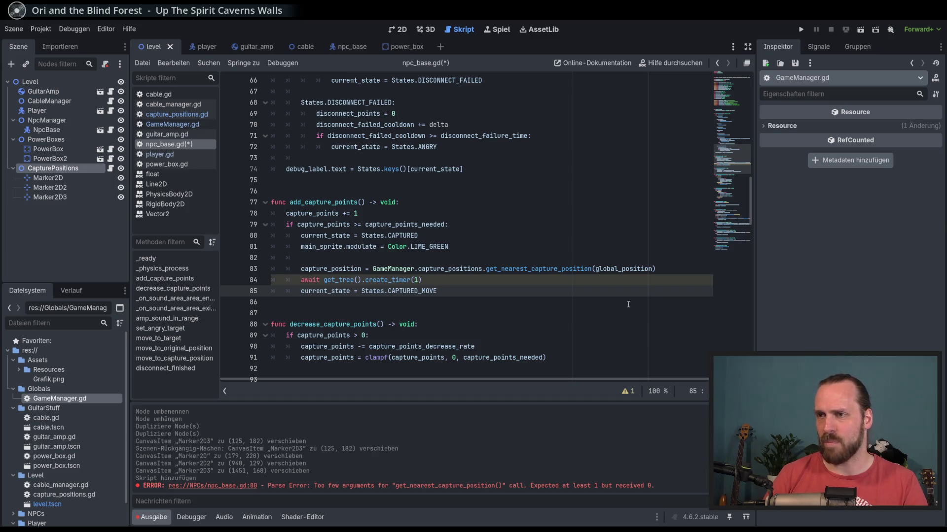
pyautogui.click(516, 283)
pyautogui.write('.timeout')
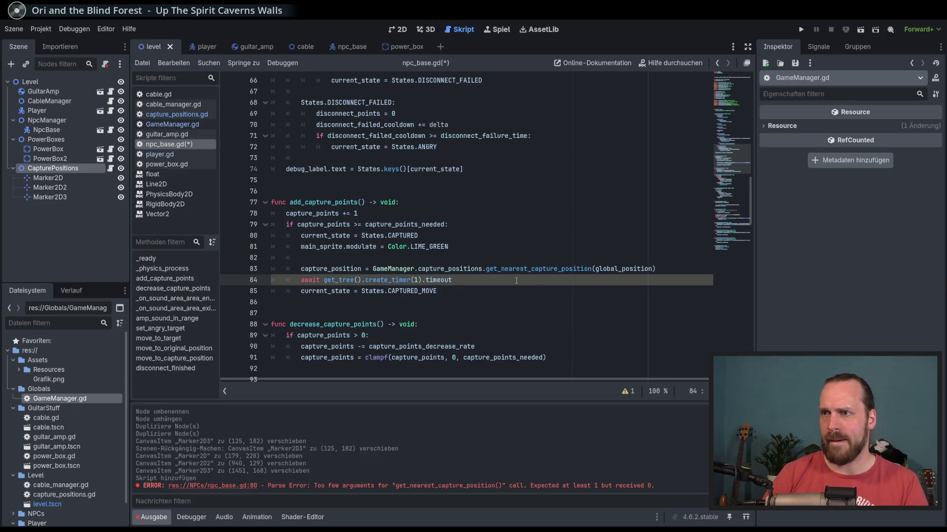
pyautogui.hotkey('ctrl', 's')
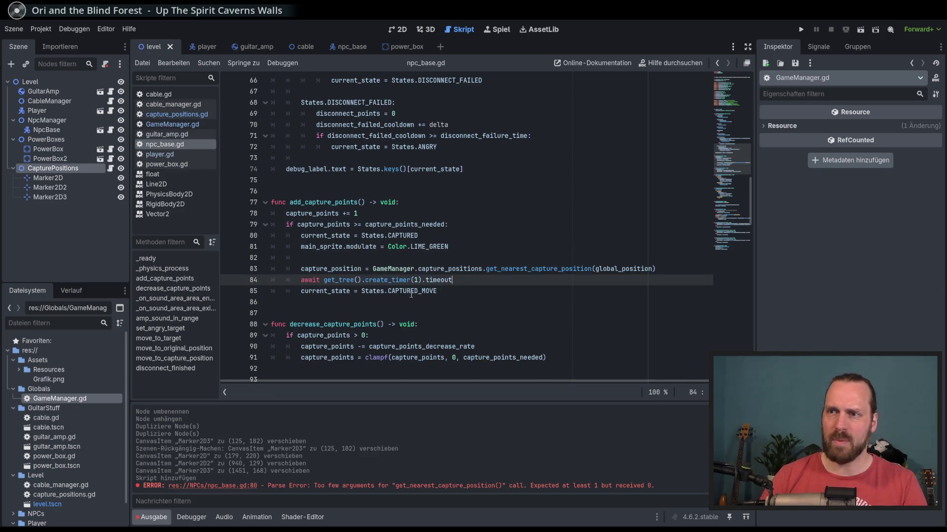
pyautogui.doubleClick(412, 291)
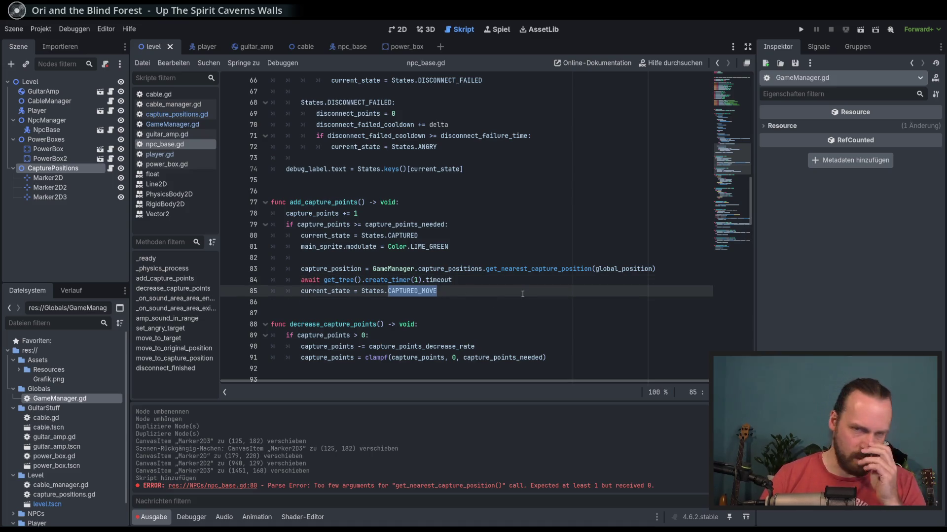
pyautogui.click(730, 241)
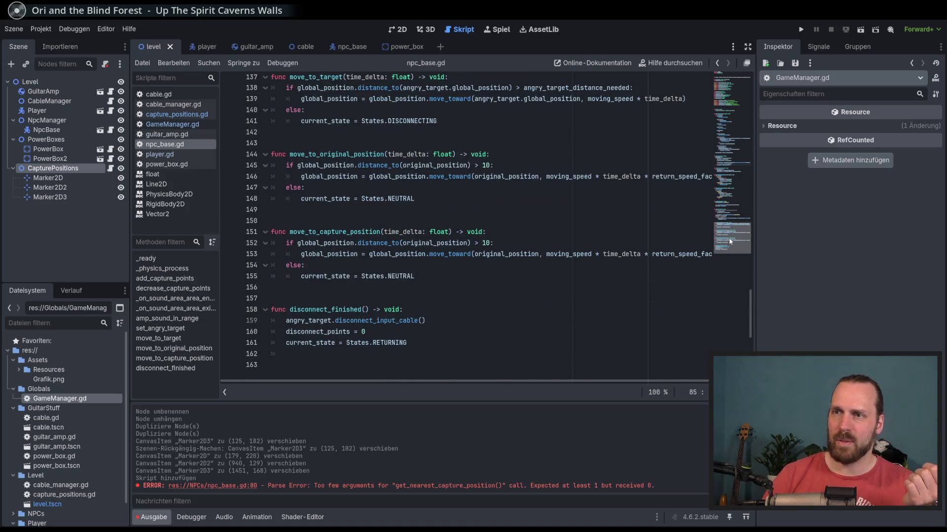
# Change the state set on line 155 from NEUTRAL to CAPTURED.
pyautogui.click(336, 232)
pyautogui.click(440, 277)
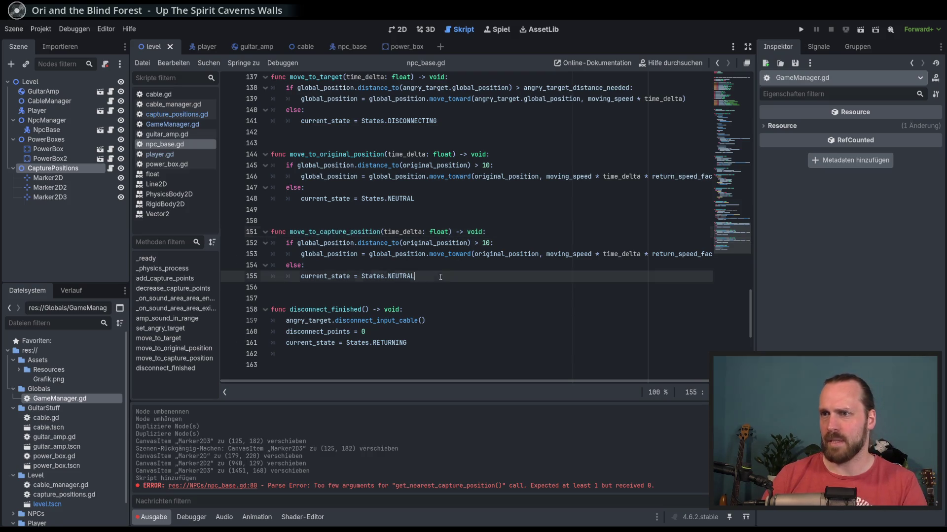
pyautogui.doubleClick(388, 276)
pyautogui.write('CAP')
pyautogui.press('Return')
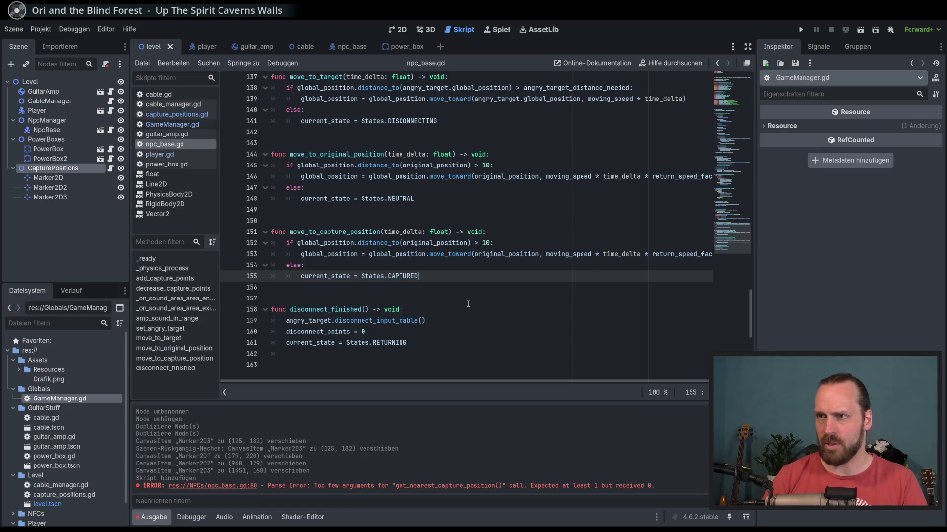
# Replace original_position with capture_position in line 152's distance check and save npc_base.gd.
pyautogui.doubleClick(424, 244)
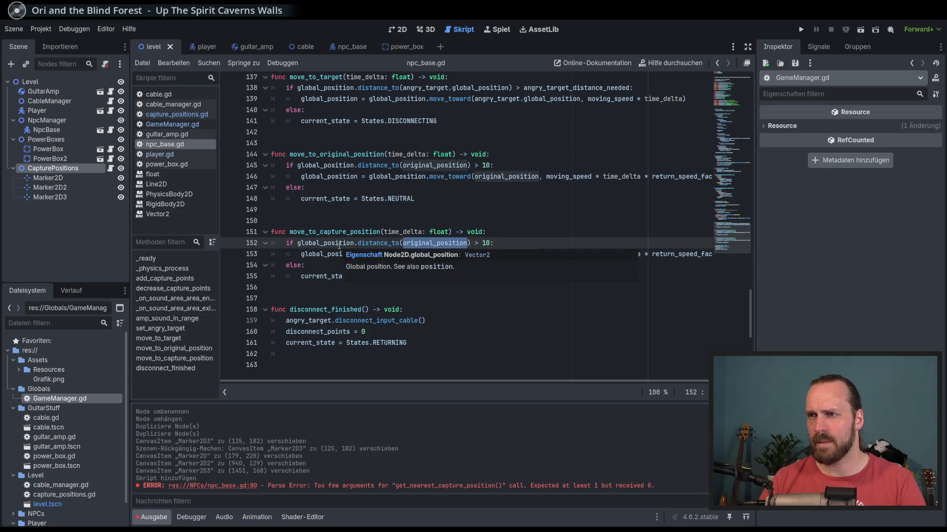
pyautogui.write('cap')
pyautogui.press('Return')
pyautogui.press('BackSpace')
pyautogui.press('BackSpace')
pyautogui.press('BackSpace')
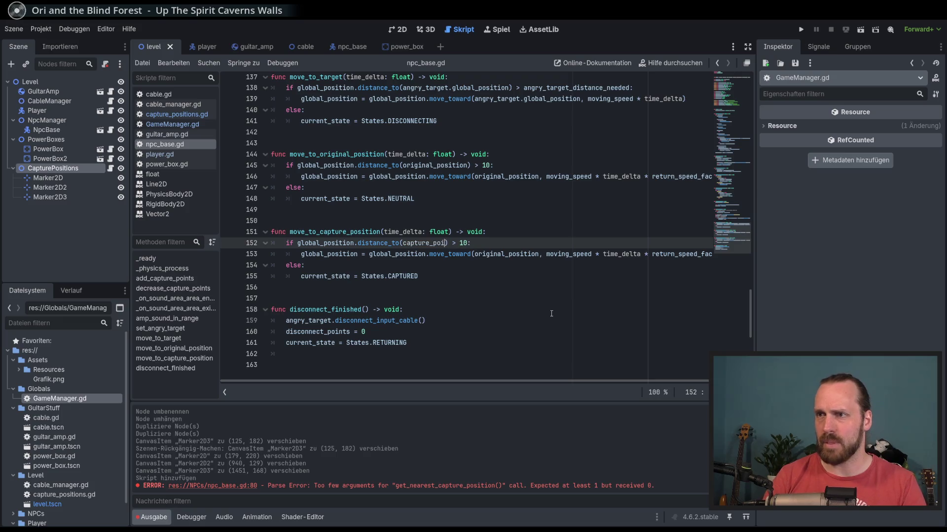
pyautogui.write('_po')
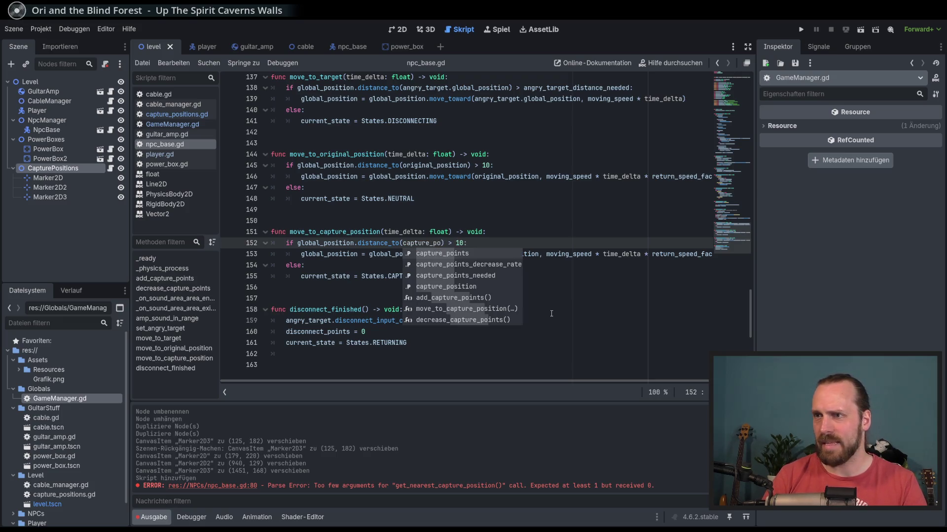
pyautogui.write('s')
pyautogui.press('Return')
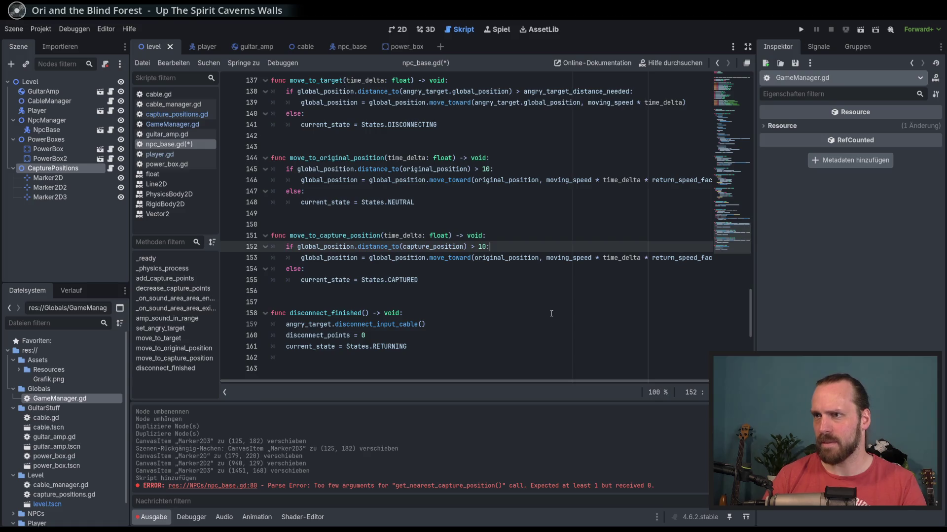
pyautogui.hotkey('ctrl', 's')
# Make line 153 move the NPC toward capture_position instead of original_position.
pyautogui.doubleClick(481, 246)
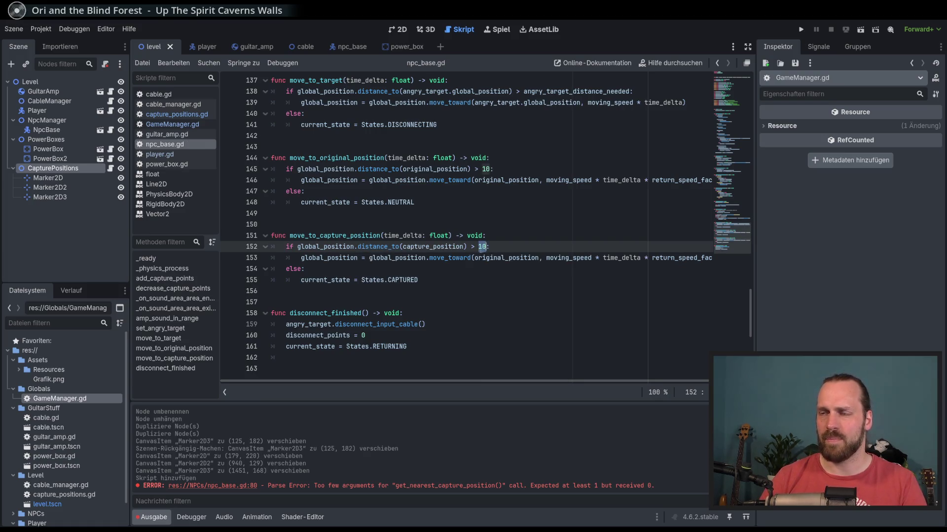
pyautogui.doubleClick(450, 248)
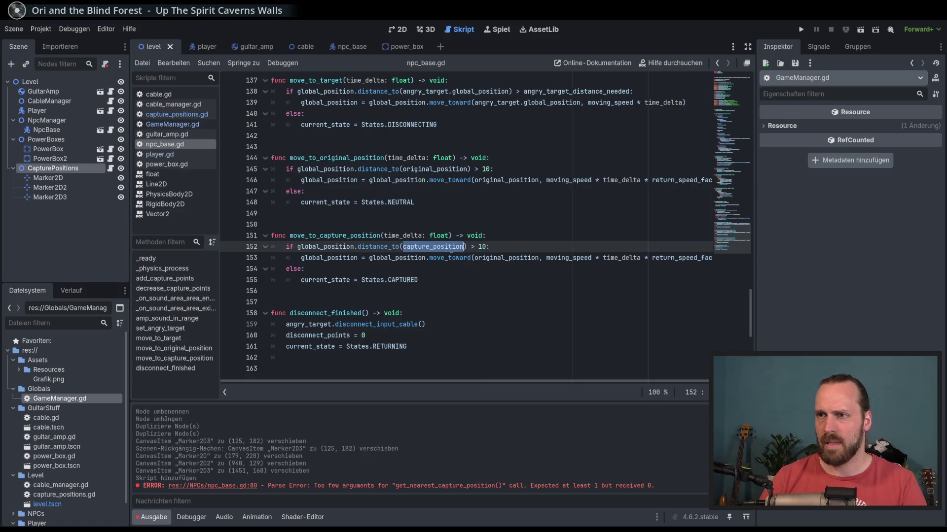
pyautogui.doubleClick(481, 247)
pyautogui.click(440, 257)
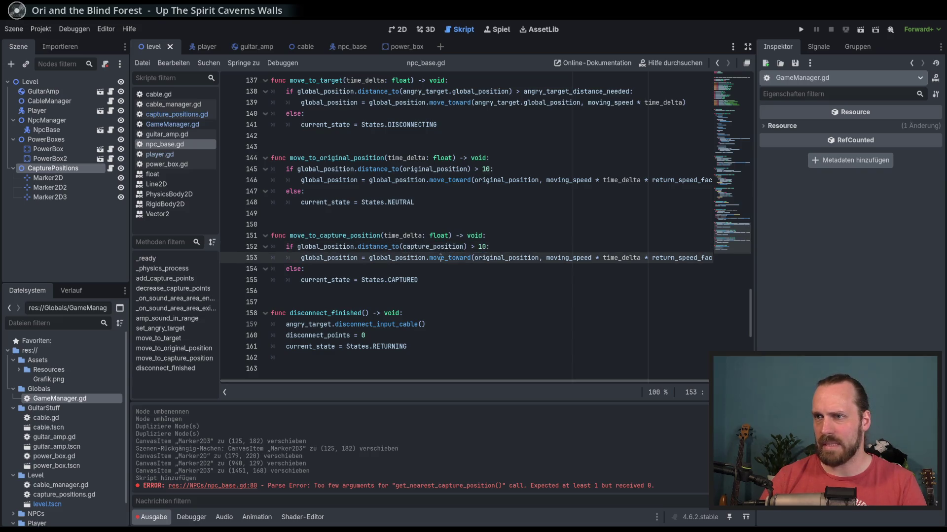
pyautogui.doubleClick(503, 258)
pyautogui.write('capture')
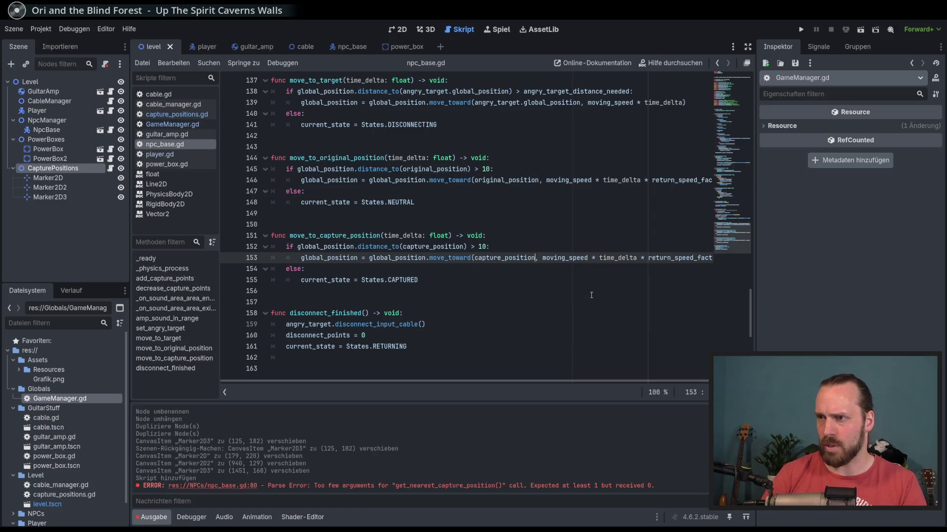
pyautogui.click(591, 295)
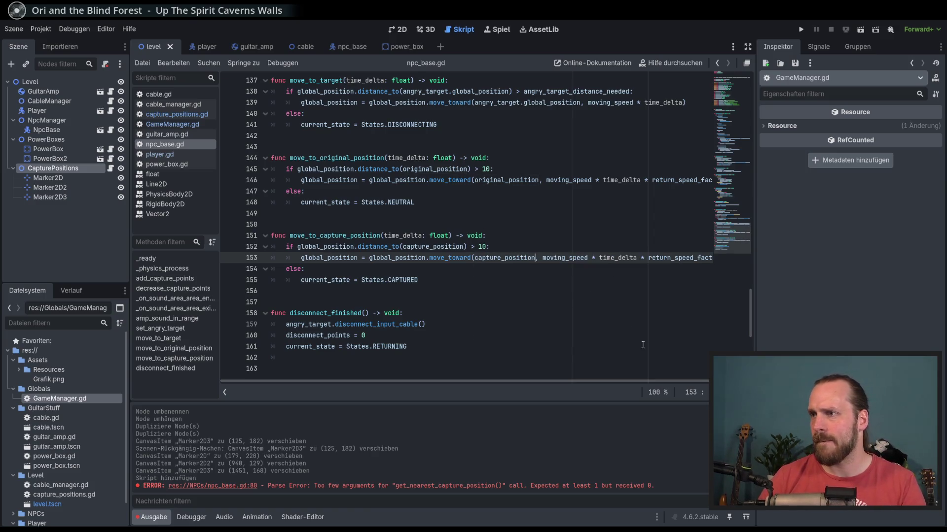
# Check the return_speed_factor multiplier on line 153 and save npc_base.gd again.
pyautogui.hscroll(1, 650, 380)
pyautogui.click(677, 279)
pyautogui.moveTo(699, 258); pyautogui.dragTo(615, 258)
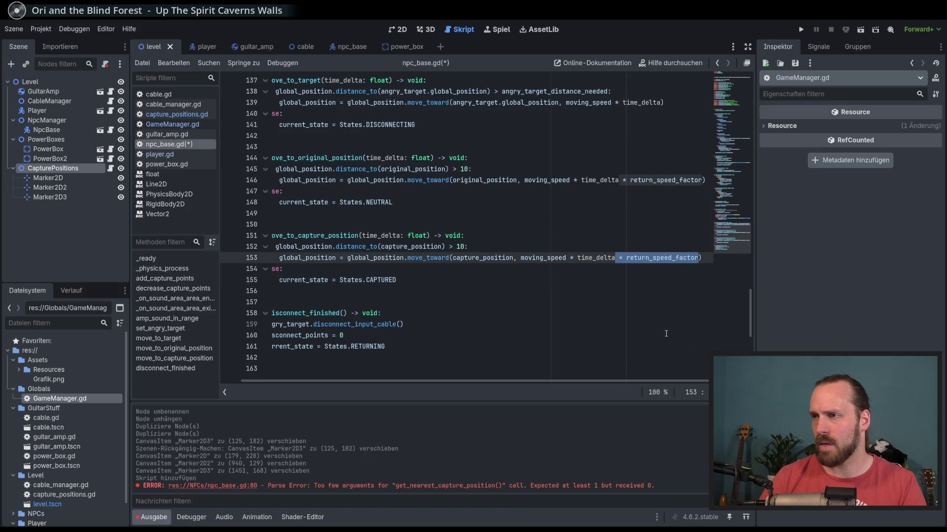
pyautogui.moveTo(615, 257); pyautogui.dragTo(626, 258)
pyautogui.hscroll(-1, 543, 380)
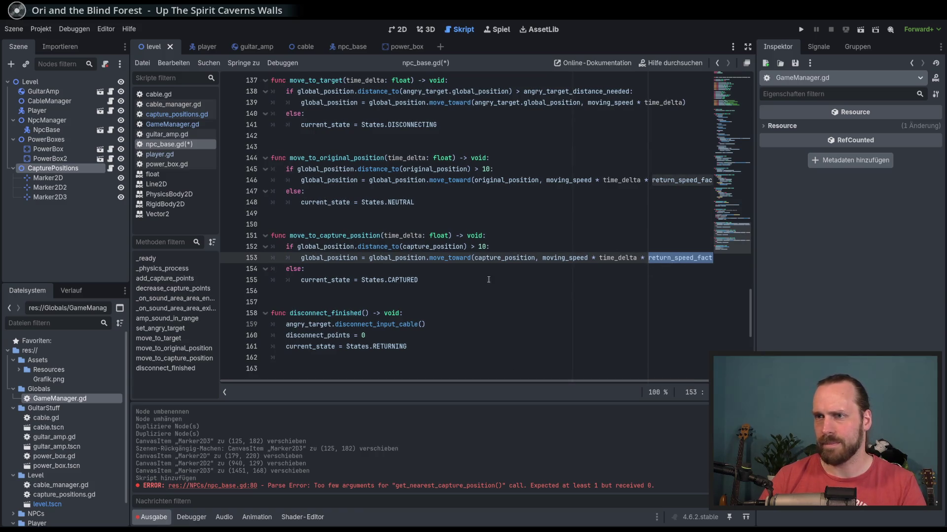
pyautogui.click(478, 270)
pyautogui.hotkey('ctrl', 's')
pyautogui.click(476, 279)
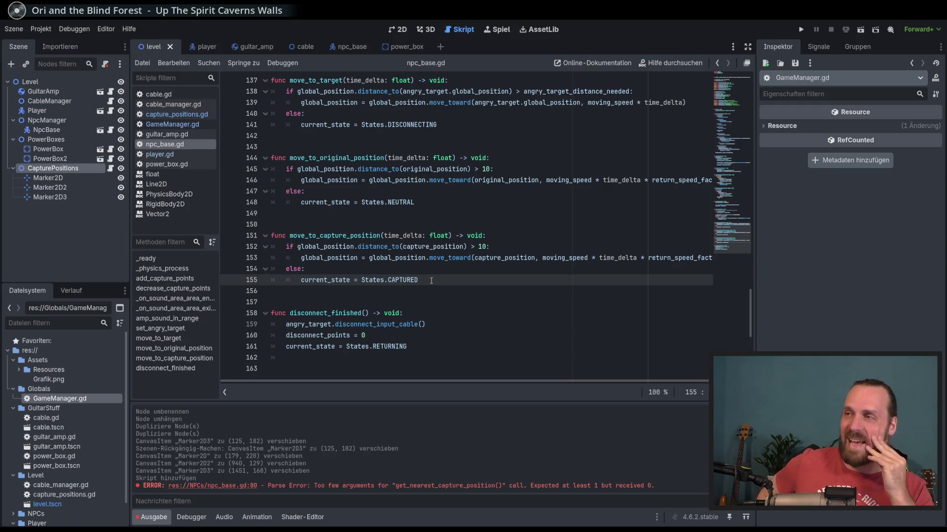
# Scroll through npc_base.gd to review the NPC state handling.
pyautogui.scroll(10, 431, 280)
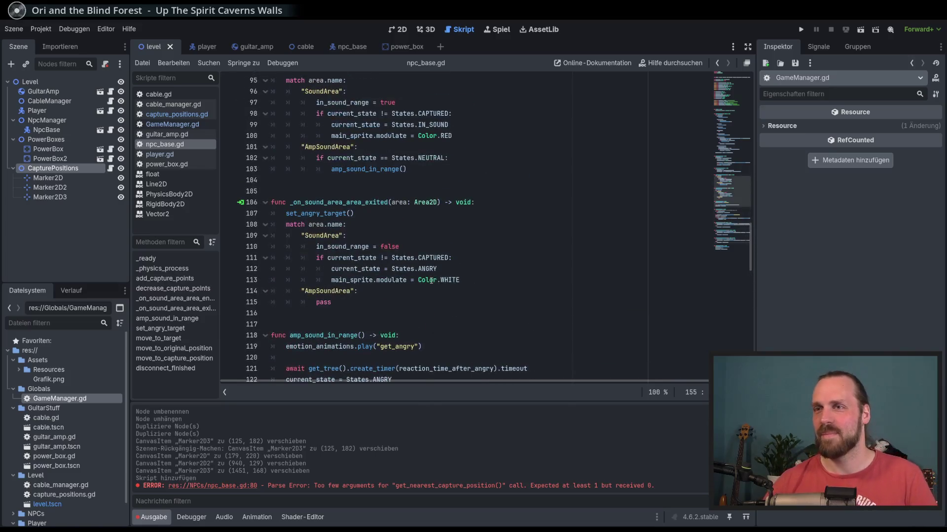
pyautogui.scroll(8, 432, 280)
pyautogui.scroll(10, 431, 281)
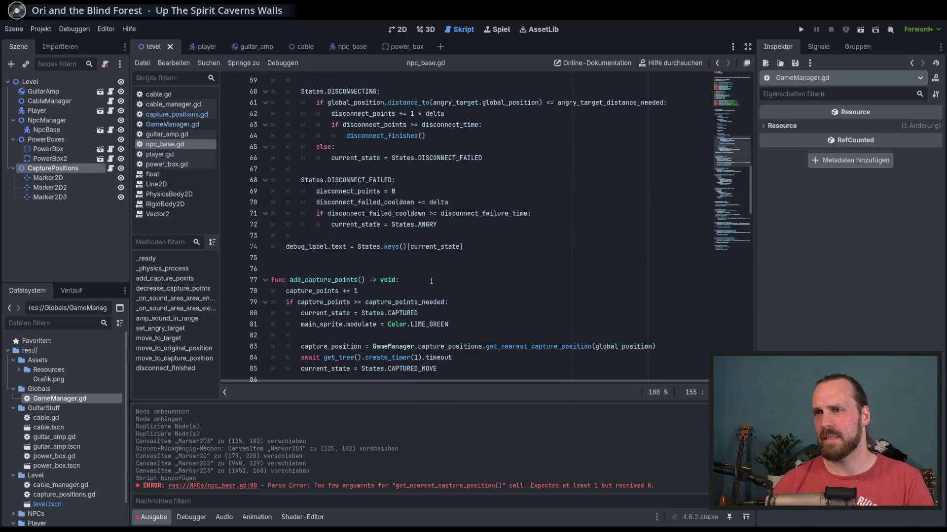
pyautogui.scroll(2, 431, 281)
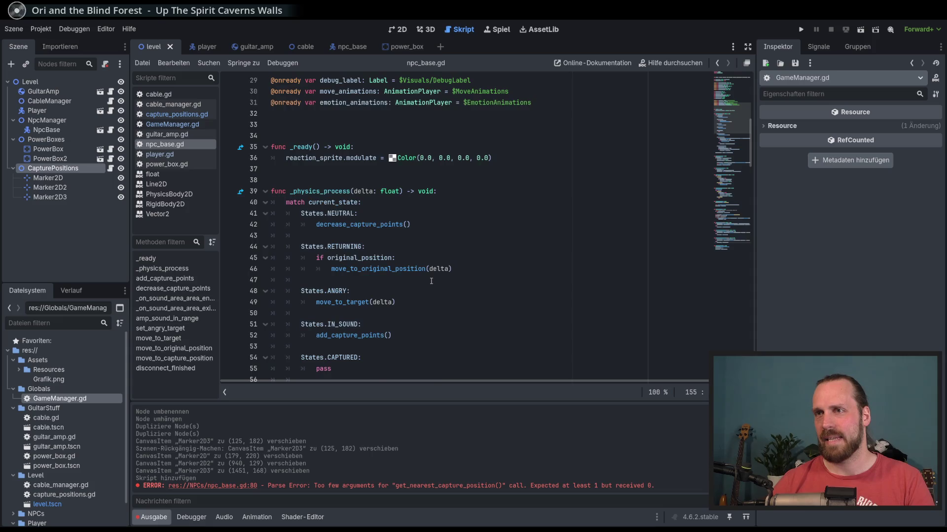
pyautogui.scroll(-12, 431, 281)
pyautogui.scroll(-20, 431, 281)
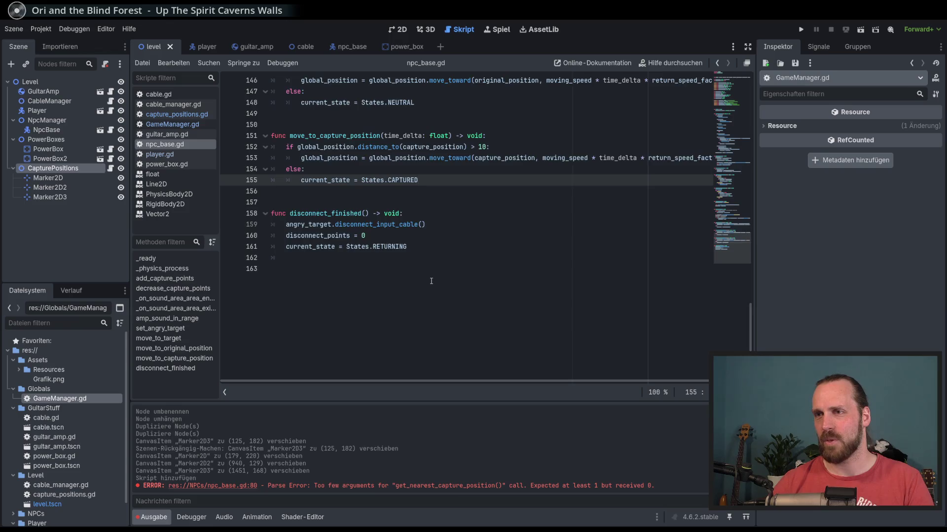
pyautogui.scroll(1, 443, 282)
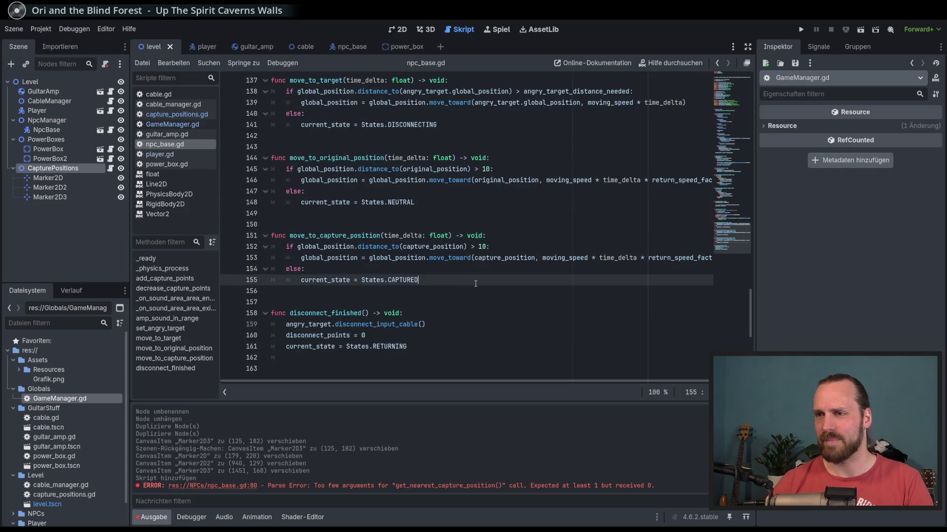
# Check CAPTURED on line 155, then switch to capture_positions.gd at its return line 23.
pyautogui.doubleClick(407, 280)
pyautogui.click(431, 281)
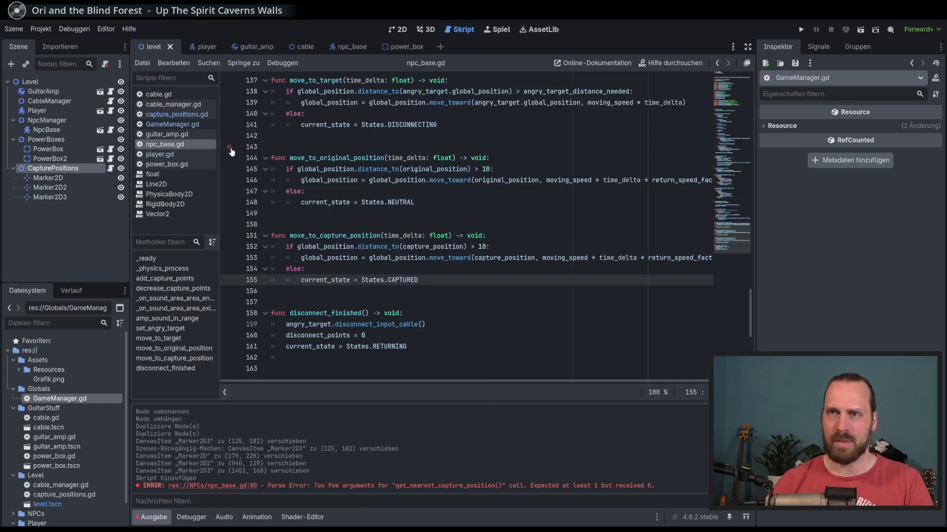
pyautogui.click(180, 115)
pyautogui.click(465, 324)
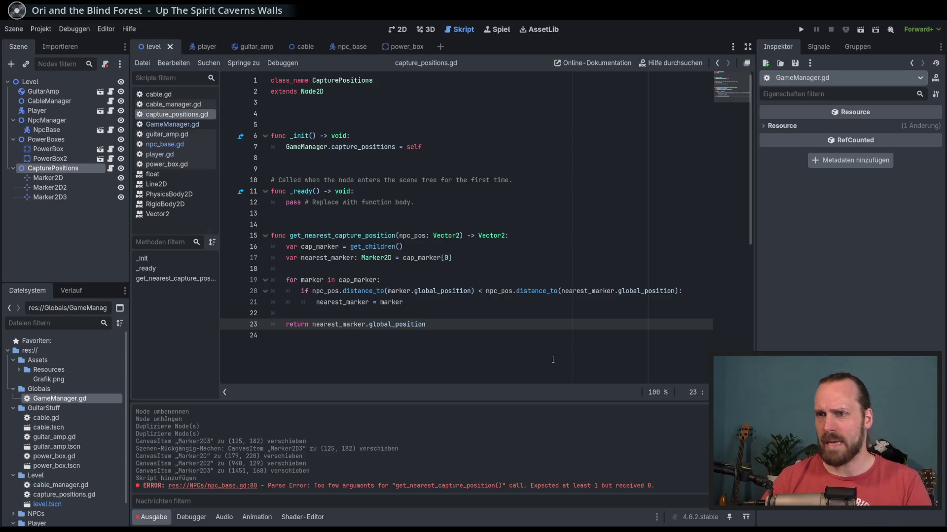
# Start a Vector2 offset built from randf_range on capture_positions.gd's return line 23.
pyautogui.write('ran')
pyautogui.press('BackSpace')
pyautogui.press('BackSpace')
pyautogui.press('BackSpace')
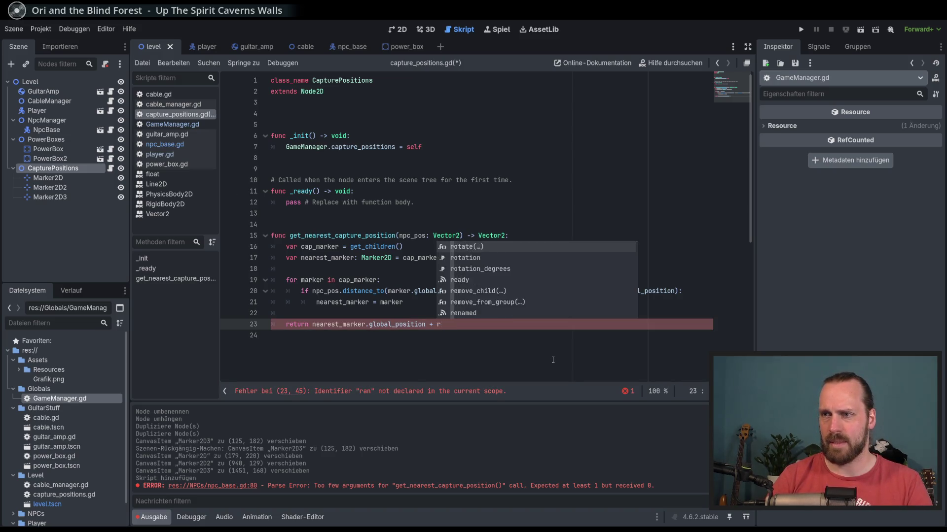
pyautogui.write('Vec')
pyautogui.press('Return')
pyautogui.write('(rand')
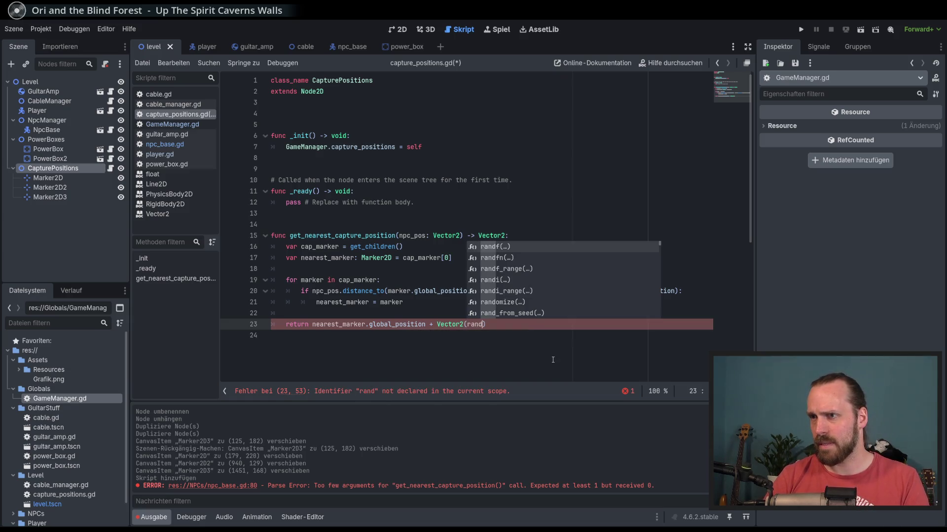
pyautogui.press('Down')
pyautogui.press('Down')
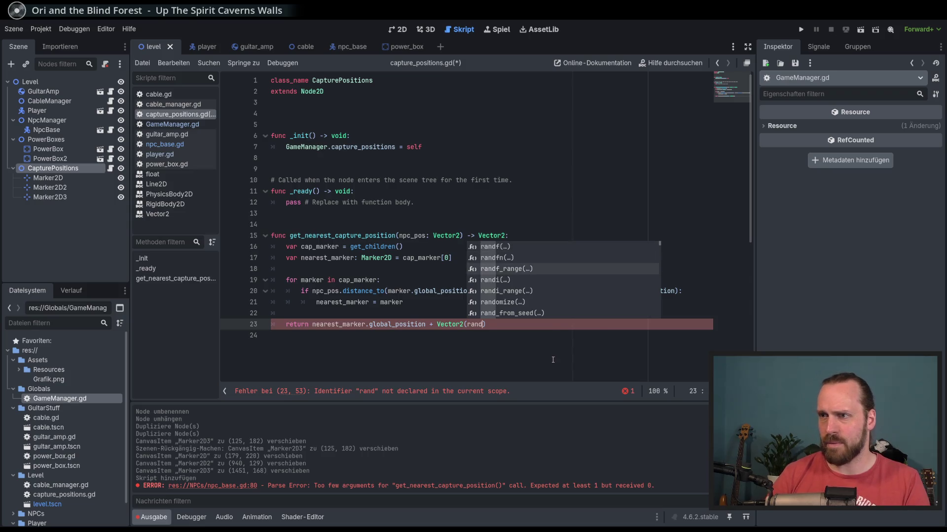
pyautogui.press('Return')
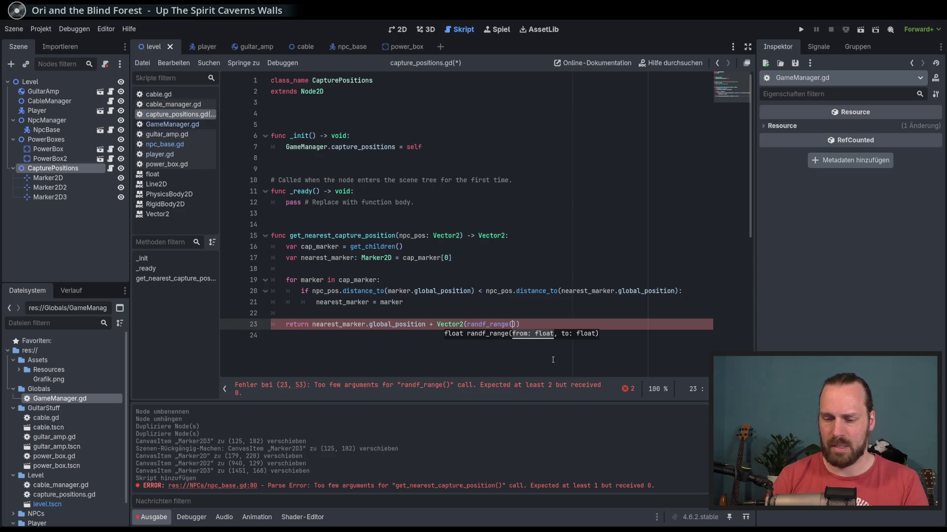
# Edit the arguments so the offset uses randf_range(150, -150) horizontally plus a second randf_range.
pyautogui.write('100,')
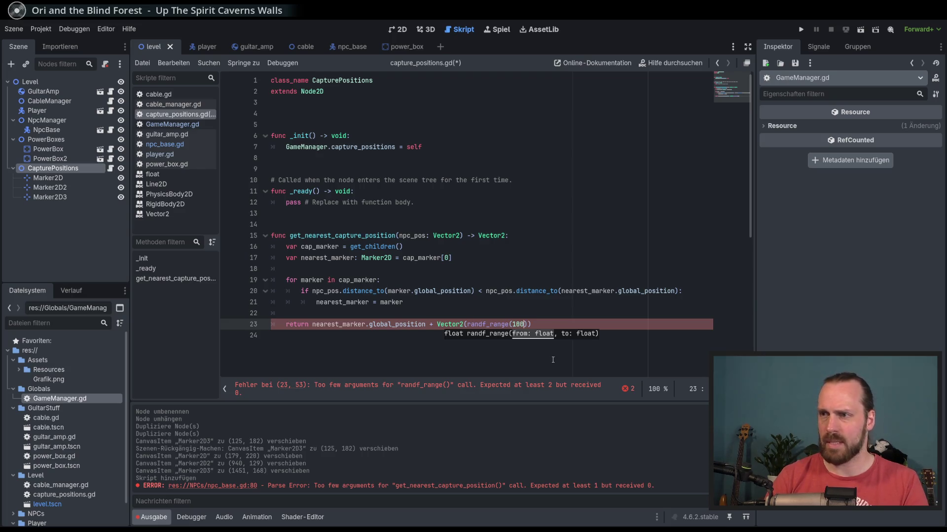
pyautogui.write(' -100')
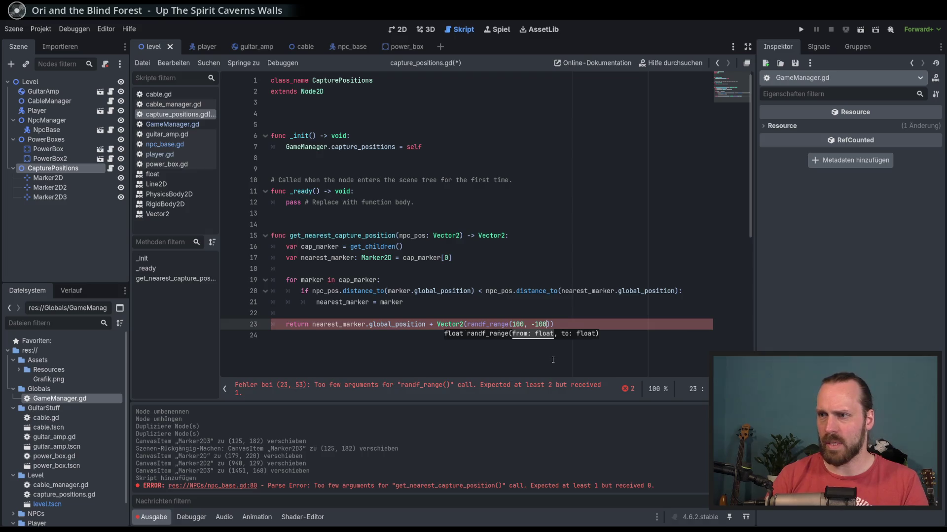
pyautogui.write('50), ')
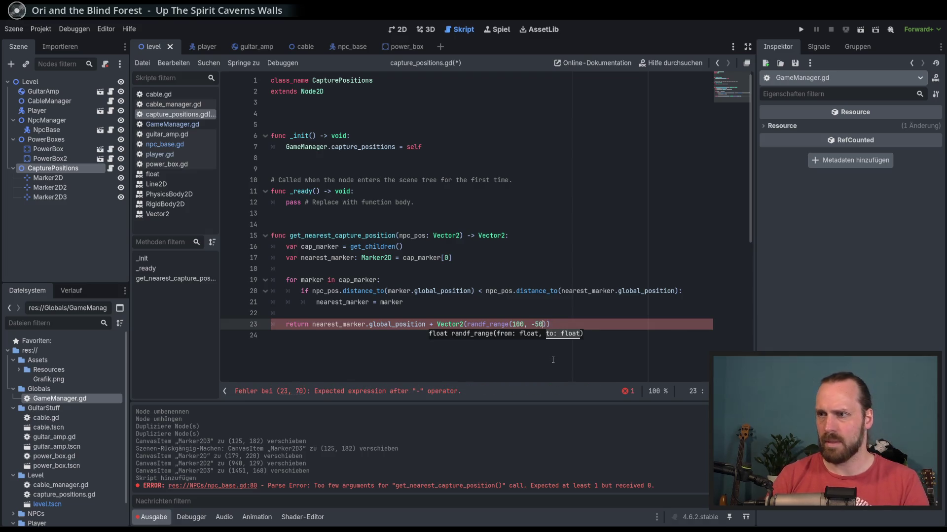
pyautogui.write('rand')
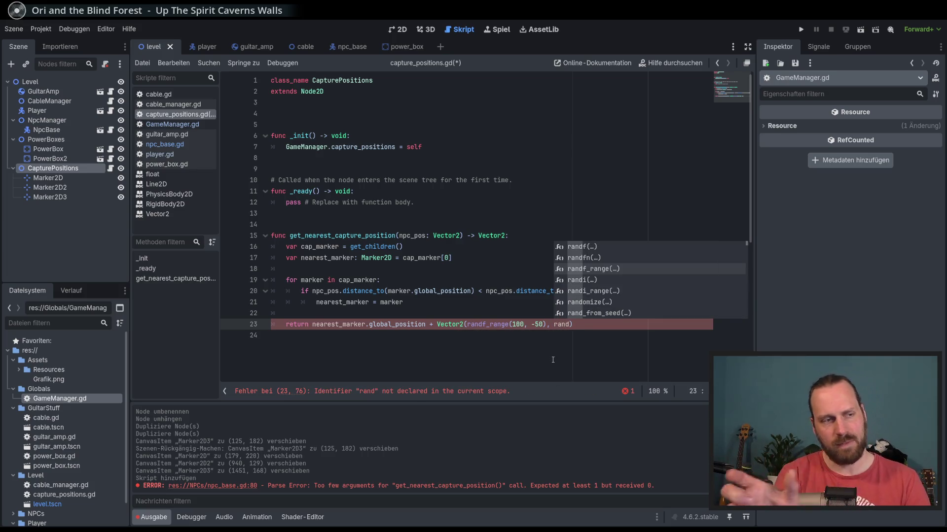
pyautogui.press('Up')
pyautogui.press('Up')
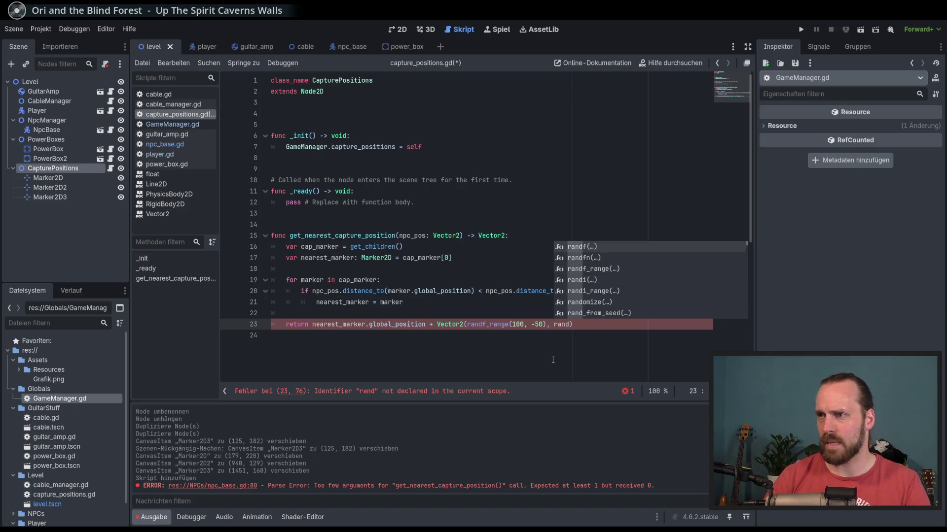
pyautogui.press('Down')
pyautogui.press('Down')
pyautogui.press('Return')
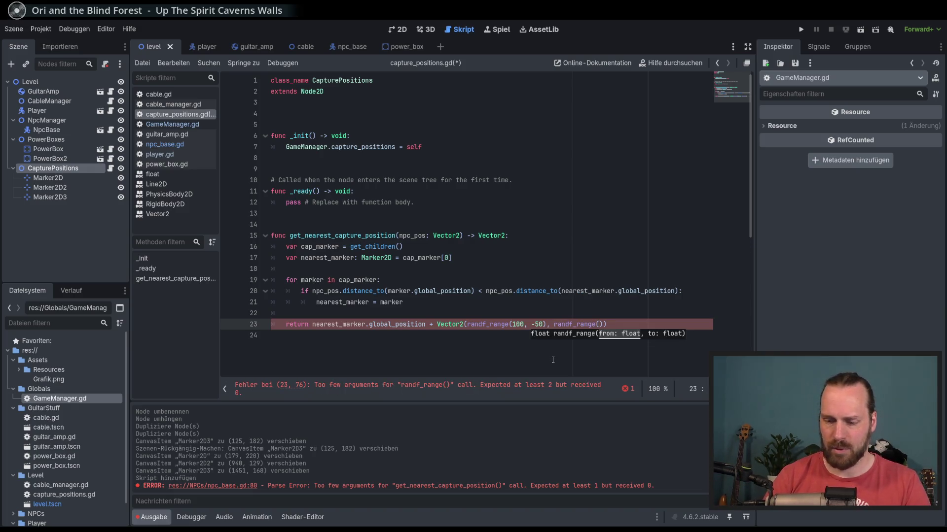
pyautogui.click(517, 324)
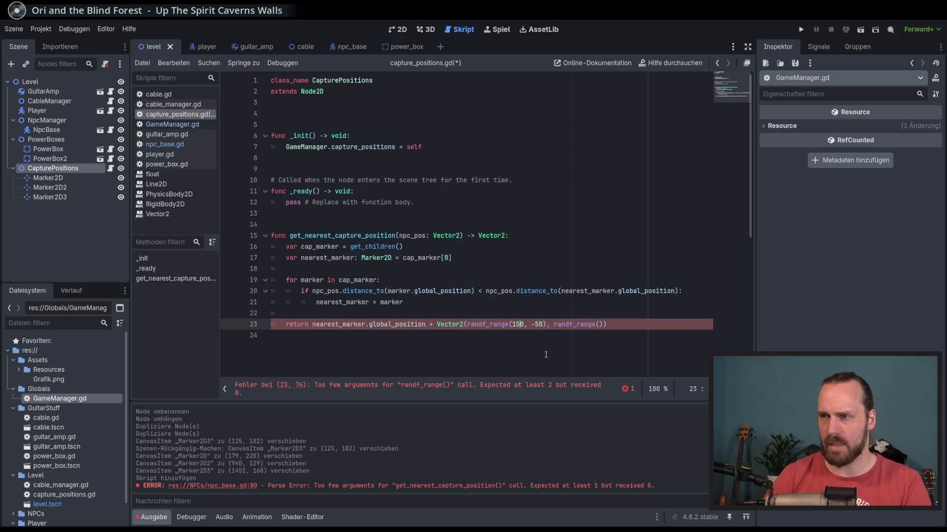
pyautogui.press('Right')
pyautogui.press('Right')
pyautogui.press('Right')
pyautogui.press('BackSpace')
pyautogui.press('Delete')
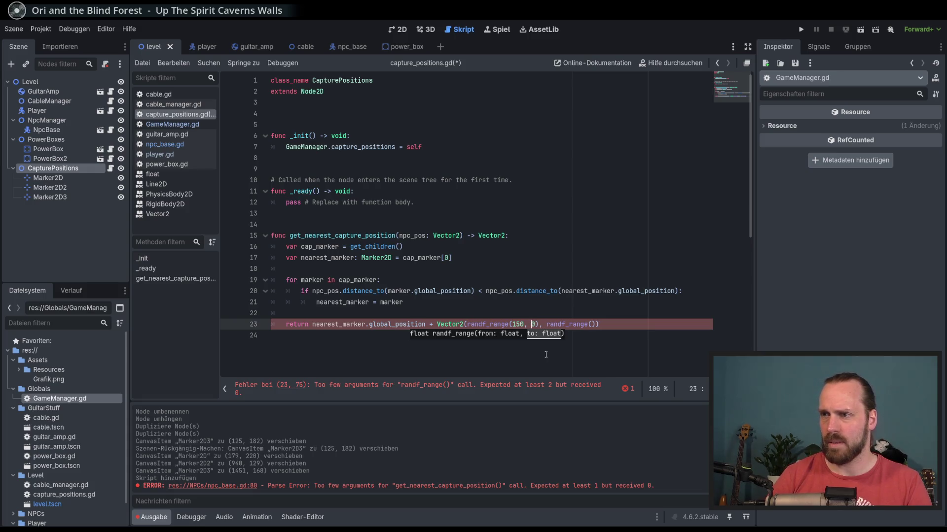
pyautogui.write('-15')
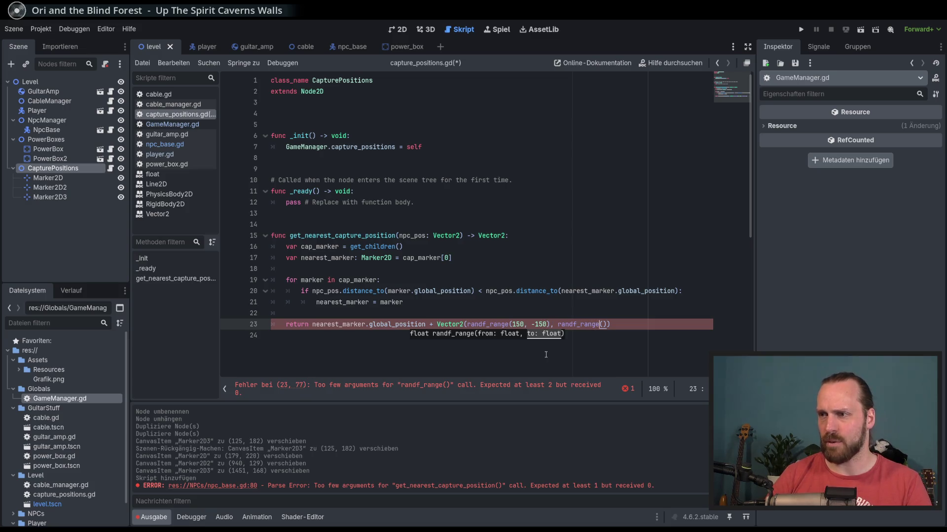
pyautogui.write('50, ')
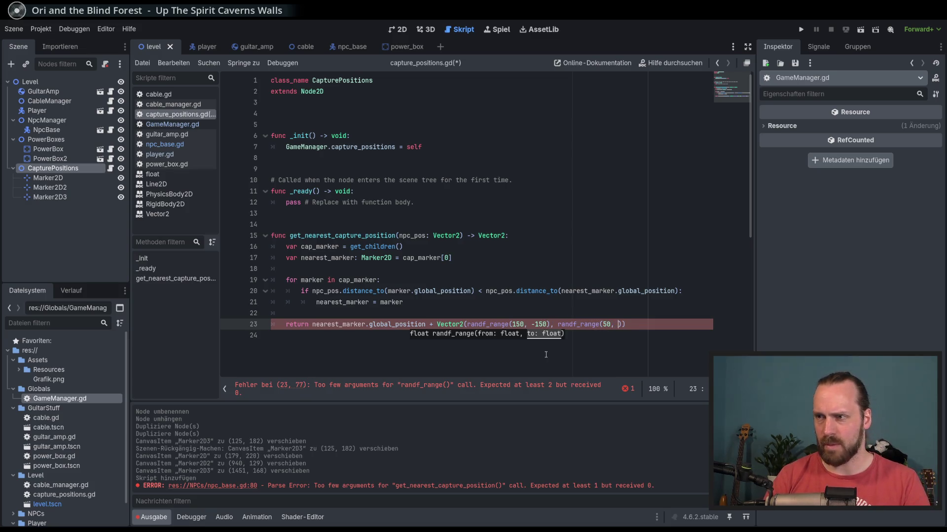
pyautogui.write('50)')
# Save capture_positions.gd and run the game, walking the guitarist and amp to the left power box.
pyautogui.hotkey('ctrl', 's')
pyautogui.press('F5')
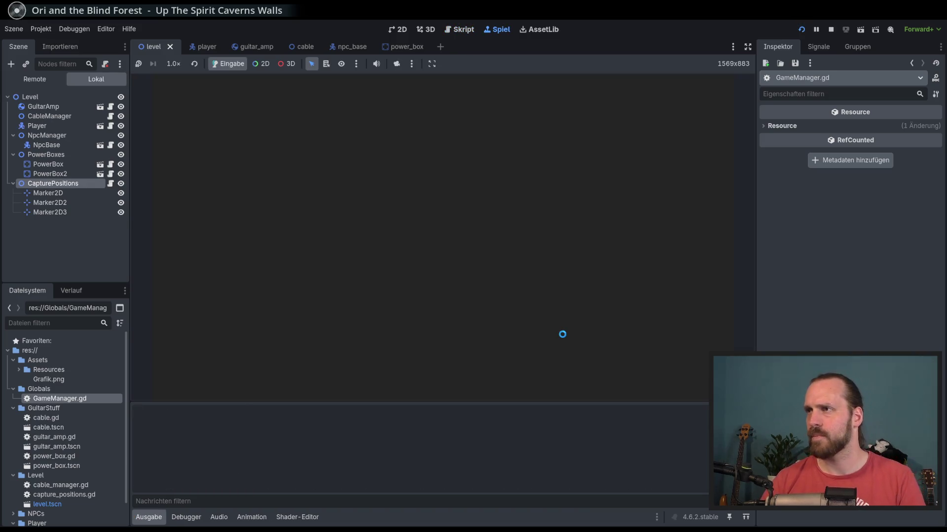
pyautogui.press('s')
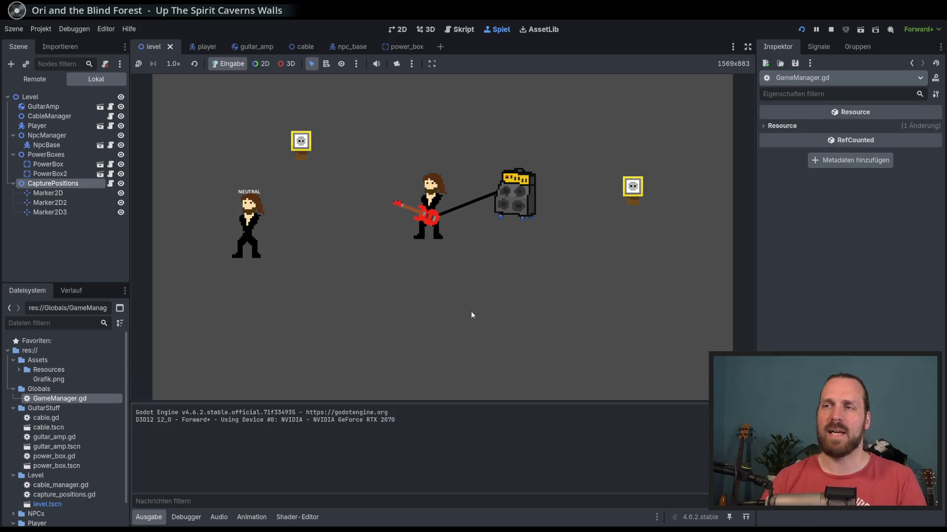
pyautogui.press('d')
pyautogui.press('w')
pyautogui.press('a')
pyautogui.press('a')
pyautogui.press('w')
pyautogui.press('s')
pyautogui.press('s')
pyautogui.press('a')
# Pull the cable to anger an NPC, lead it around the amp, and play guitar to capture it.
pyautogui.press('d')
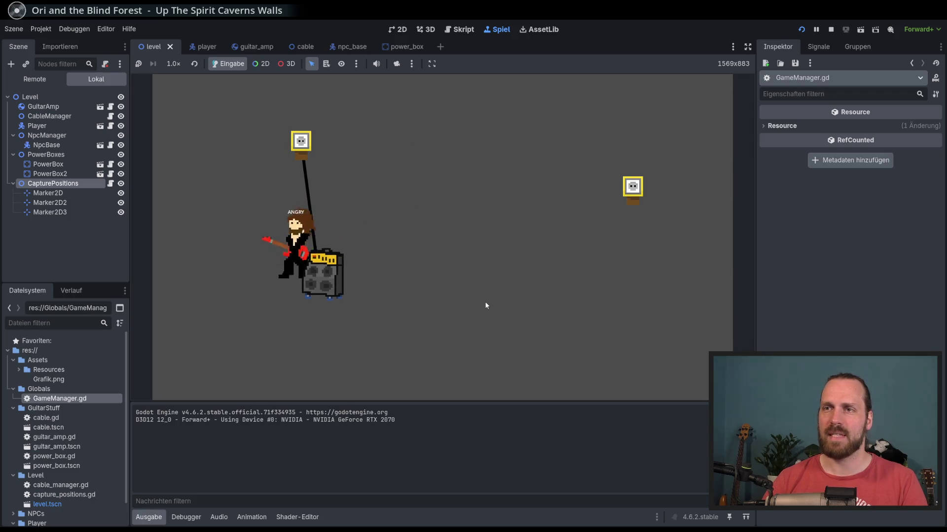
pyautogui.press('a')
pyautogui.press('d')
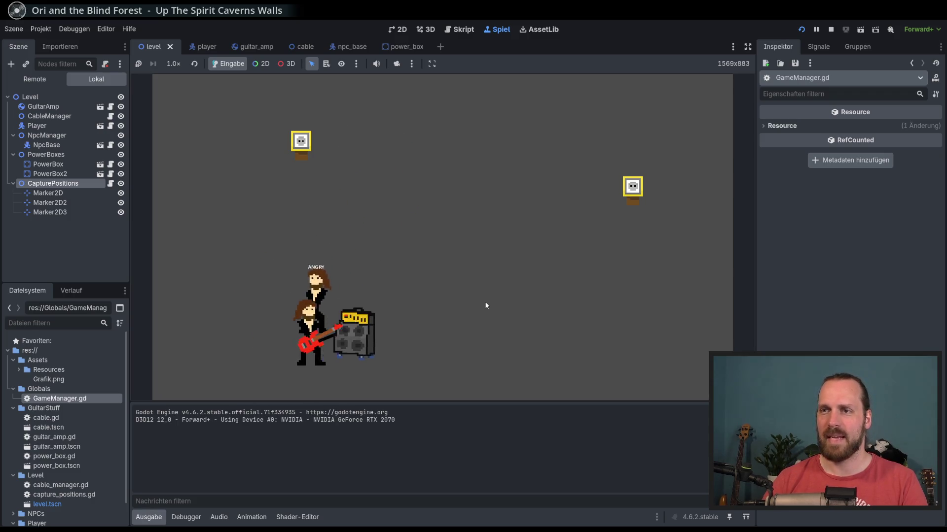
pyautogui.press('w')
pyautogui.press('d')
pyautogui.press('w')
pyautogui.press('d')
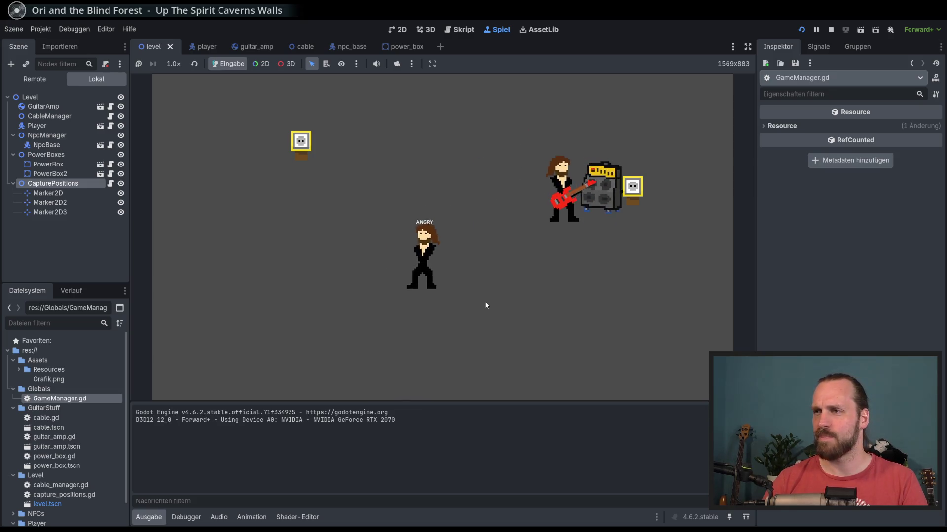
pyautogui.press('a')
pyautogui.press('space')
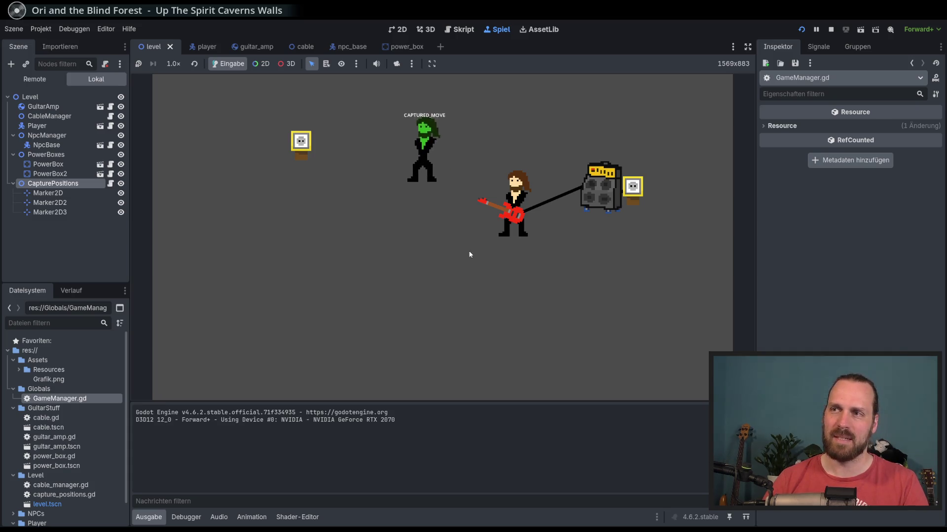
# Walk around while the captured NPC heads to a capture marker, then stop the game.
pyautogui.press('Right')
pyautogui.press('Down')
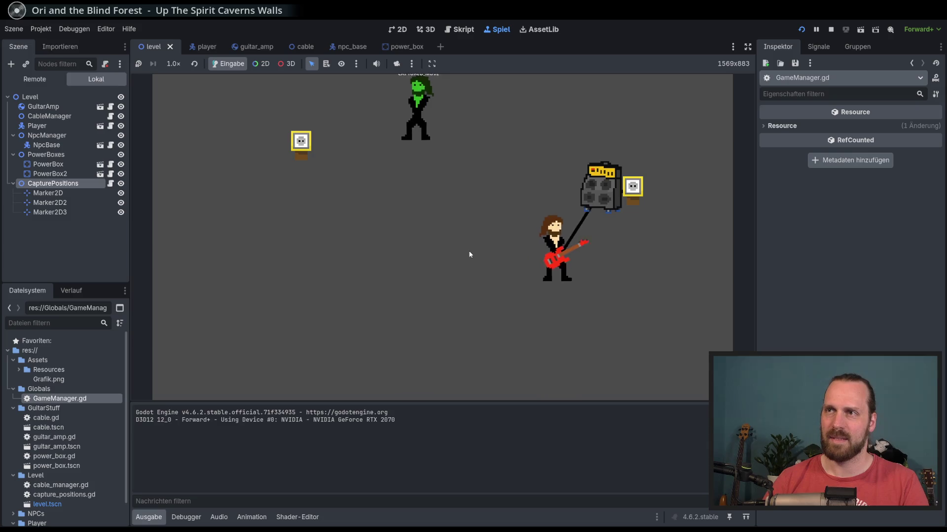
pyautogui.press('Up')
pyautogui.press('Left')
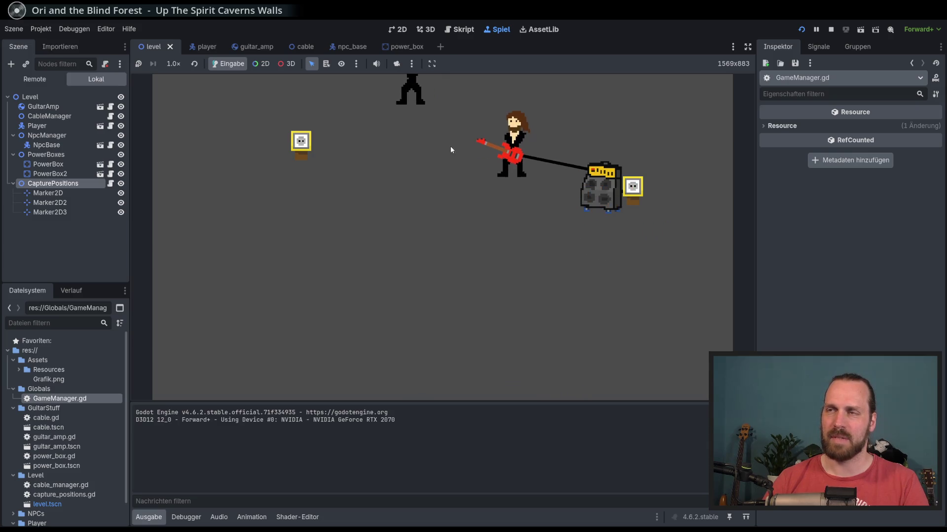
pyautogui.press('Down')
pyautogui.press('Up')
pyautogui.press('Down')
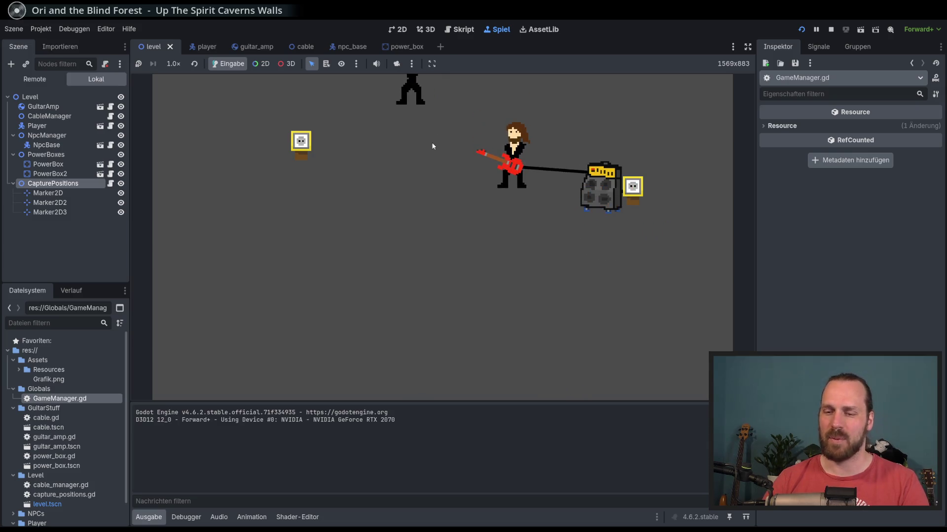
pyautogui.press('F8')
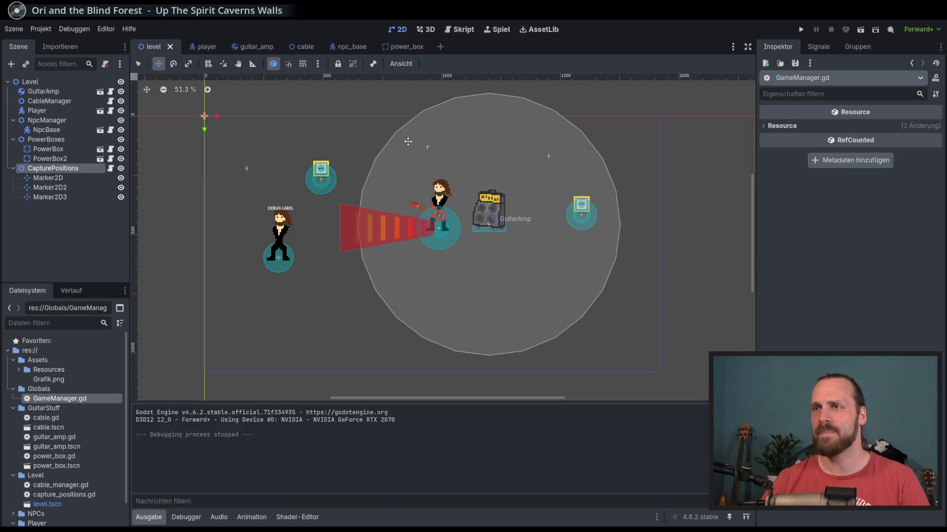
# Drag Marker2D2 lower and Marker2D3 to the circle's lower right, then save the level.
pyautogui.click(50, 187)
pyautogui.moveTo(364, 172)
pyautogui.mouseDown()
pyautogui.moveTo(364, 230)
pyautogui.moveTo(386, 290)
pyautogui.mouseUp()
pyautogui.click(48, 177)
pyautogui.click(50, 197)
pyautogui.moveTo(510, 237)
pyautogui.mouseDown()
pyautogui.moveTo(569, 298)
pyautogui.moveTo(571, 382)
pyautogui.moveTo(583, 381)
pyautogui.mouseUp()
pyautogui.hotkey('ctrl', 's')
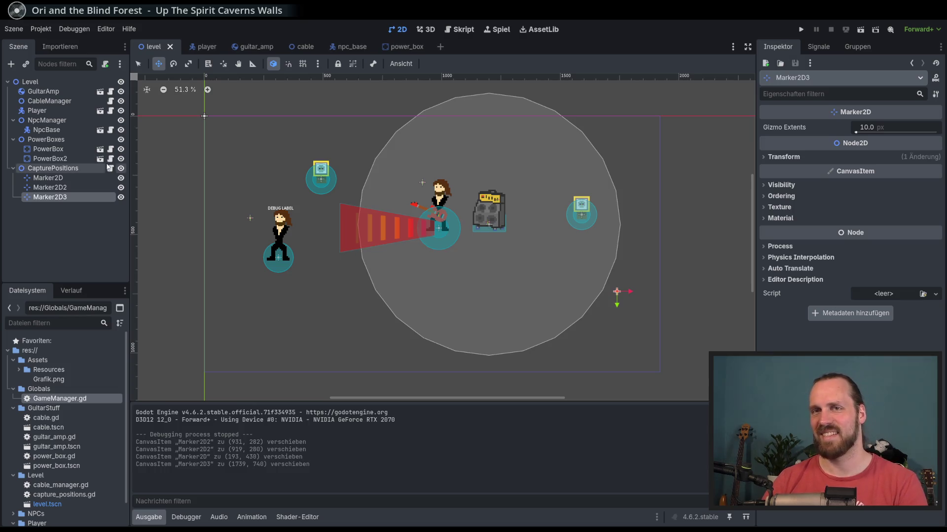
# Nudge Marker2D2 up and to the right and relaunch the game.
pyautogui.click(50, 187)
pyautogui.moveTo(355, 238); pyautogui.dragTo(375, 223)
pyautogui.press('F5')
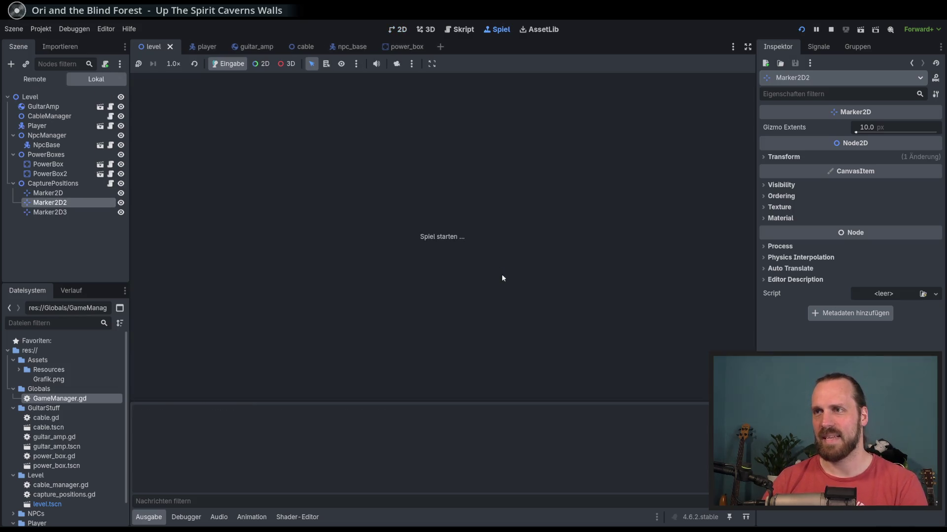
# Walk the guitarist around dragging the amp, then capture an NPC with guitar playing.
pyautogui.press('Right')
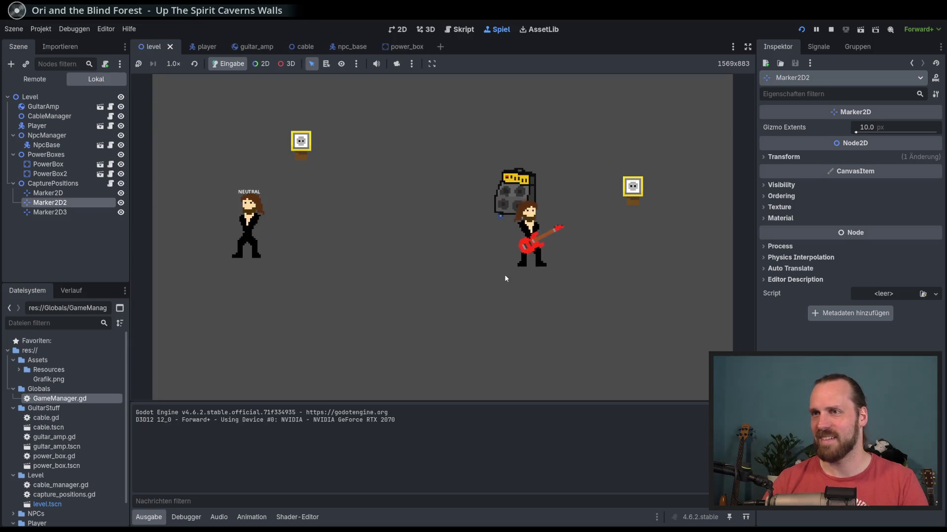
pyautogui.press('Left')
pyautogui.press('Up')
pyautogui.press('Up')
pyautogui.press('Right')
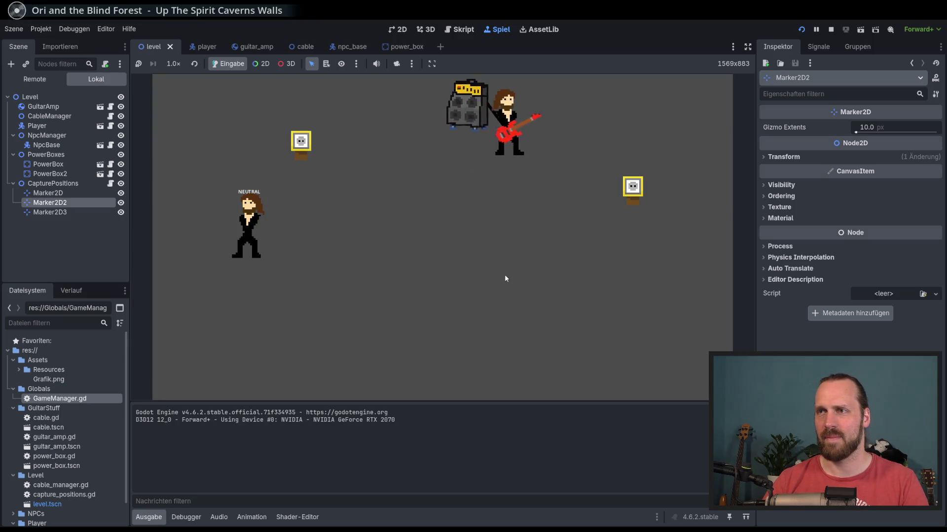
pyautogui.press('Left')
pyautogui.press('Down')
pyautogui.press('Right')
pyautogui.press('Down')
pyautogui.press('Left')
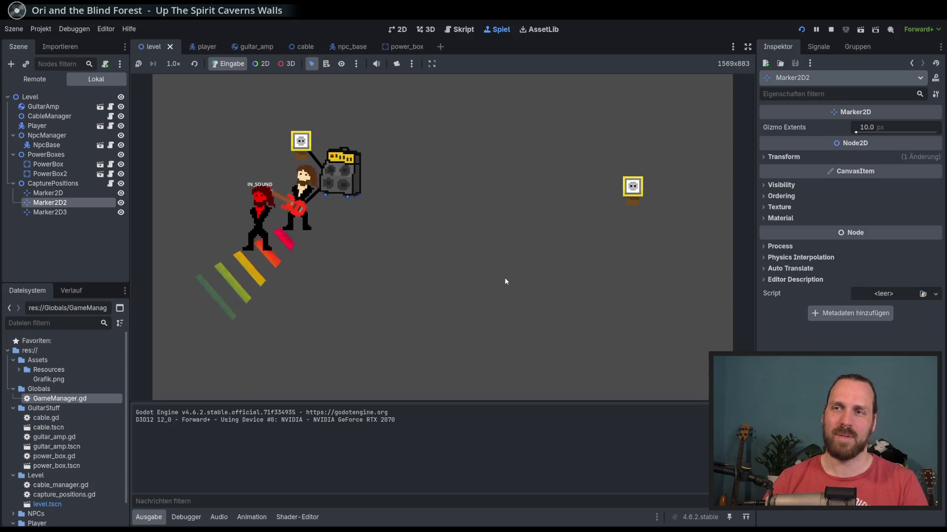
pyautogui.press('space')
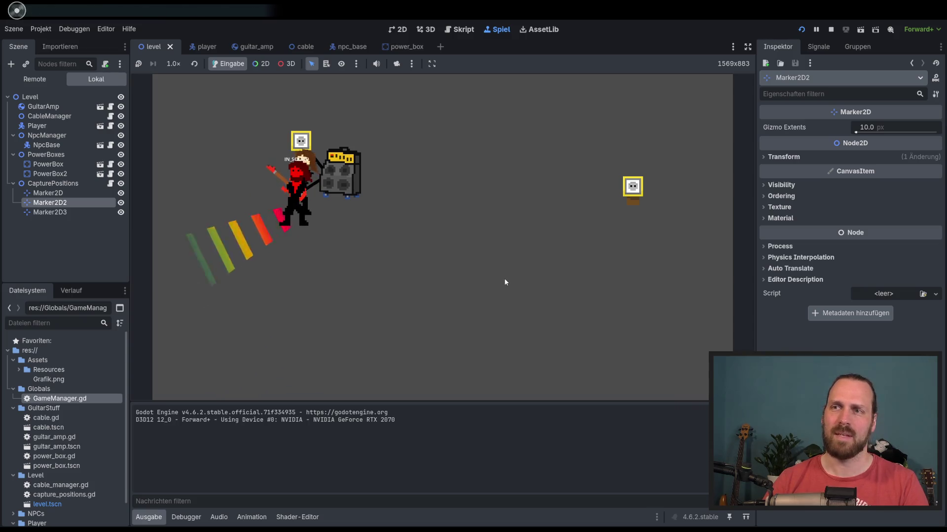
# Walk around to watch the captured NPC standing at its capture marker.
pyautogui.press('Right')
pyautogui.press('Down')
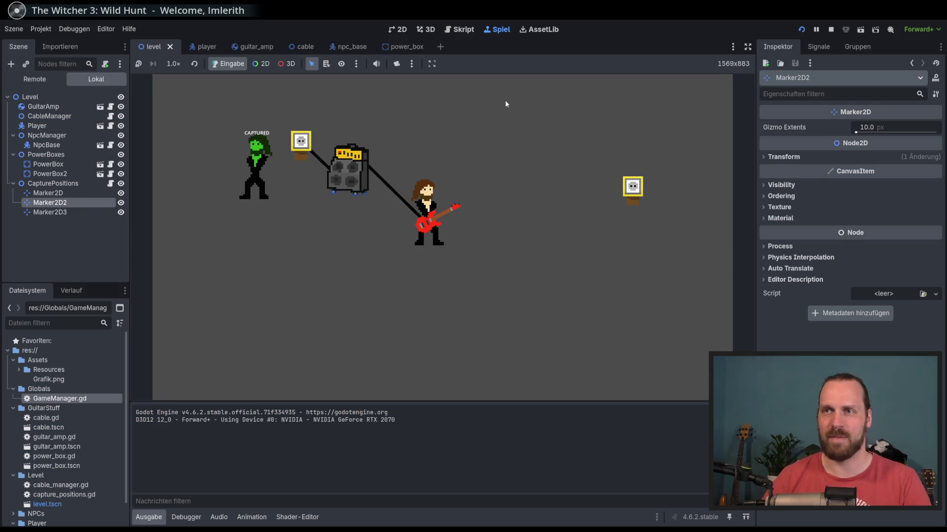
pyautogui.press('Up')
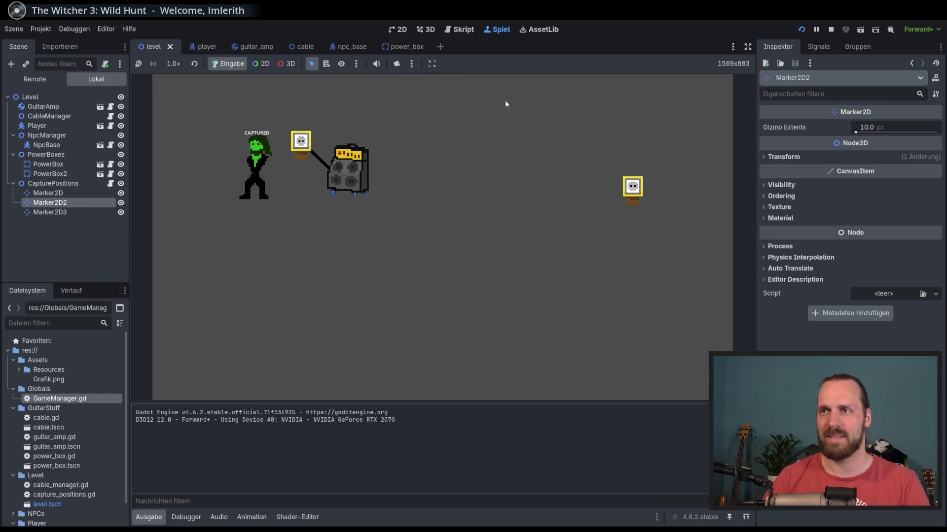
pyautogui.press('Down')
pyautogui.press('Up')
pyautogui.press('Left')
pyautogui.press('Down')
pyautogui.press('Left')
pyautogui.press('Right')
pyautogui.press('Down')
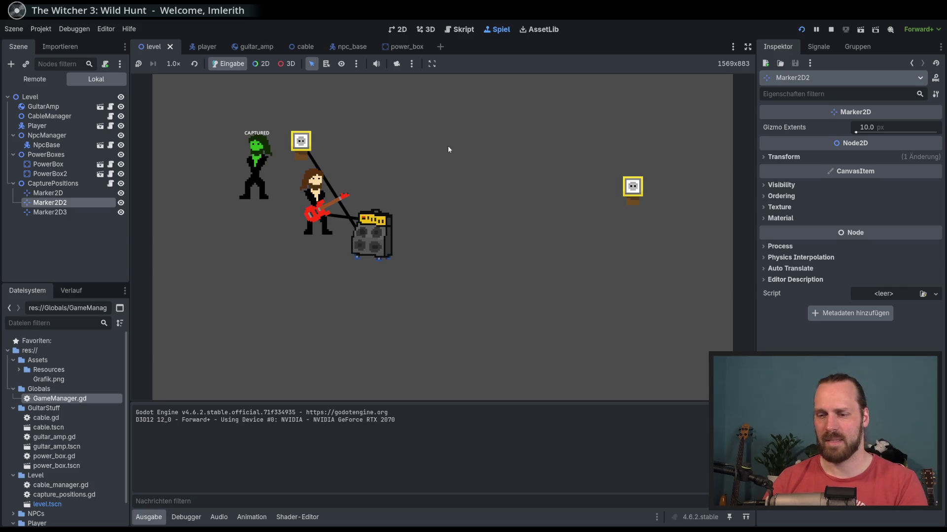
# Restart the game and carry the amp over near the power box.
pyautogui.press('F5')
pyautogui.press('Down')
pyautogui.press('Right')
pyautogui.press('Left')
pyautogui.press('Up')
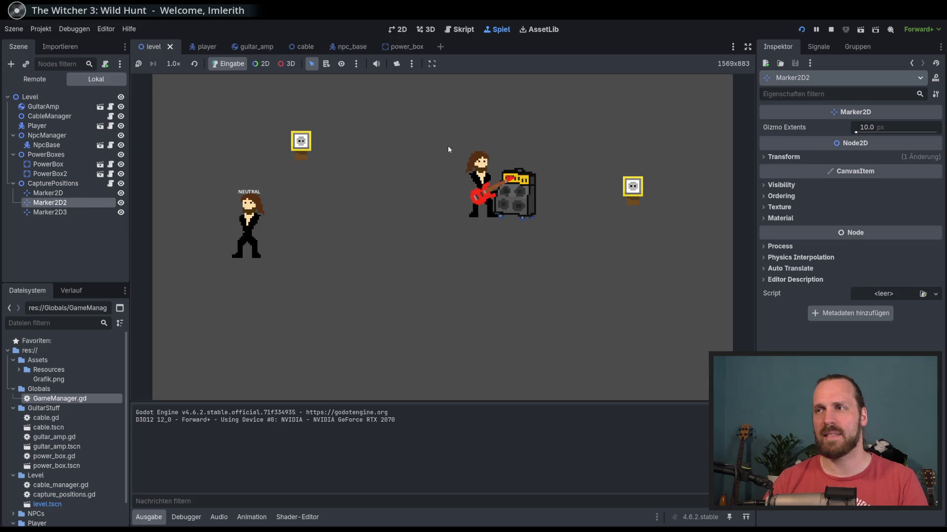
pyautogui.press('Right')
pyautogui.press('Up')
pyautogui.press('Left')
pyautogui.press('Right')
pyautogui.press('Left')
pyautogui.press('Down')
pyautogui.press('Right')
pyautogui.press('Down')
pyautogui.press('Left')
pyautogui.press('Right')
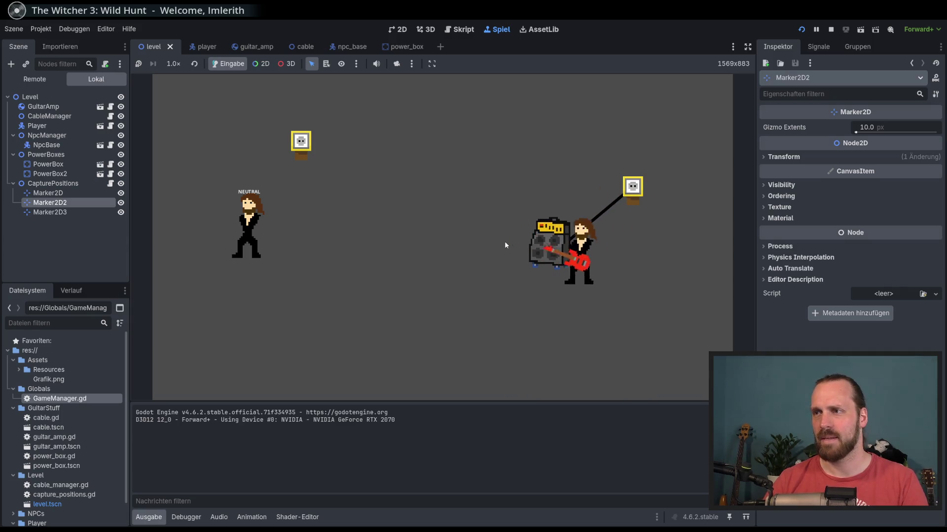
# Move the guitarist and amp around the level, circling near the right power box.
pyautogui.press('Up')
pyautogui.press('Left')
pyautogui.press('Right')
pyautogui.press('Left')
pyautogui.press('Down')
pyautogui.press('Left')
pyautogui.press('Up')
pyautogui.press('Right')
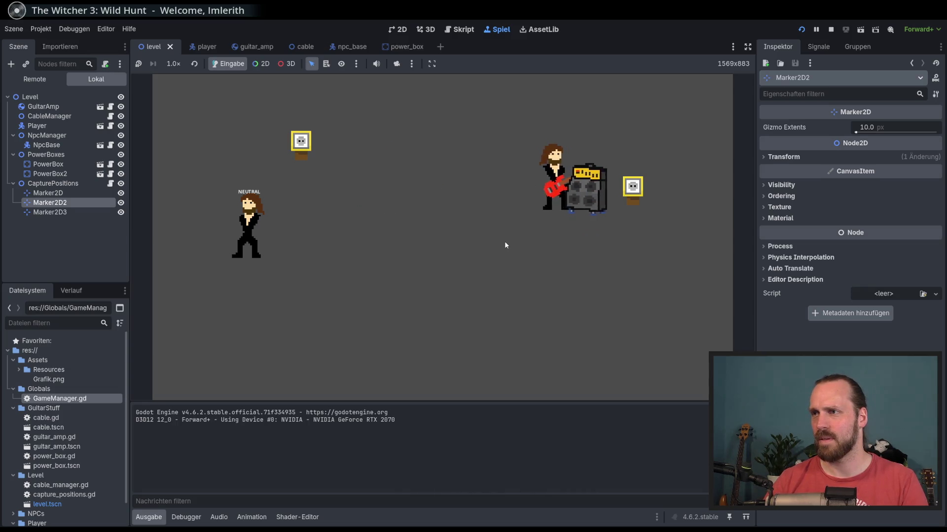
pyautogui.press('Down')
pyautogui.press('Right')
pyautogui.press('Up')
pyautogui.press('Left')
pyautogui.press('Down')
pyautogui.press('Right')
pyautogui.press('Left')
pyautogui.press('Down')
# Walk away from the amp, stretching the cable and angering the NPC.
pyautogui.press('Left')
pyautogui.press('Up')
pyautogui.press('Down')
pyautogui.press('Right')
pyautogui.press('Right')
pyautogui.press('Up')
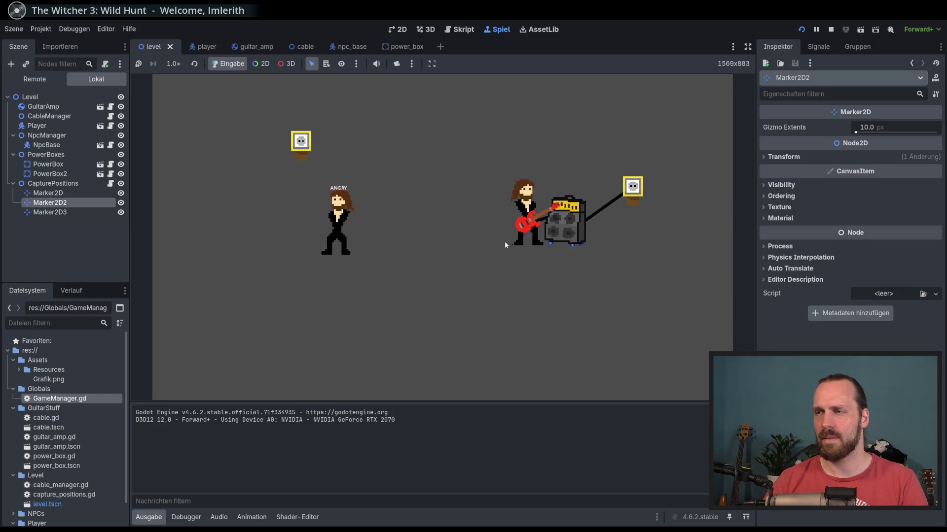
pyautogui.press('Down')
pyautogui.press('Right')
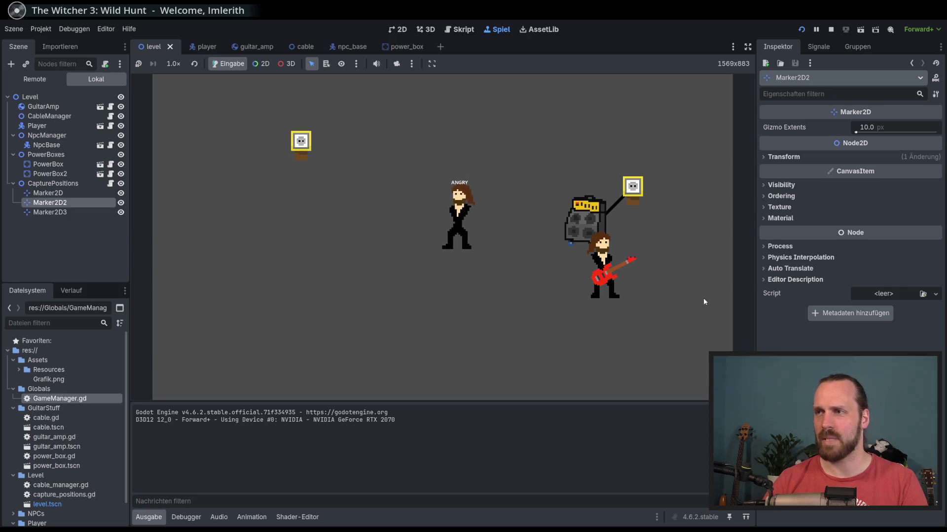
pyautogui.press('Left')
pyautogui.press('Up')
pyautogui.press('Down')
pyautogui.press('Right')
# Play guitar at the NPC near the amp until it is captured.
pyautogui.press('Left')
pyautogui.press('Right')
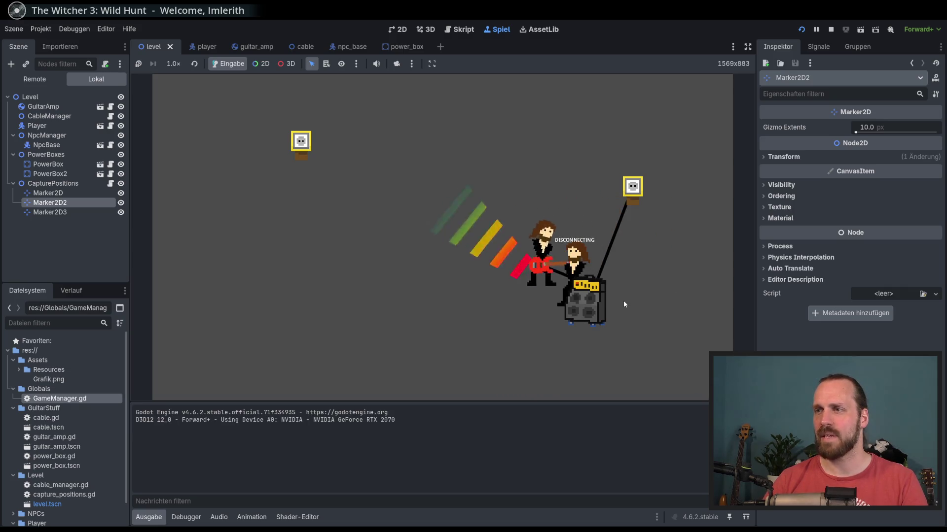
pyautogui.press('Right')
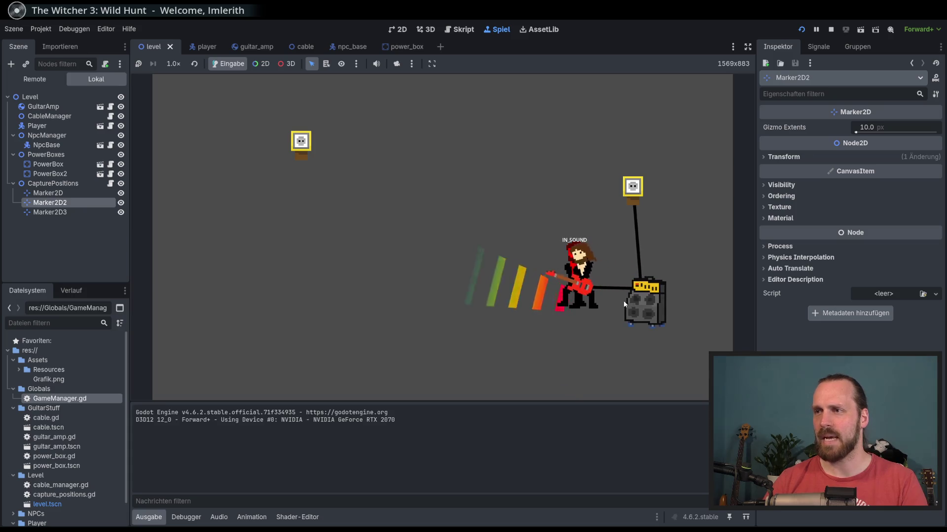
pyautogui.press('Down')
pyautogui.press('Right')
pyautogui.press('Left')
pyautogui.press('Right')
pyautogui.press('Down')
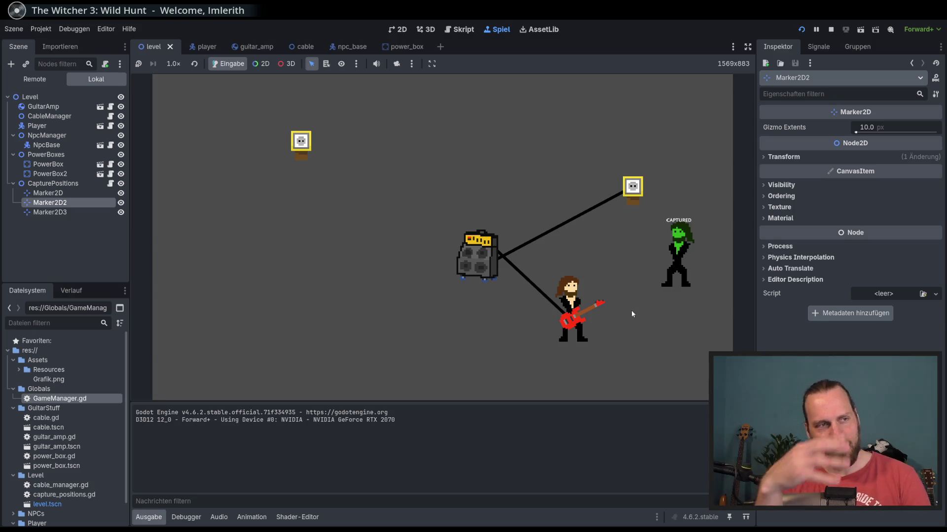
# Push and carry the amp around the level, then stop the running game.
pyautogui.press('Left')
pyautogui.press('Up')
pyautogui.press('Left')
pyautogui.press('Up')
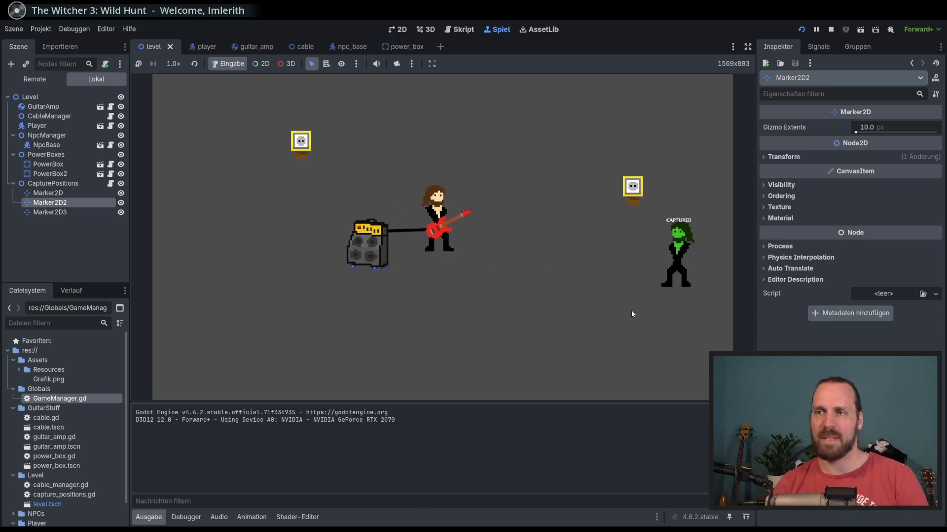
pyautogui.press('Left')
pyautogui.press('Down')
pyautogui.press('Right')
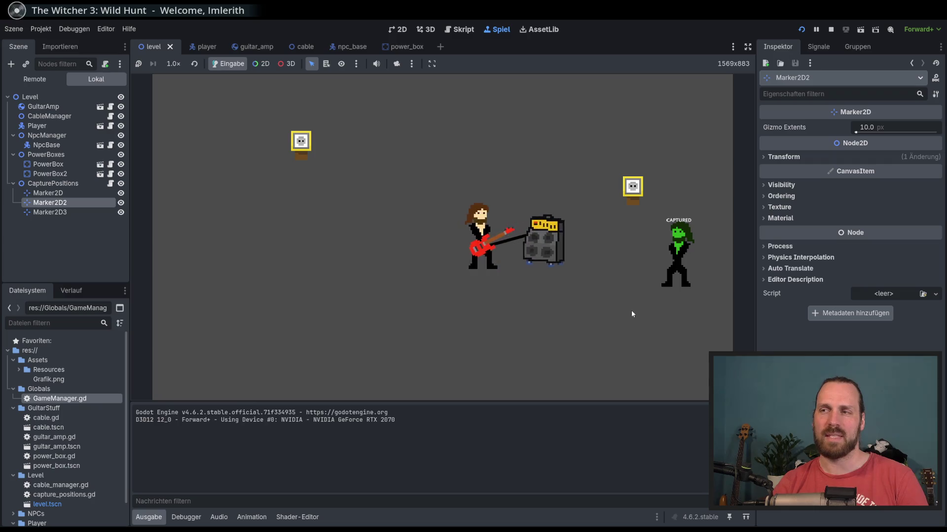
pyautogui.press('Left')
pyautogui.press('Up')
pyautogui.press('Right')
pyautogui.press('Right')
pyautogui.press('Down')
pyautogui.press('Left')
pyautogui.press('Down')
pyautogui.press('Right')
pyautogui.press('Up')
pyautogui.press('Up')
pyautogui.press('Left')
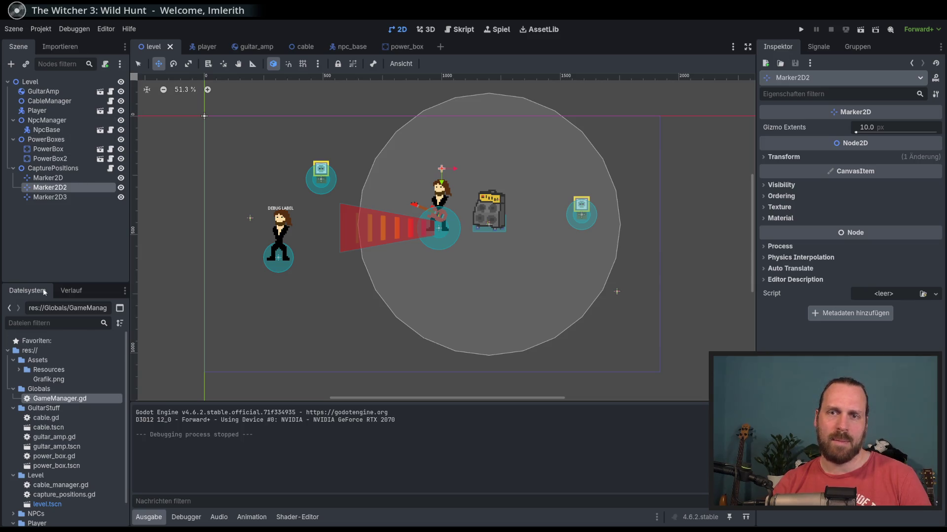
# Glance at Project Settings and the Globals folder options without changing anything.
pyautogui.click(41, 29)
pyautogui.click(49, 44)
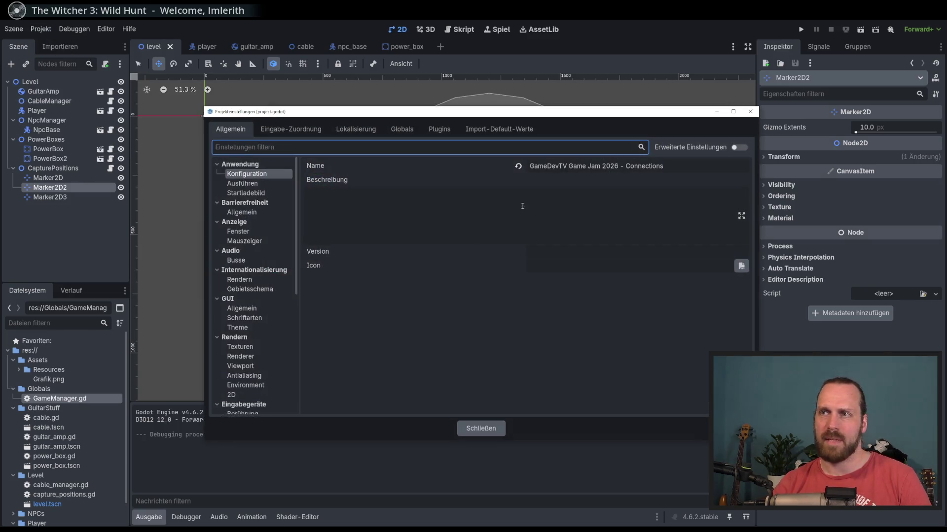
pyautogui.click(750, 112)
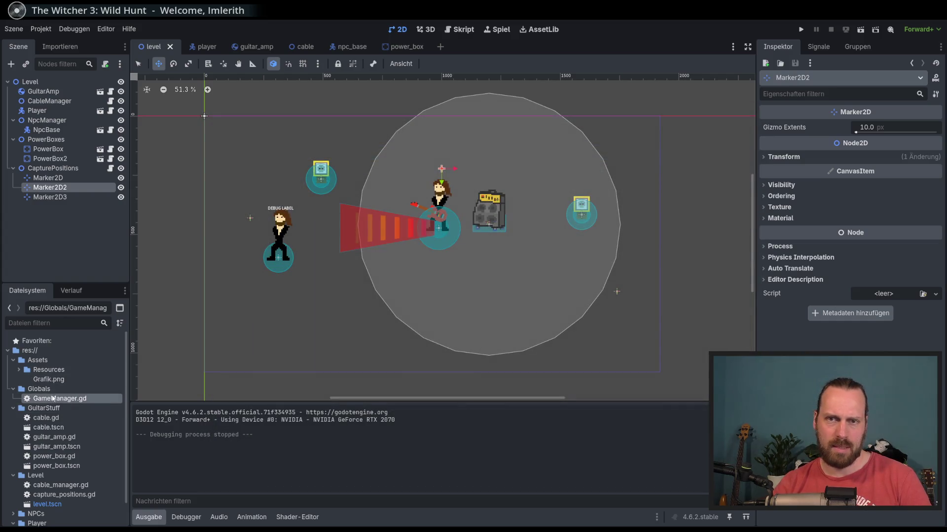
pyautogui.click(52, 392)
pyautogui.rightClick(52, 395)
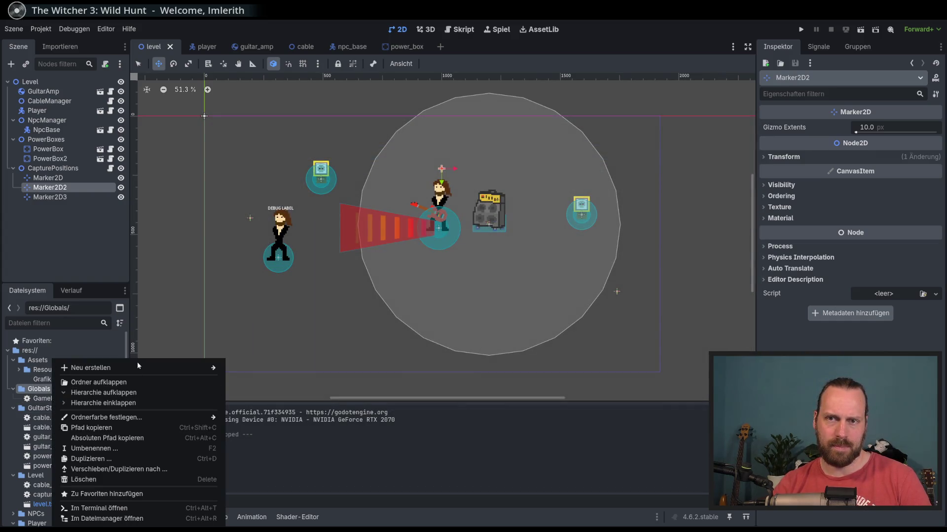
pyautogui.moveTo(138, 366)
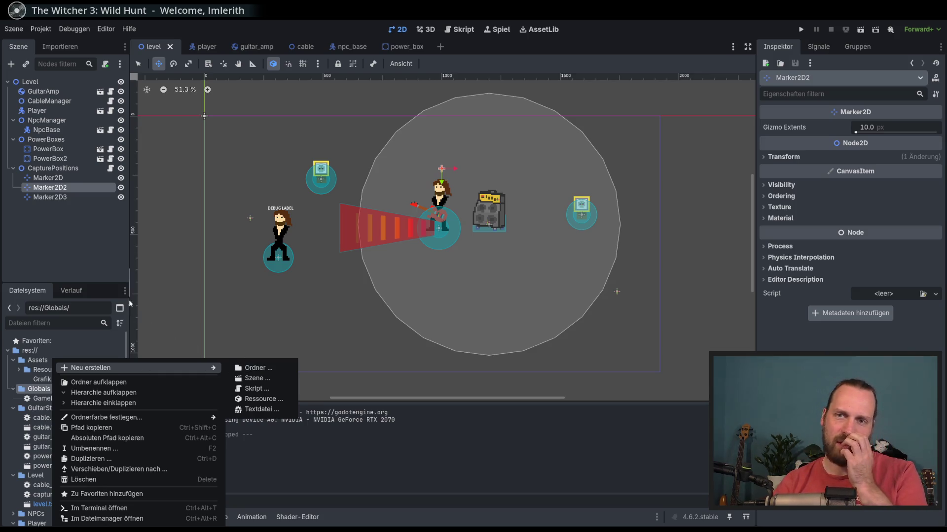
pyautogui.click(111, 264)
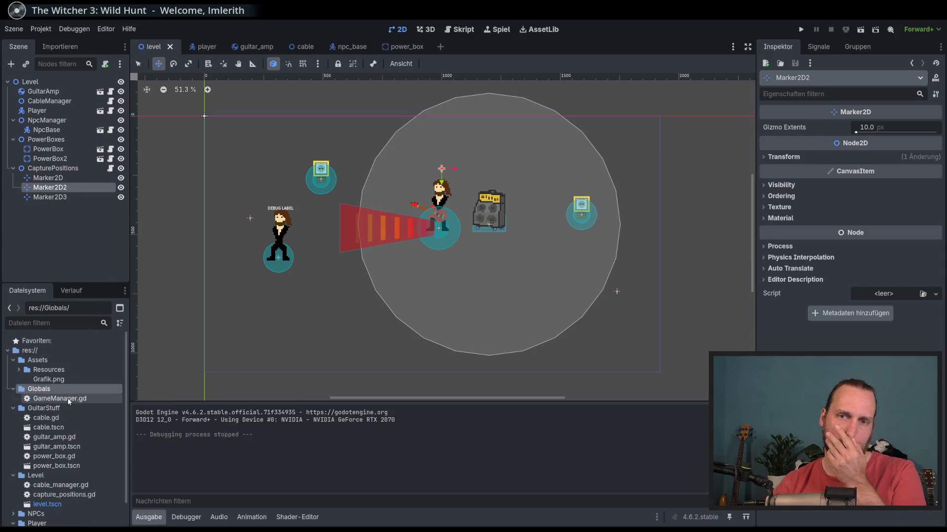
# In GameManager.gd, add 'signal cable_disconnected' below extends Node and save.
pyautogui.doubleClick(70, 399)
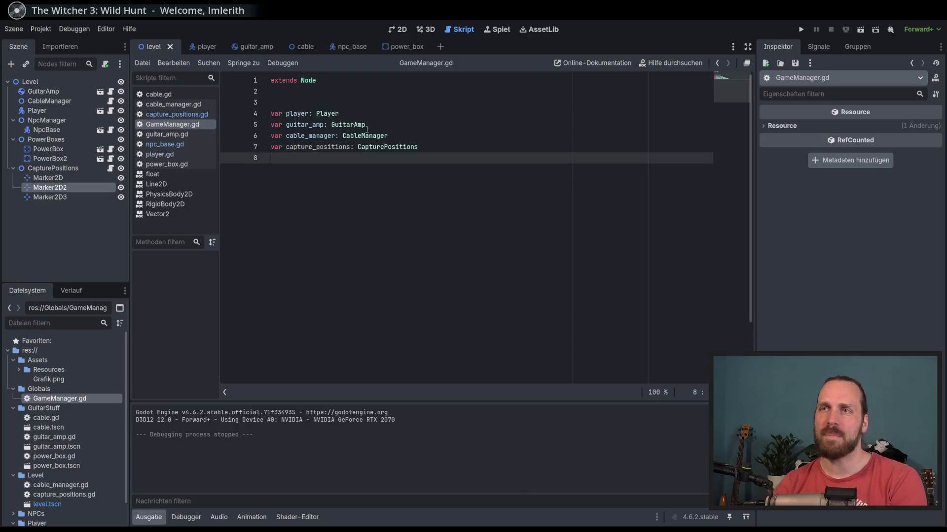
pyautogui.click(345, 91)
pyautogui.press('Return')
pyautogui.press('Return')
pyautogui.press('Return')
pyautogui.click(345, 129)
pyautogui.write('signal cable_')
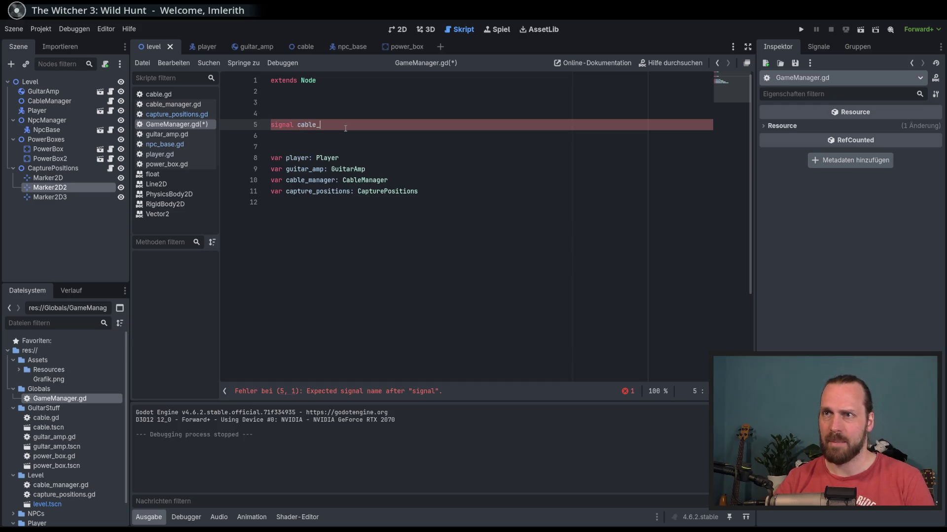
pyautogui.write('disconnected')
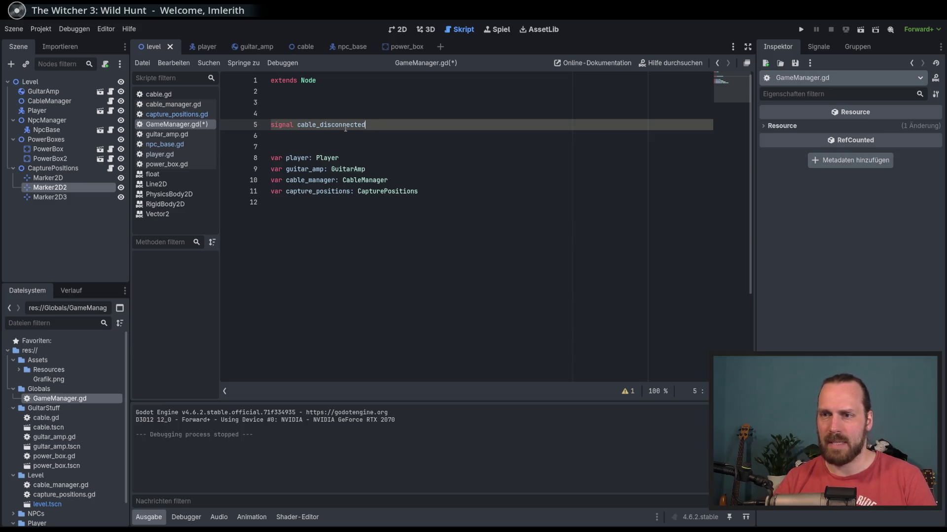
pyautogui.hotkey('ctrl', 's')
pyautogui.press('Up')
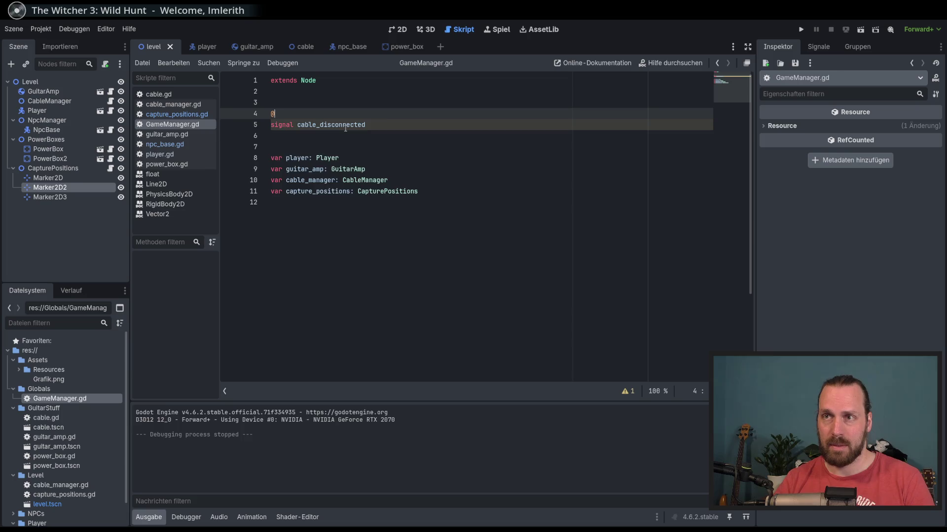
pyautogui.write('ignpo')
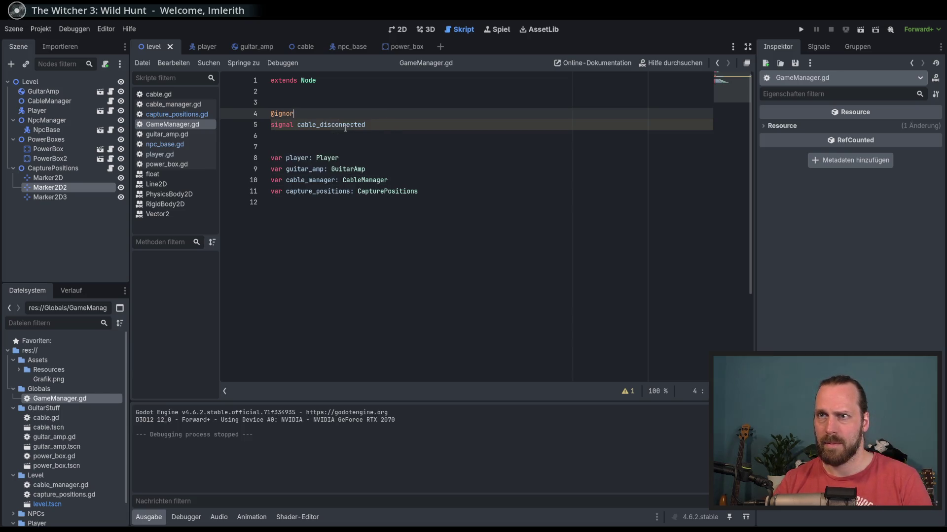
pyautogui.press('Down')
pyautogui.press('Down')
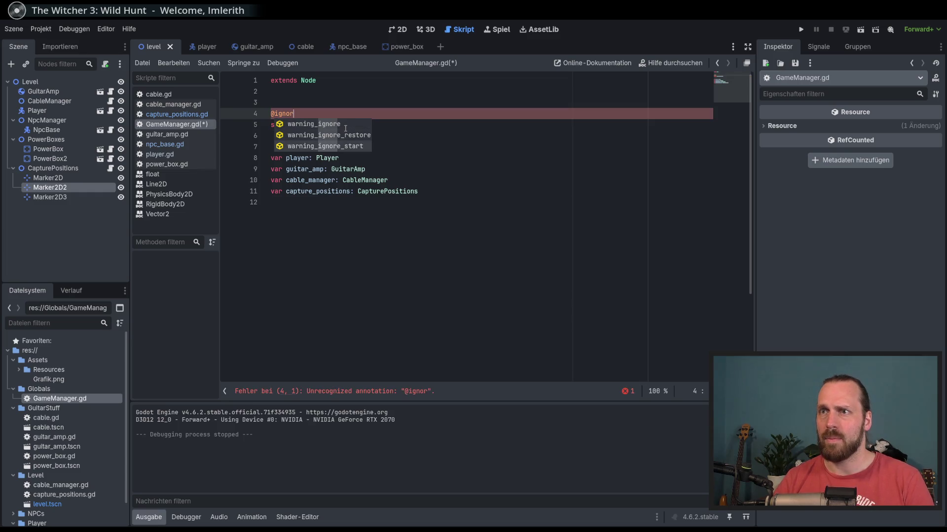
pyautogui.press('Return')
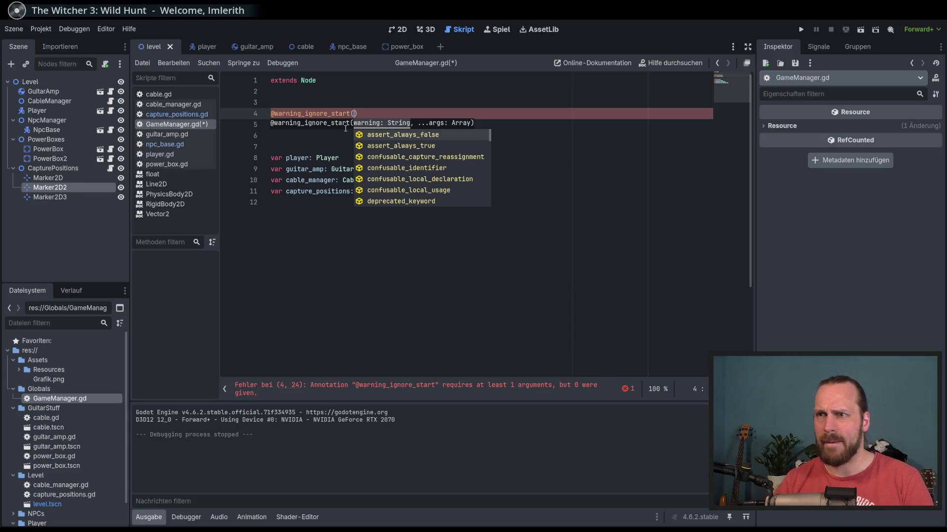
pyautogui.scroll(-5, 454, 183)
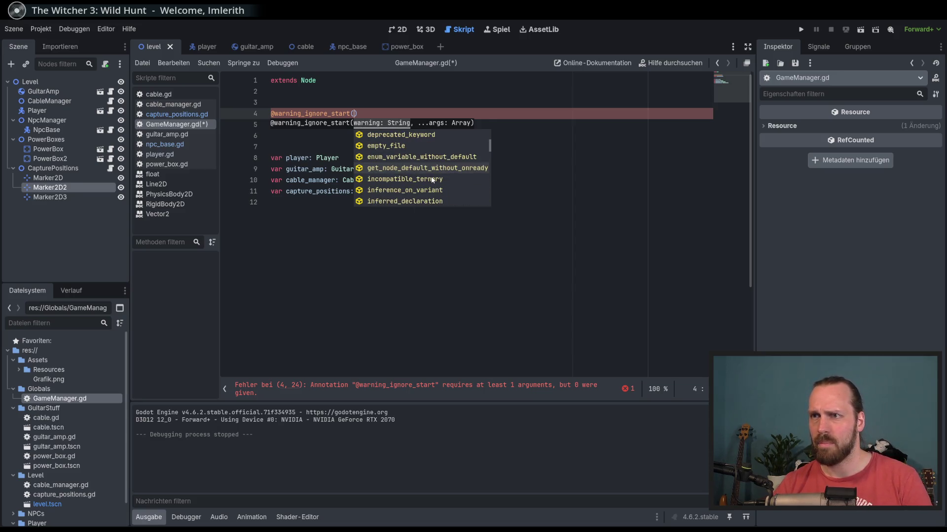
pyautogui.scroll(-5, 453, 182)
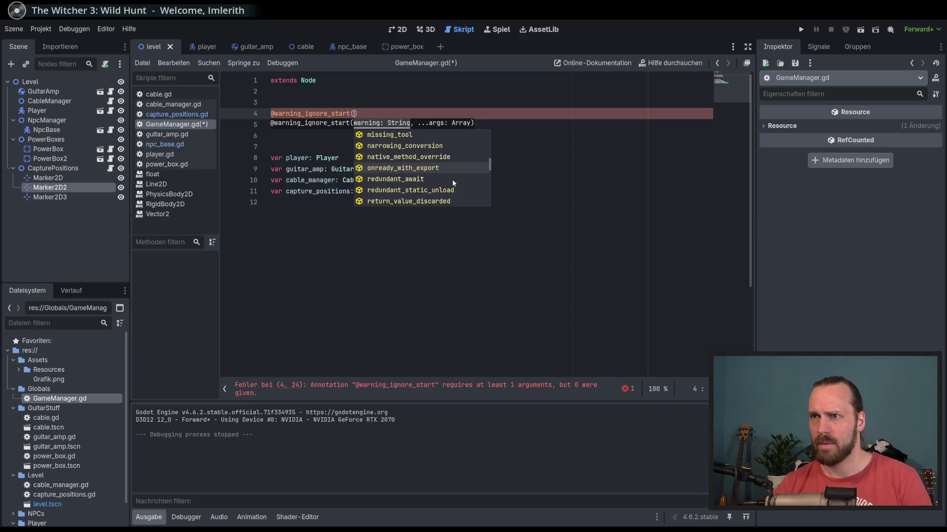
pyautogui.scroll(-3, 451, 181)
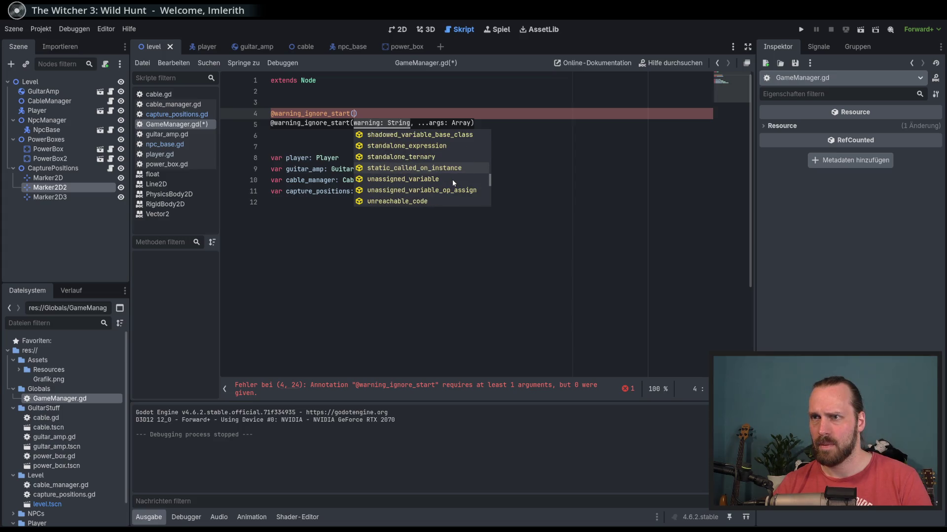
pyautogui.scroll(-3, 442, 157)
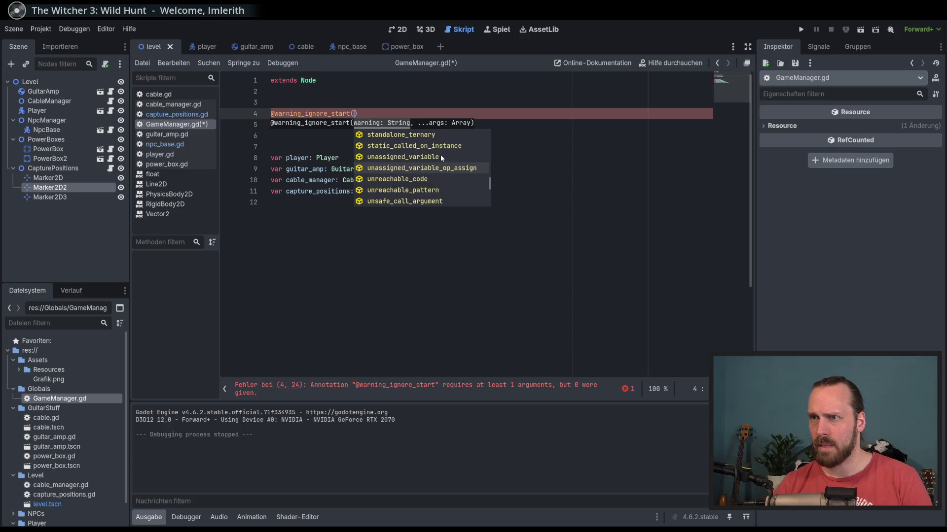
pyautogui.scroll(-7, 441, 158)
pyautogui.scroll(-3, 440, 155)
pyautogui.doubleClick(388, 191)
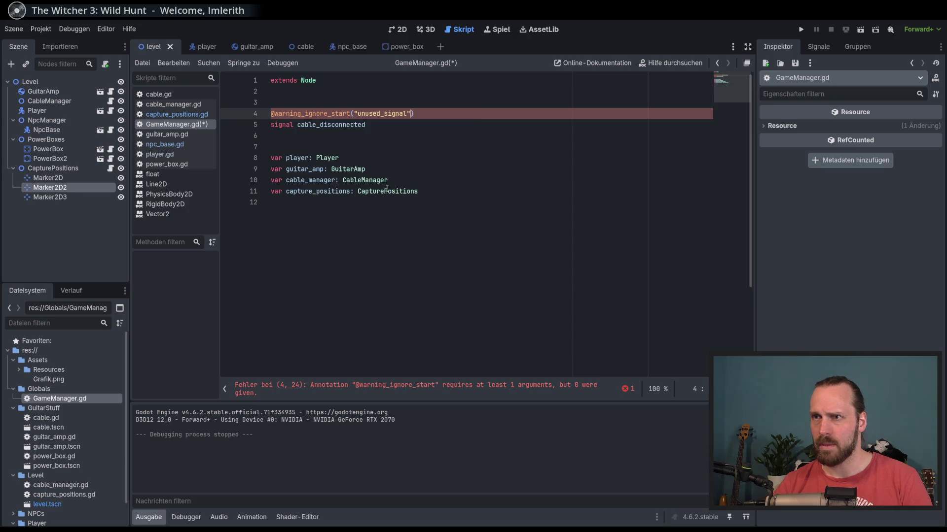
pyautogui.click(430, 127)
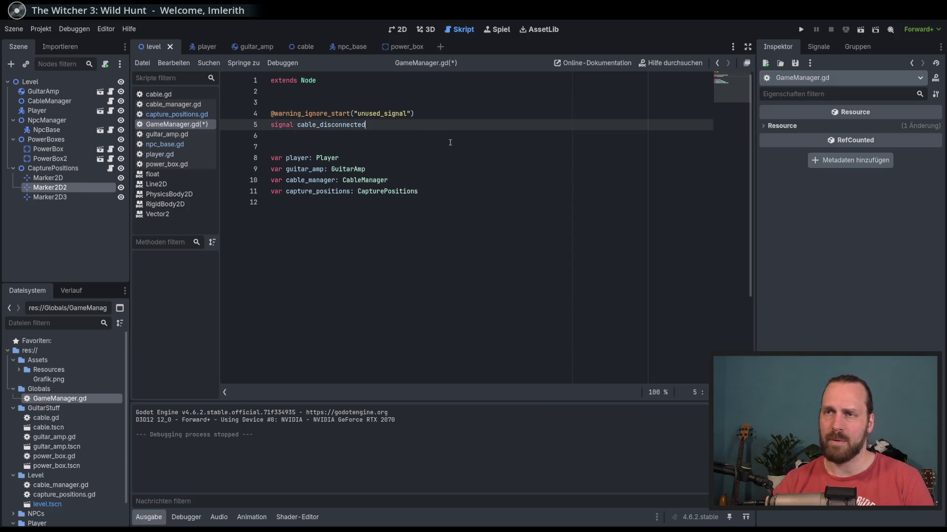
pyautogui.hotkey('ctrl', 's')
pyautogui.click(460, 217)
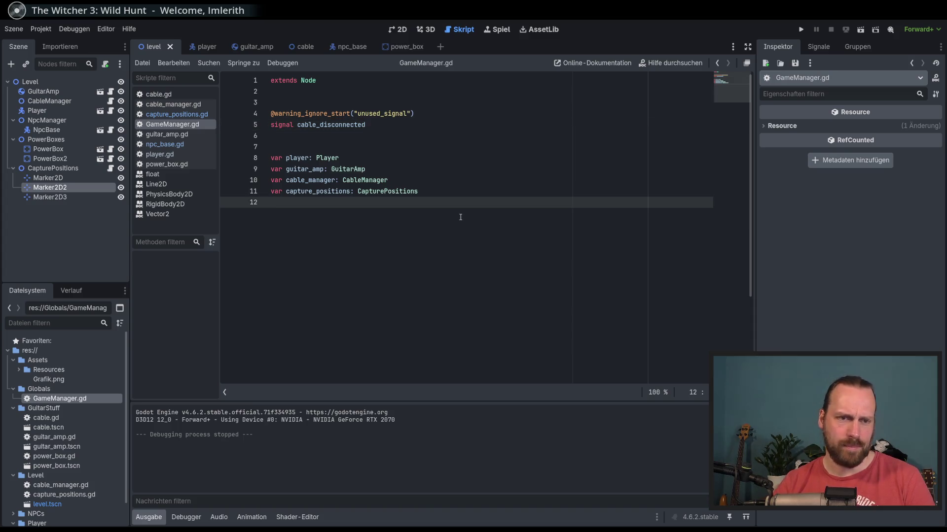
# Review the disconnect_cable function in cable.gd.
pyautogui.doubleClick(334, 132)
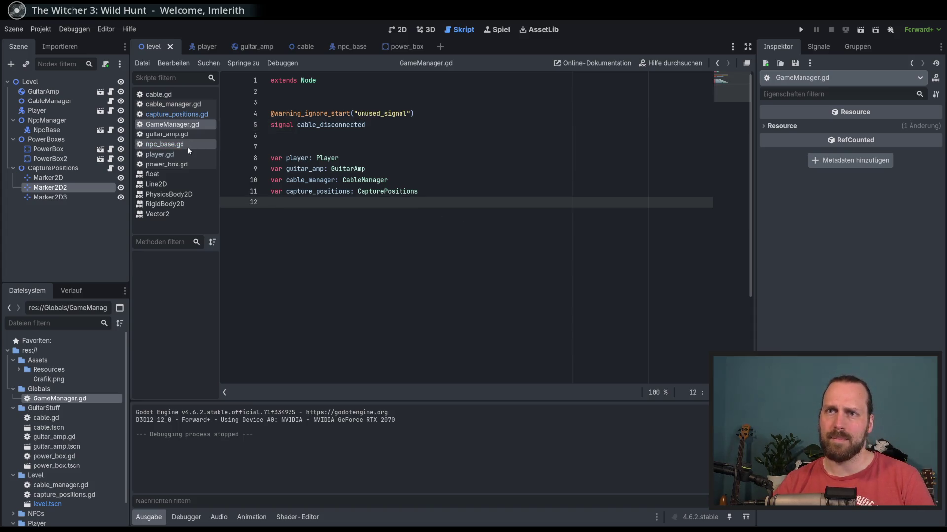
pyautogui.click(158, 94)
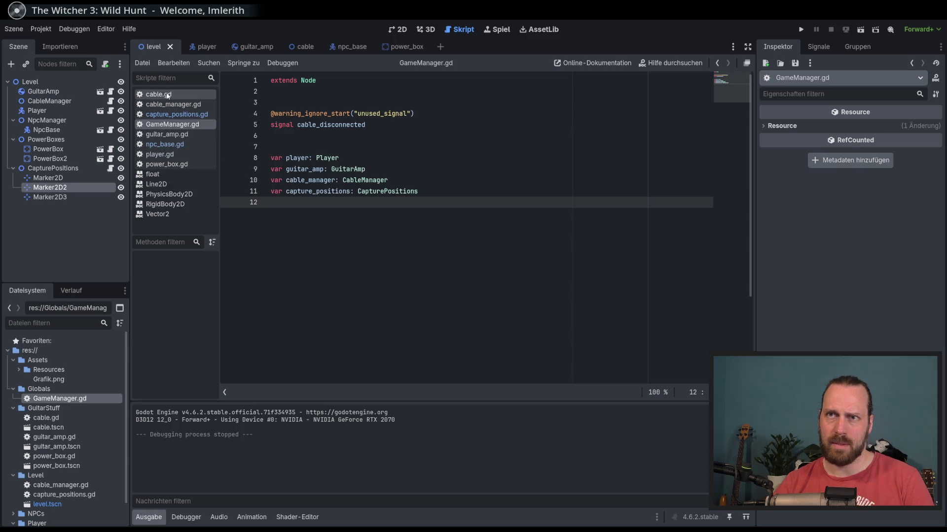
pyautogui.click(443, 302)
pyautogui.click(428, 280)
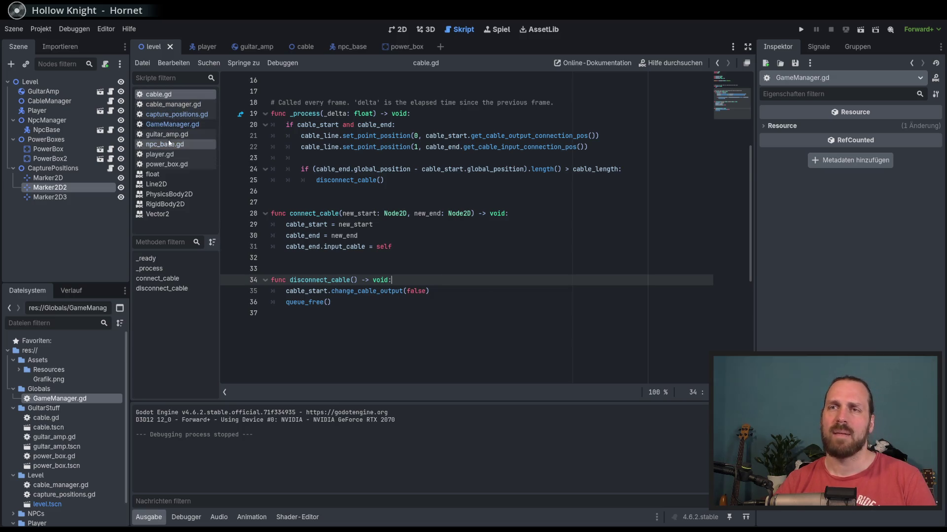
# Recheck the cable_disconnected signal in GameManager.gd, then open player.gd.
pyautogui.click(177, 127)
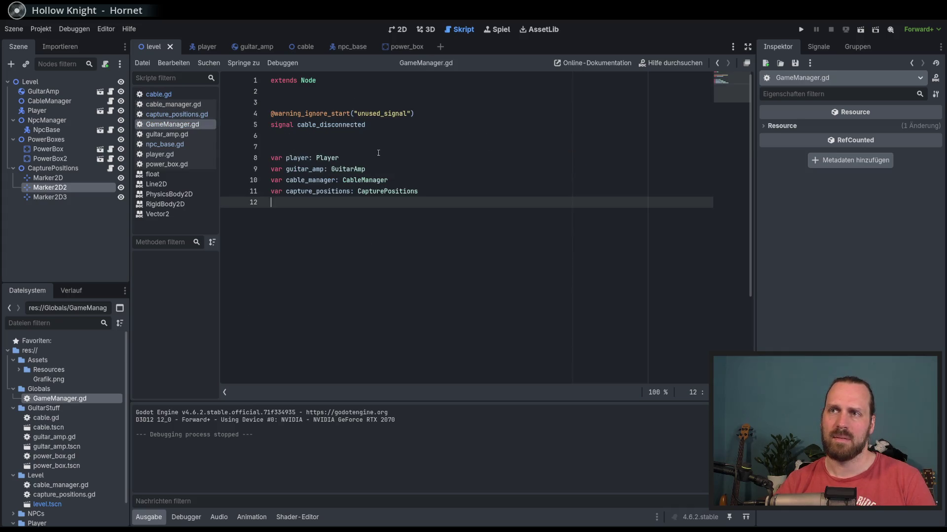
pyautogui.click(377, 127)
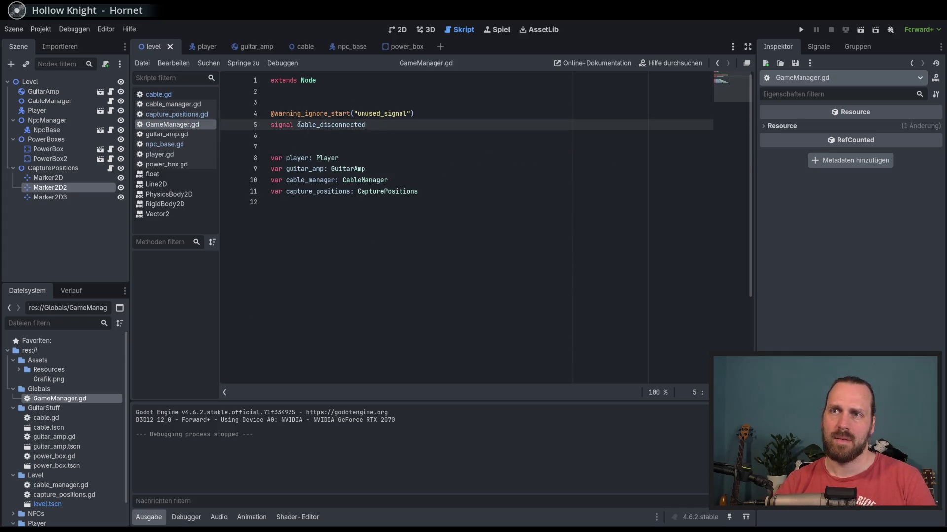
pyautogui.click(166, 156)
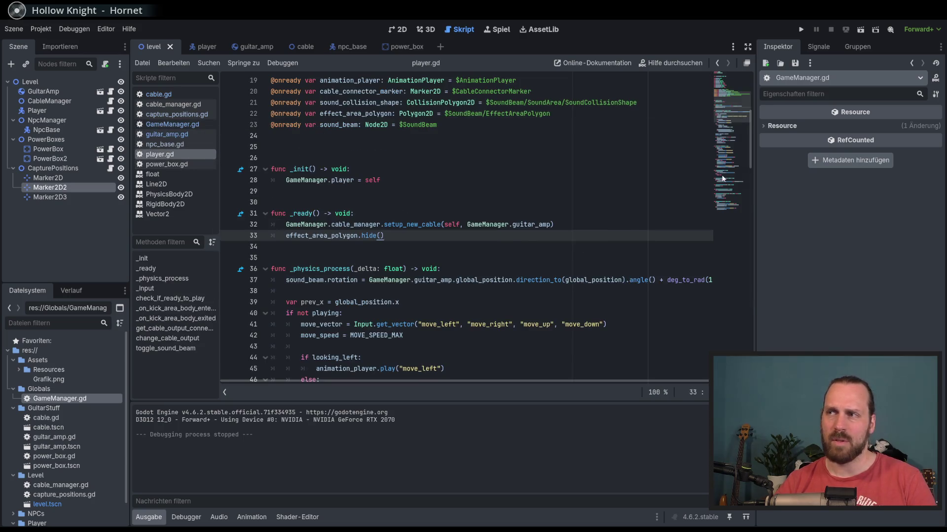